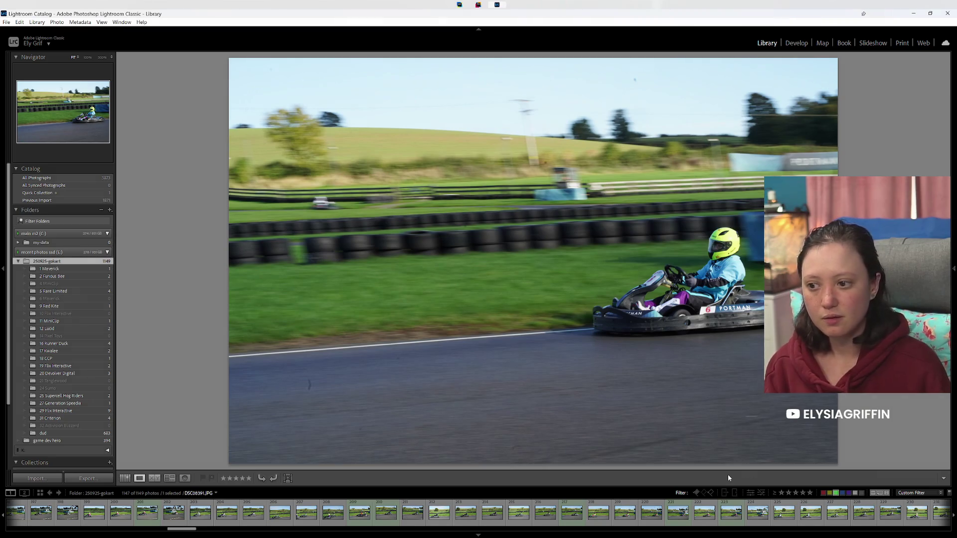
# Step: Filter the filmstrip to Purple and Unlabeled photos only, hiding the green-labelled shots
pyautogui.press('8')
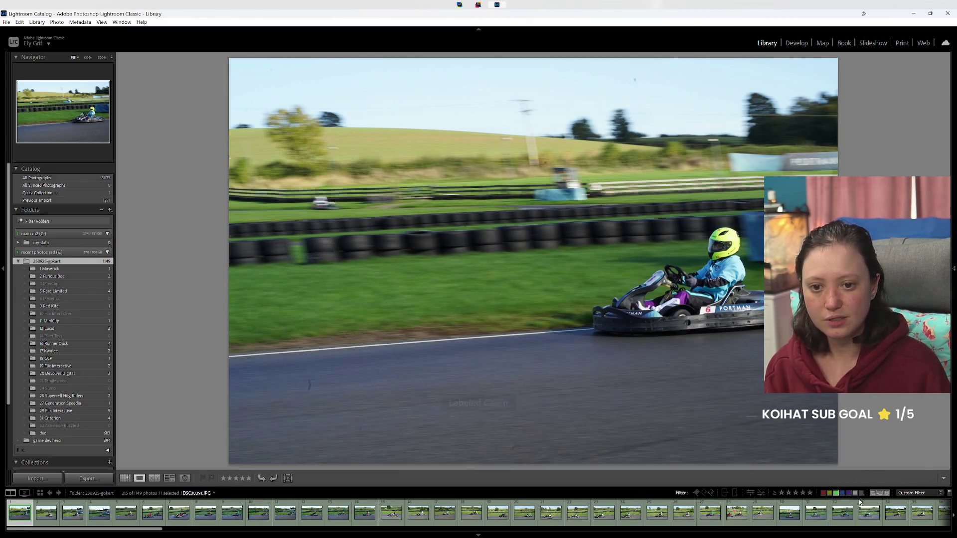
pyautogui.click(842, 494)
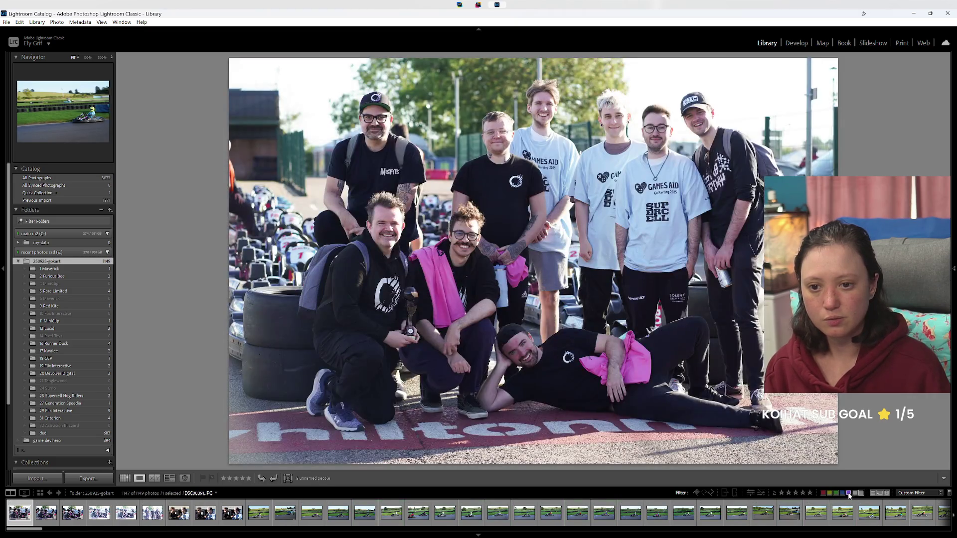
pyautogui.click(848, 493)
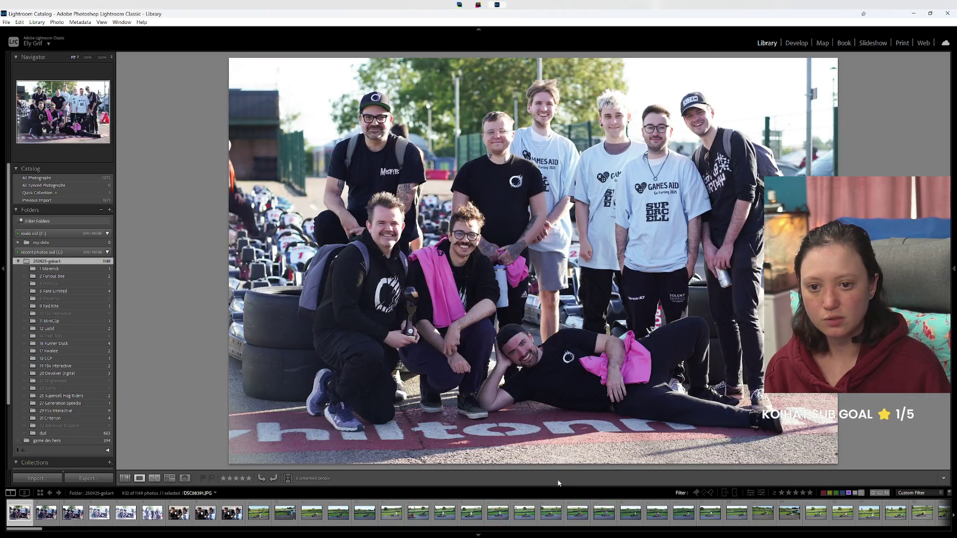
# Step: Scroll the filmstrip, open a kart photo full-size and step to the next one
pyautogui.scroll(-10, 577, 515)
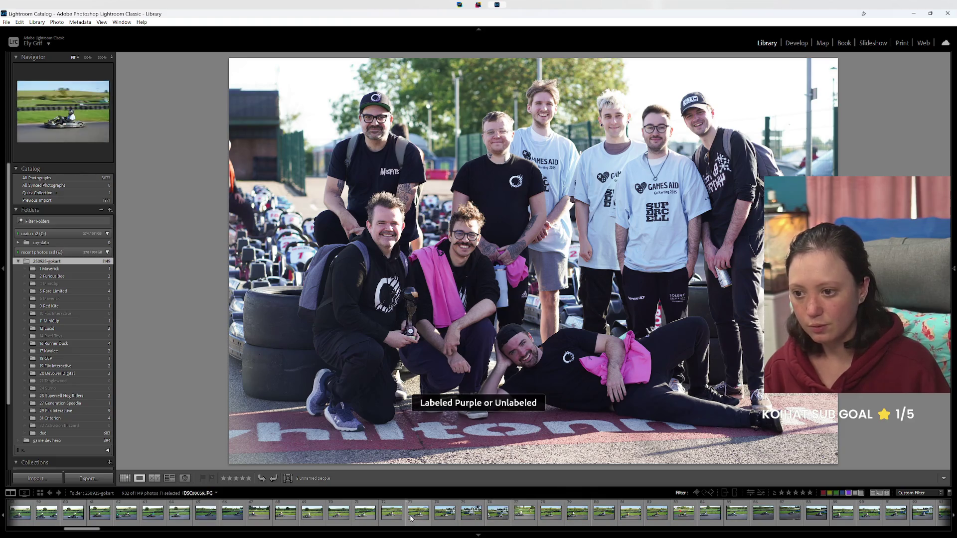
pyautogui.scroll(-3, 576, 515)
pyautogui.scroll(-3, 538, 516)
pyautogui.scroll(-3, 498, 518)
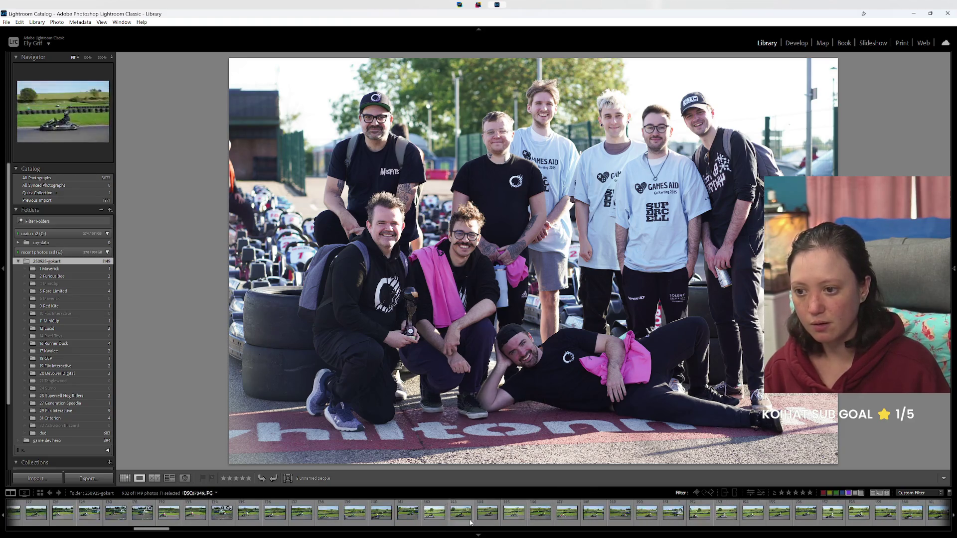
pyautogui.scroll(-3, 449, 521)
pyautogui.click(438, 518)
pyautogui.press('Right')
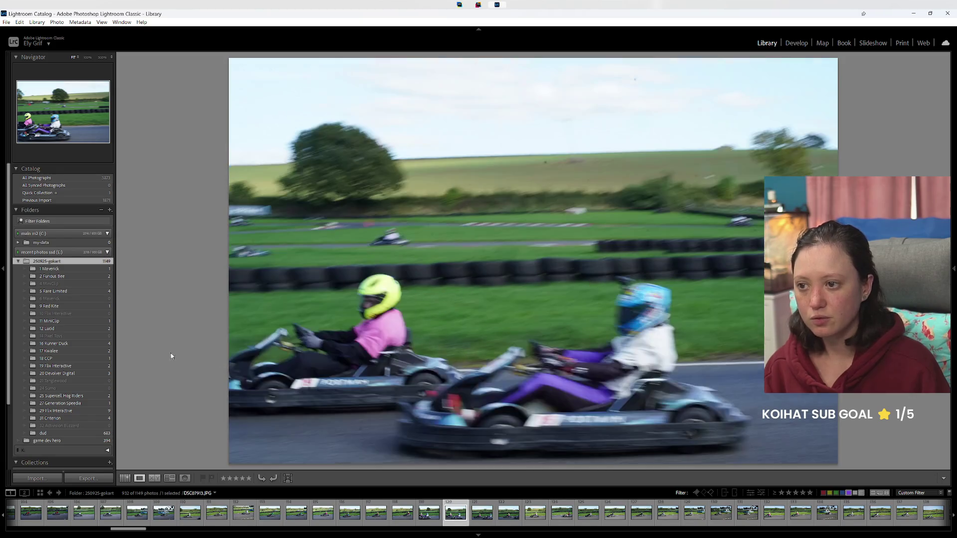
# Step: Step forward three photos and give the chosen kart shot a Green label
pyautogui.press('Right')
pyautogui.press('Right')
pyautogui.press('Right')
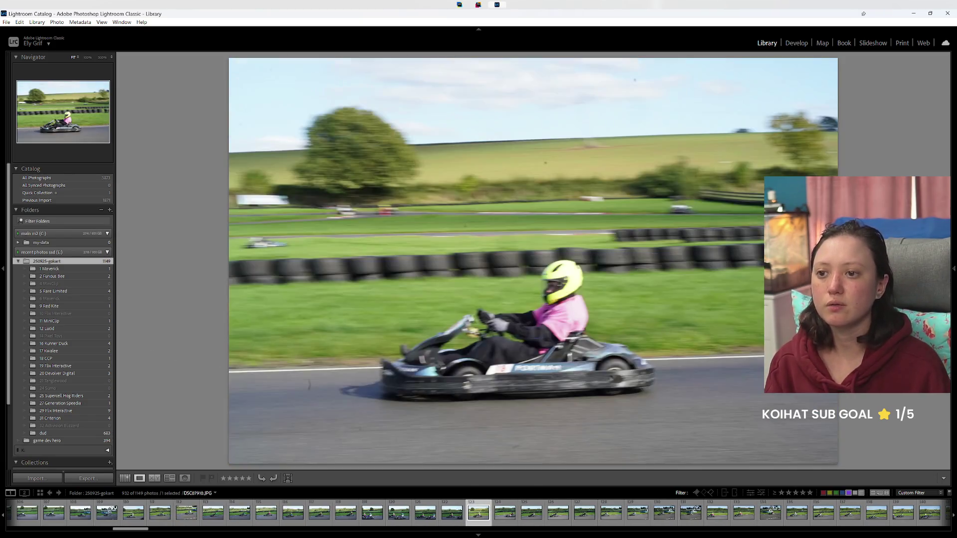
pyautogui.press('Right')
pyautogui.press('Right')
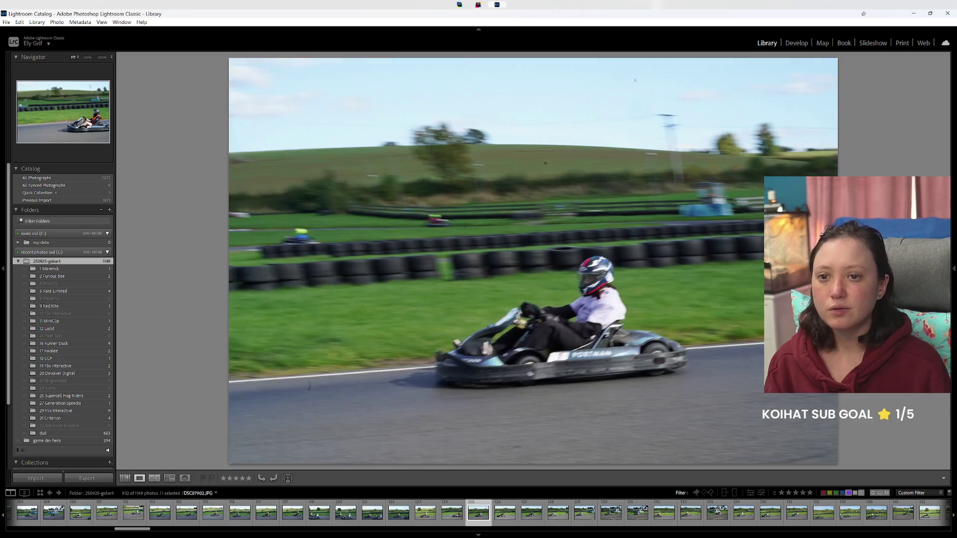
pyautogui.press('Right')
pyautogui.press('Right')
pyautogui.press('Right')
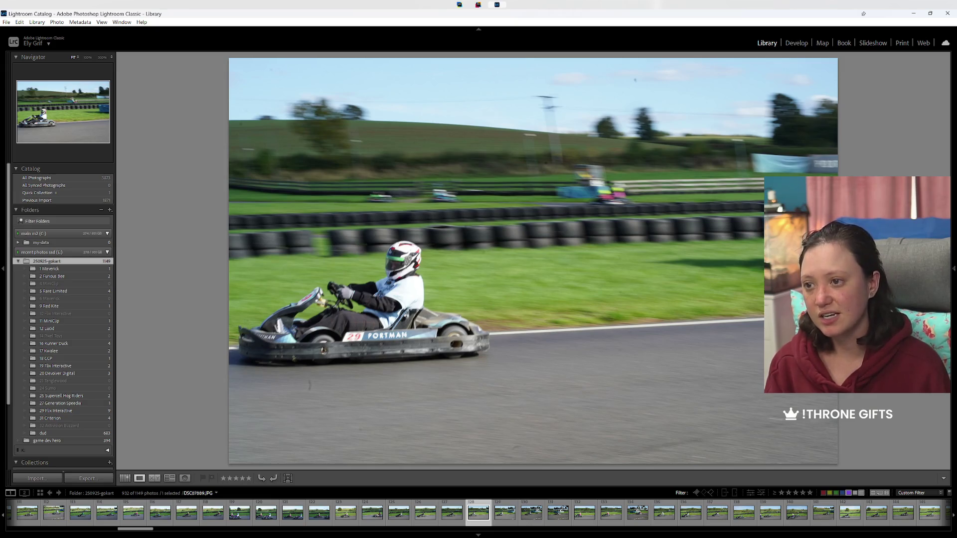
pyautogui.press('8')
# Step: Review the next several photos, then return to the green-shirt kart shot and label it Green
pyautogui.press('Right')
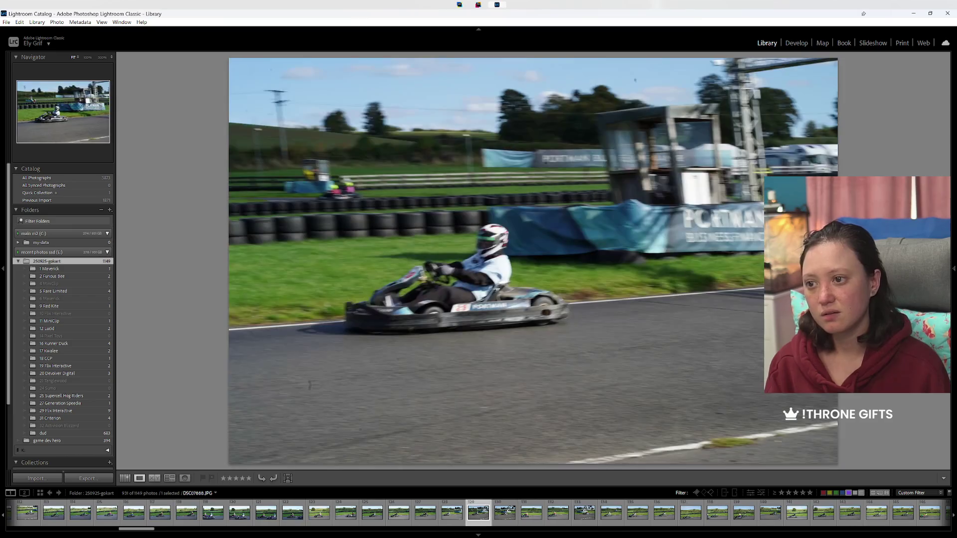
pyautogui.press('Right')
pyautogui.press('Right')
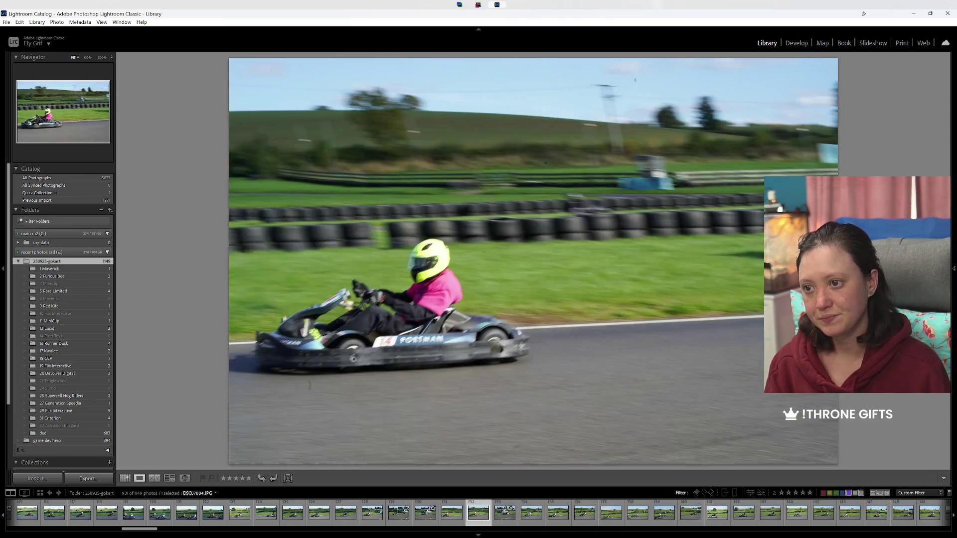
pyautogui.press('Right')
pyautogui.press('Right')
pyautogui.press('Right')
pyautogui.press('Right')
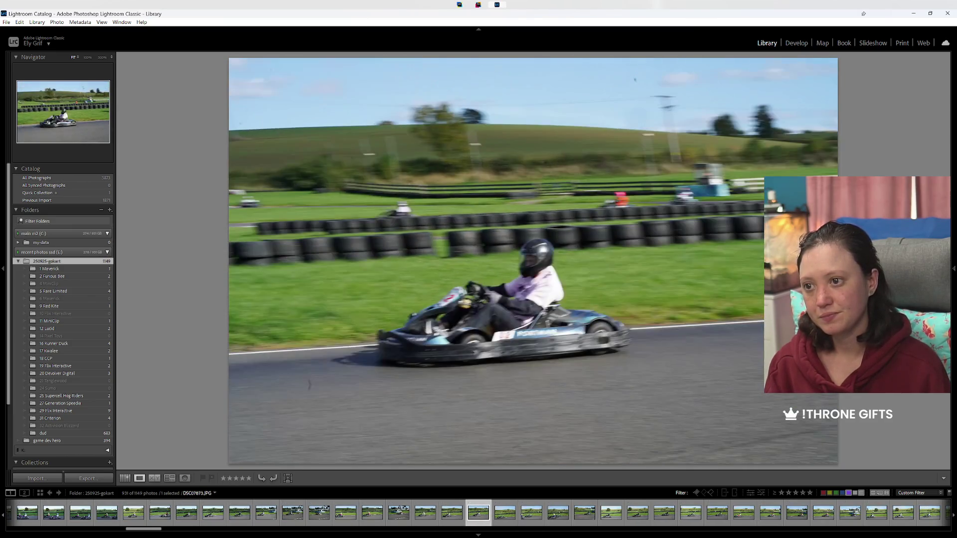
pyautogui.press('Right')
pyautogui.press('Right')
pyautogui.press('Right')
pyautogui.press('Right')
pyautogui.press('Right')
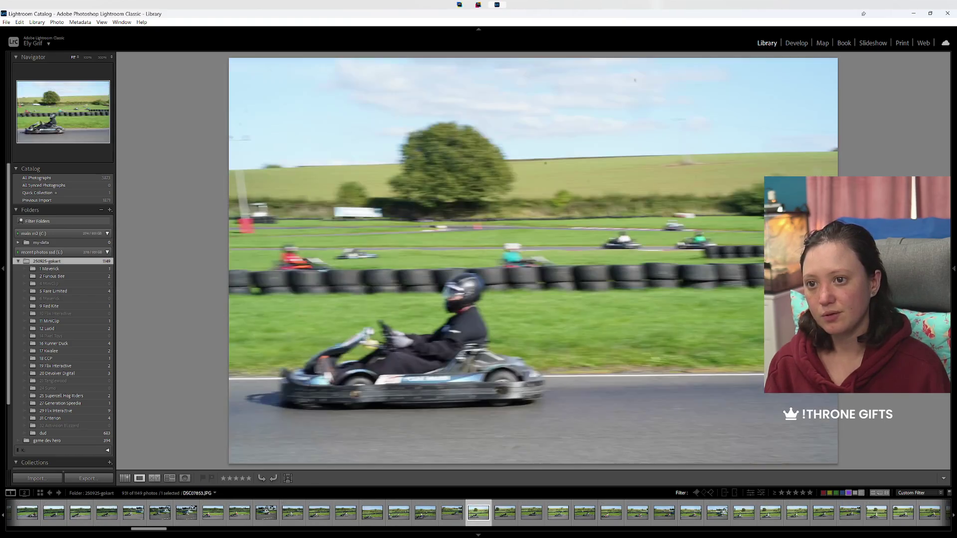
pyautogui.press('Right')
pyautogui.press('Right')
pyautogui.press('Right')
pyautogui.press('Right')
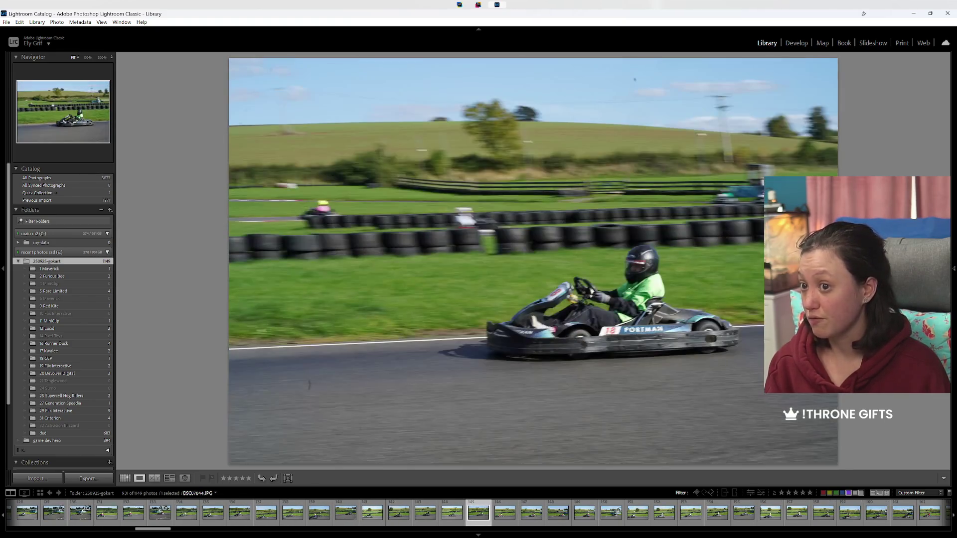
pyautogui.press('Right')
pyautogui.press('Right')
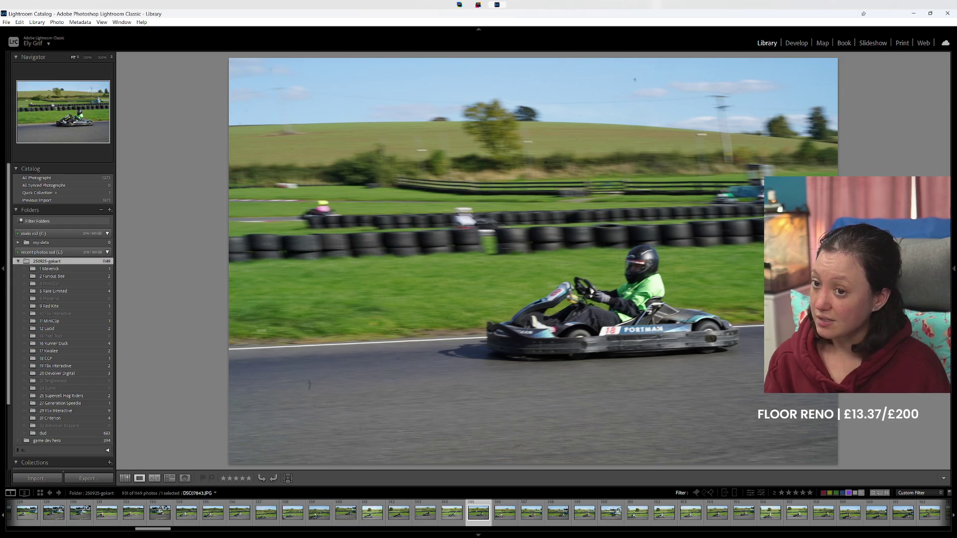
pyautogui.press('Right')
pyautogui.press('Left')
pyautogui.press('8')
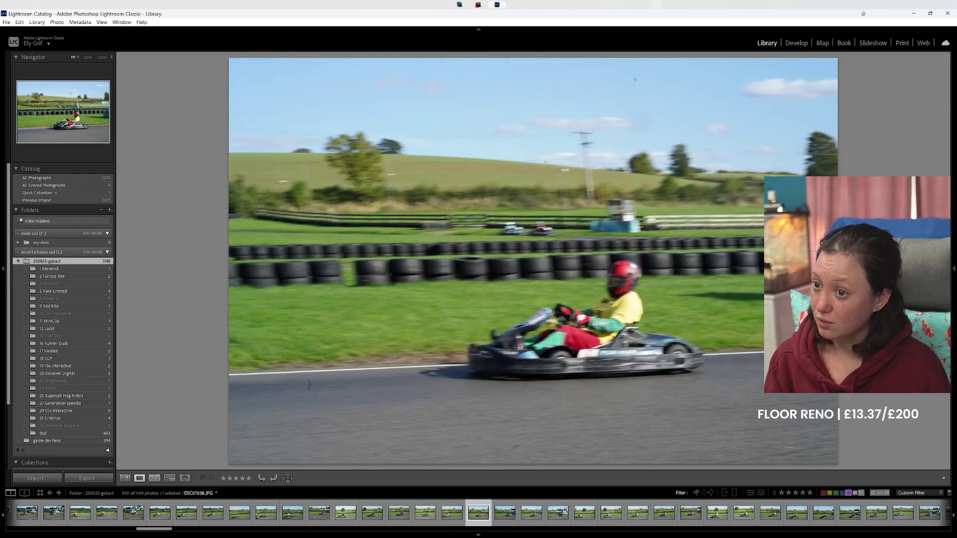
# Step: Mark two more kart shots Green while stepping forward
pyautogui.press('Right')
pyautogui.press('Right')
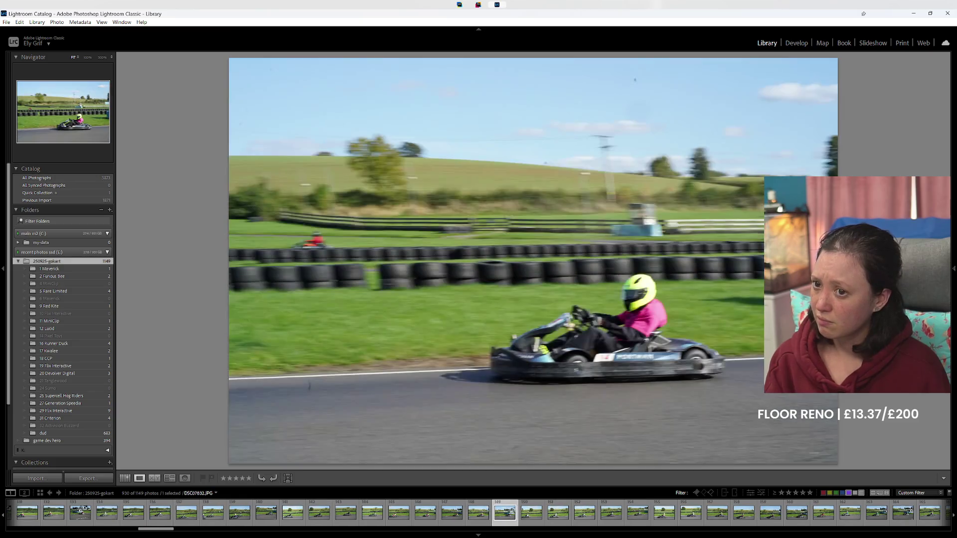
pyautogui.press('Right')
pyautogui.press('8')
pyautogui.press('Right')
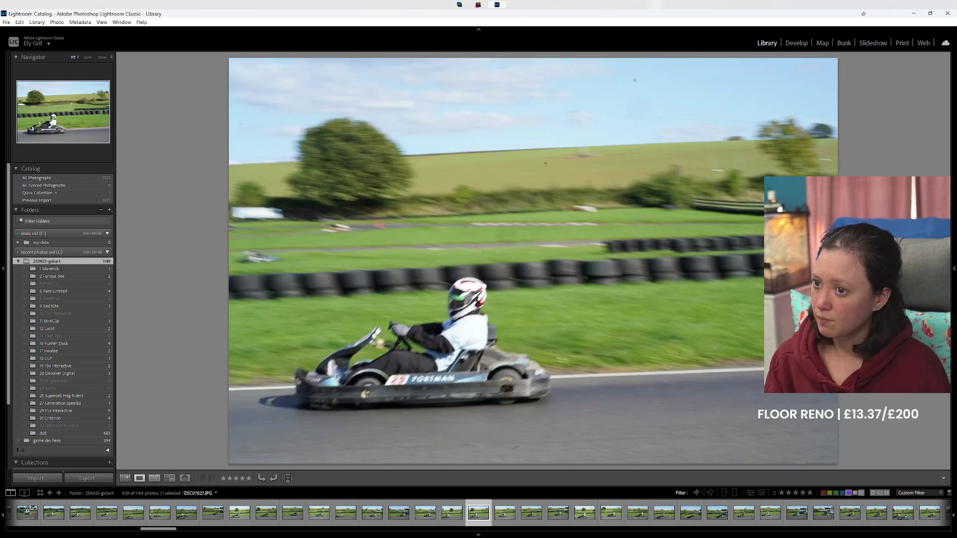
pyautogui.press('Right')
pyautogui.press('Right')
# Step: Go back to the maroon-shirt kart shot and mark it Green
pyautogui.press('Right')
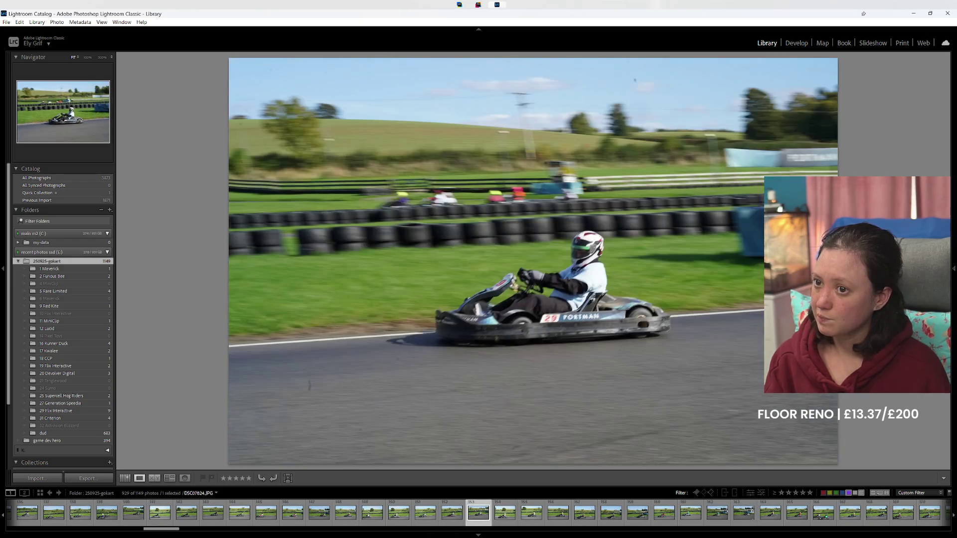
pyautogui.press('8')
pyautogui.press('Right')
pyautogui.press('Right')
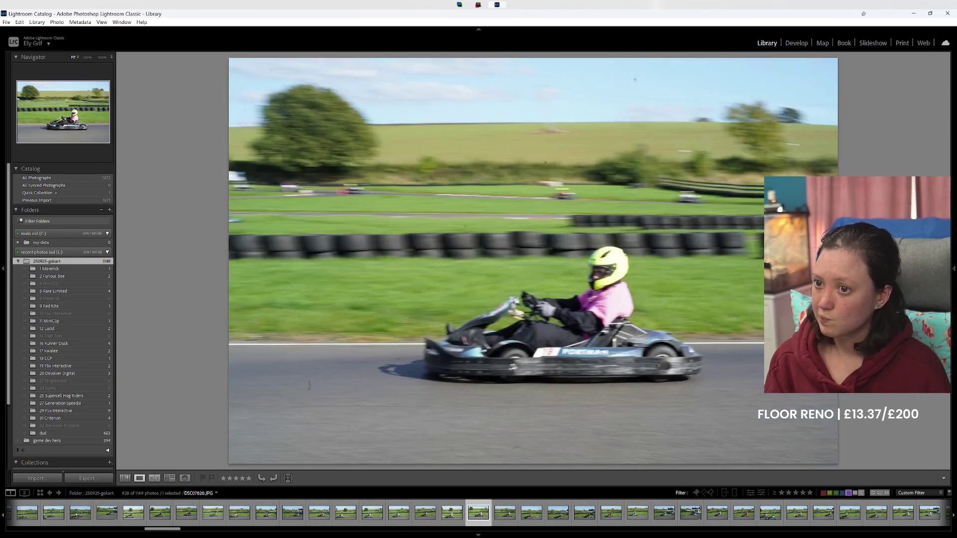
pyautogui.press('Right')
pyautogui.press('Right')
pyautogui.press('Right')
pyautogui.press('Right')
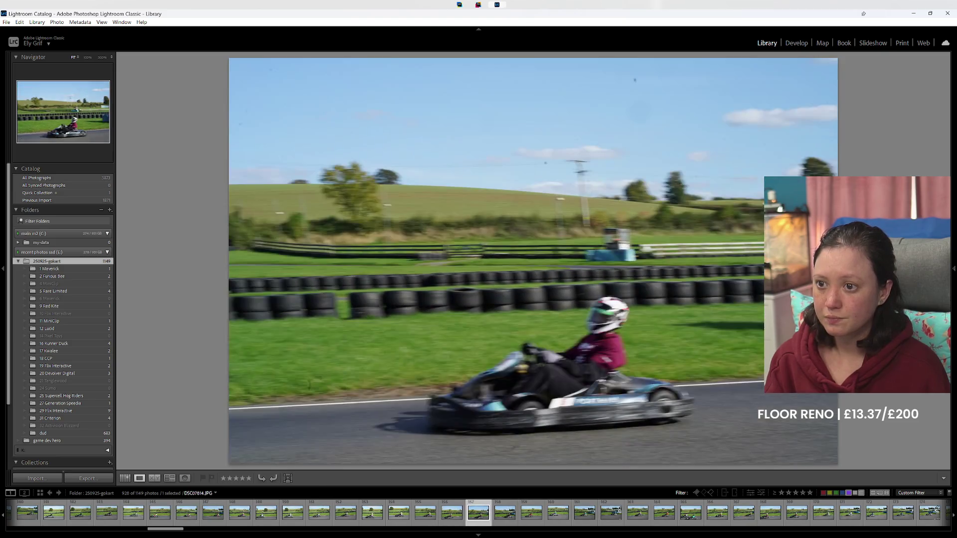
pyautogui.press('Right')
pyautogui.press('Right')
pyautogui.press('Left')
pyautogui.press('8')
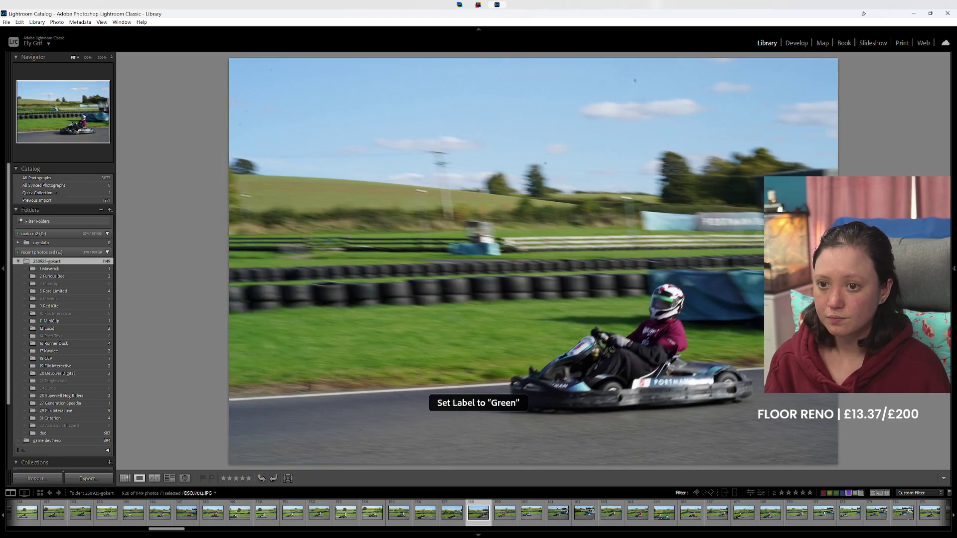
pyautogui.press('Right')
# Step: Skip ahead through several kart photos and green-label another keeper
pyautogui.press('Right')
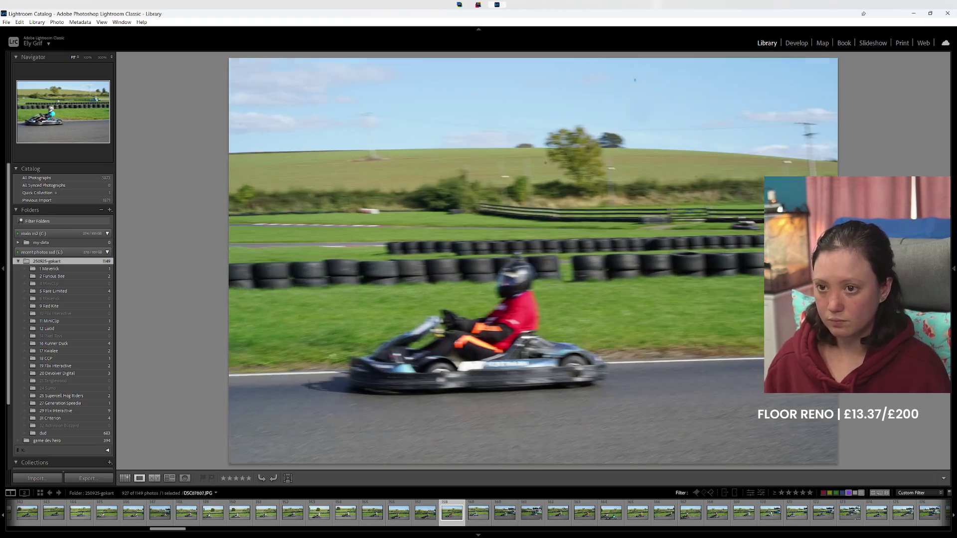
pyautogui.press('Right')
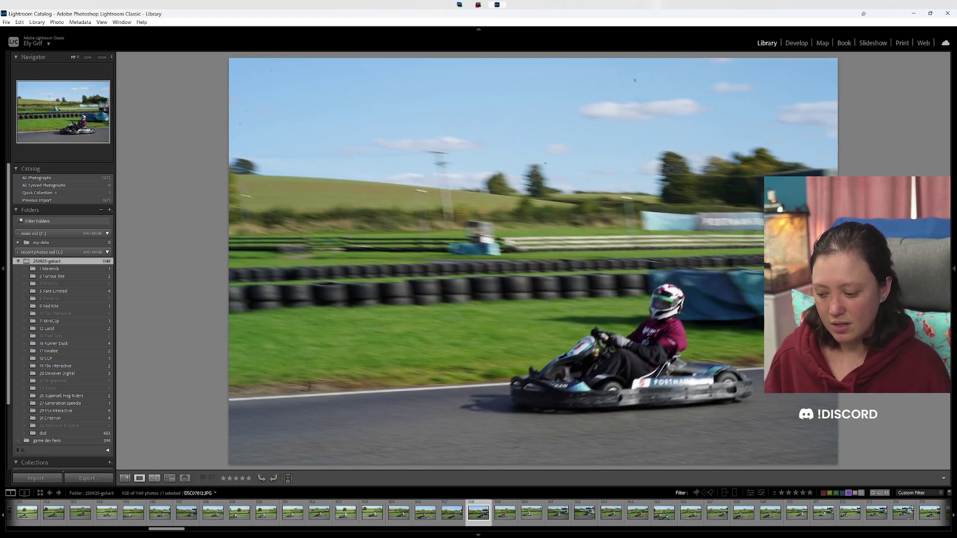
pyautogui.press('Right')
pyautogui.press('Right')
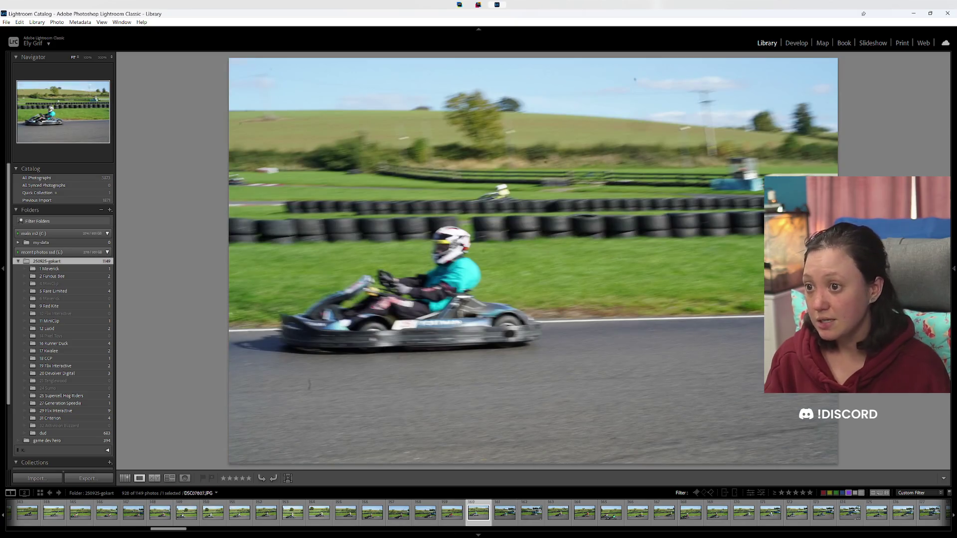
pyautogui.press('Right')
pyautogui.press('Right')
pyautogui.press('Right')
pyautogui.press('Right')
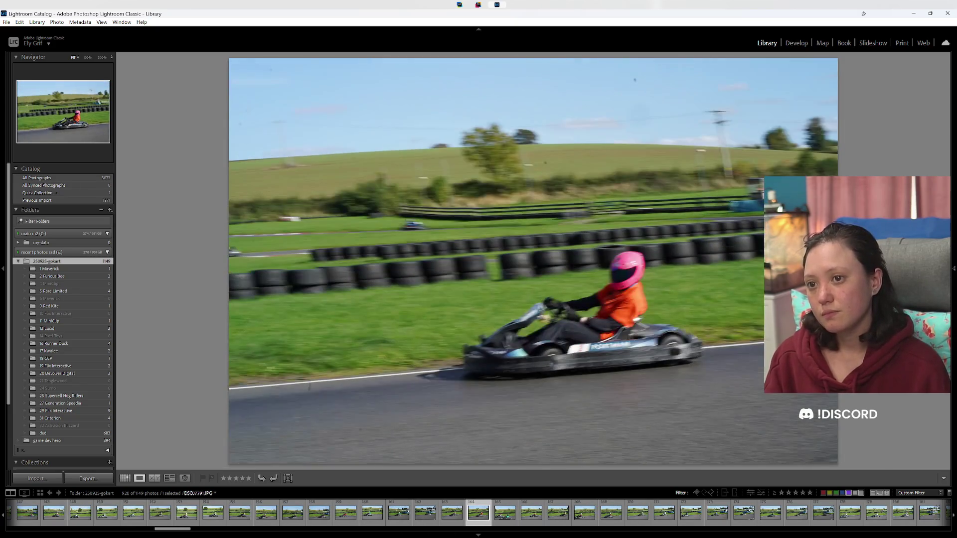
pyautogui.press('Left')
pyautogui.press('Right')
pyautogui.press('Right')
pyautogui.press('Right')
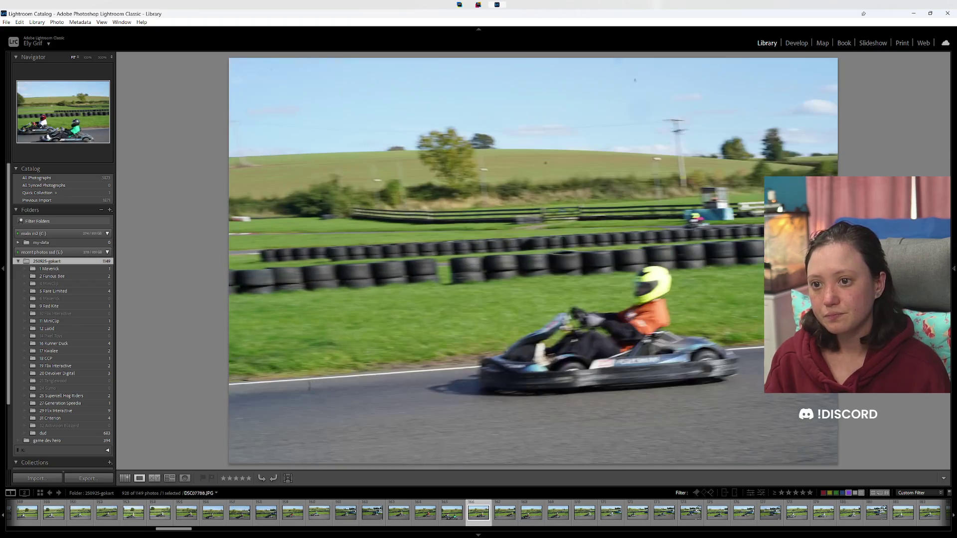
pyautogui.press('Right')
pyautogui.press('Right')
pyautogui.press('Right')
pyautogui.press('Right')
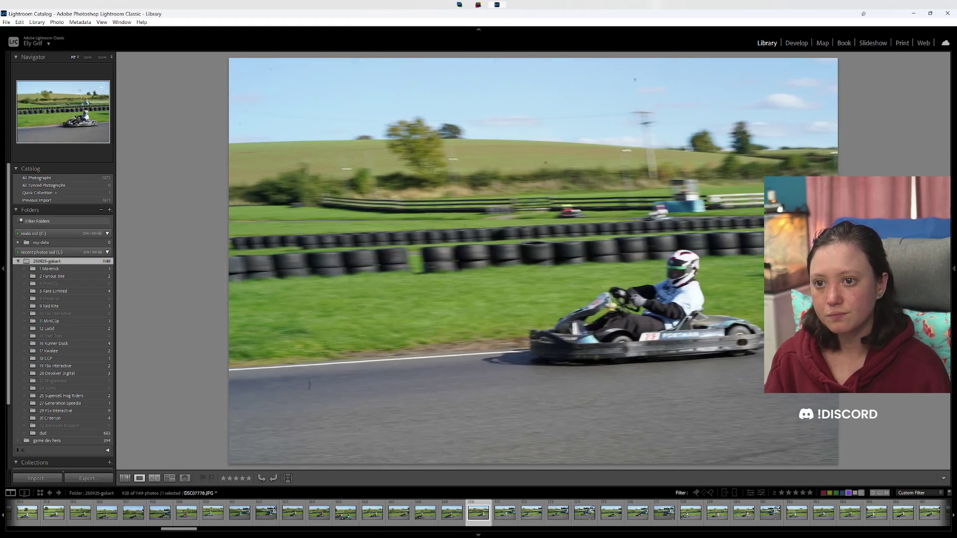
pyautogui.press('Right')
pyautogui.press('Right')
pyautogui.press('Right')
pyautogui.press('Right')
pyautogui.press('Right')
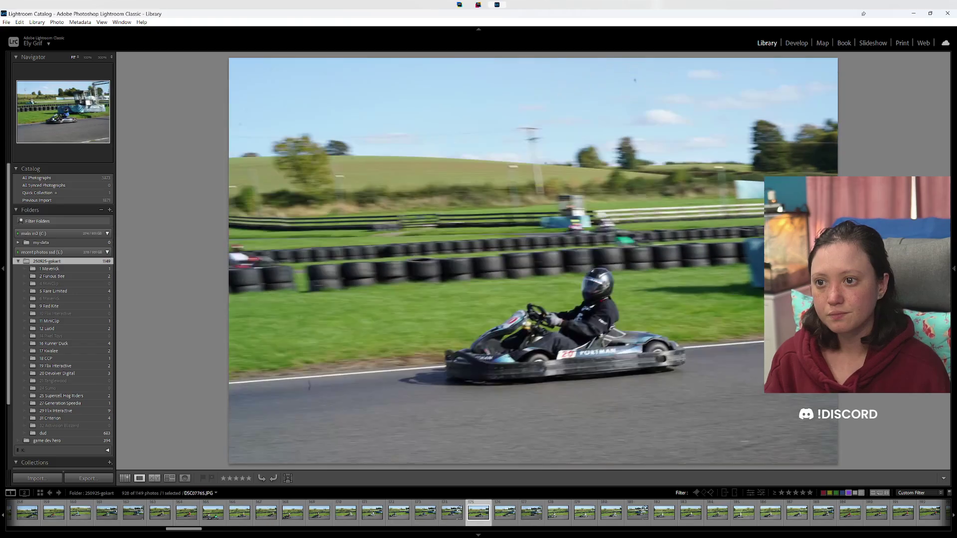
pyautogui.press('Right')
pyautogui.press('Right')
pyautogui.press('8')
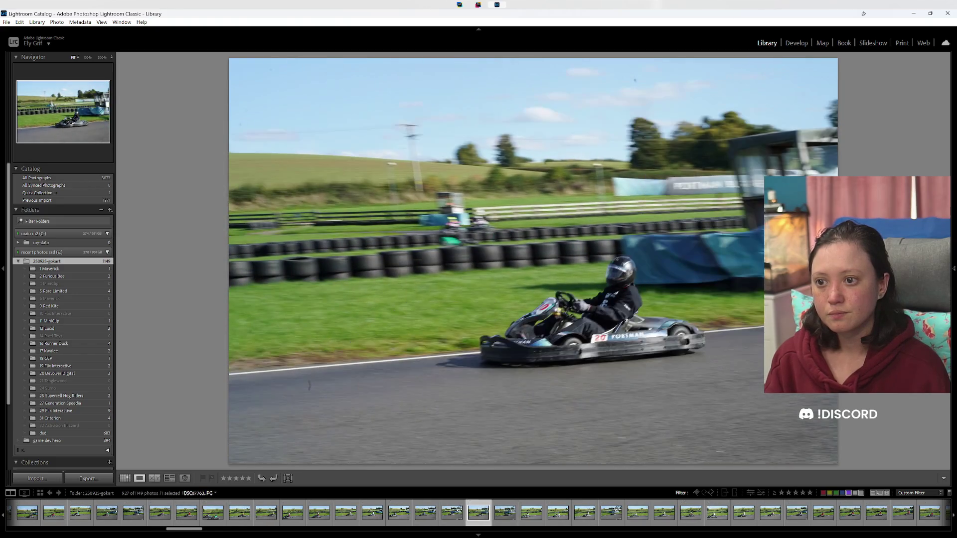
pyautogui.press('Right')
pyautogui.press('Right')
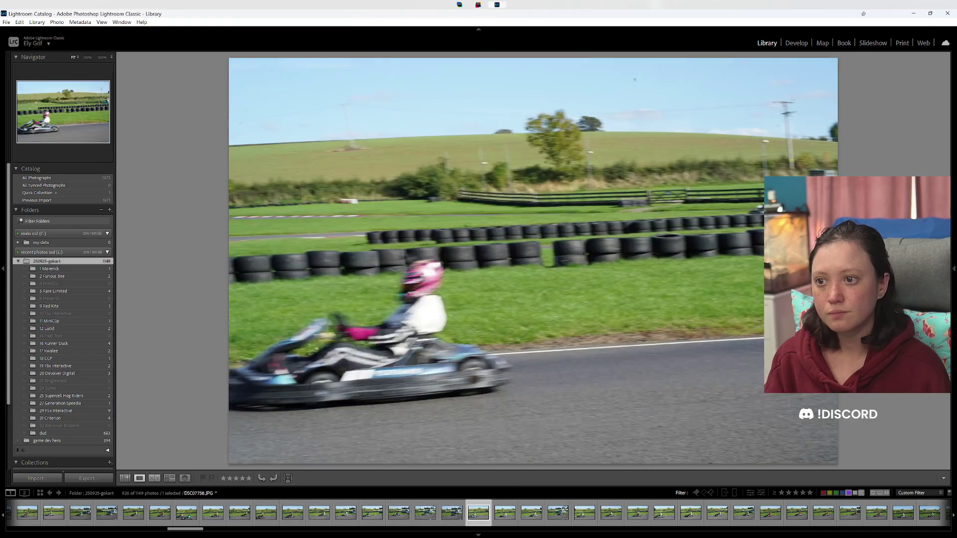
# Step: Green-label the current kart shot, then review the next nine photos
pyautogui.press('8')
pyautogui.press('Right')
pyautogui.press('Right')
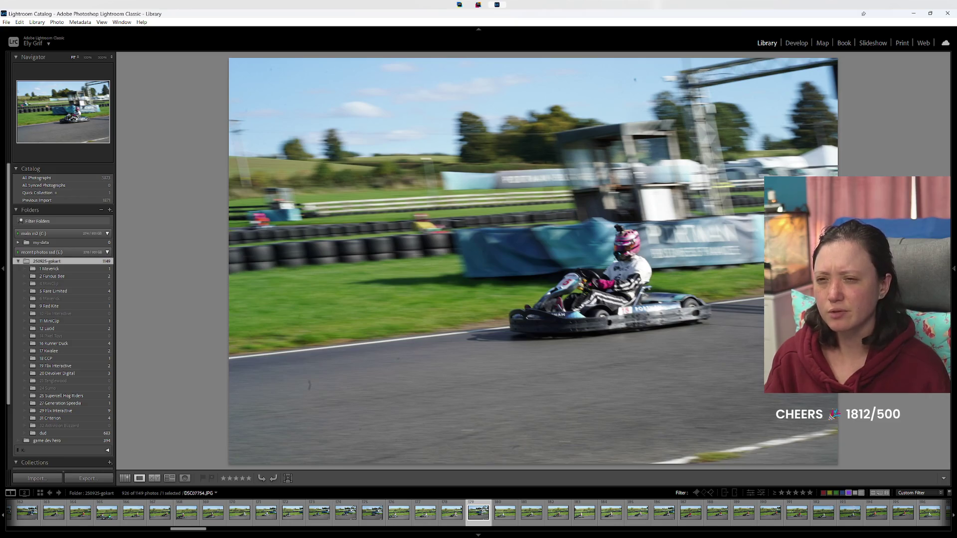
pyautogui.press('Right')
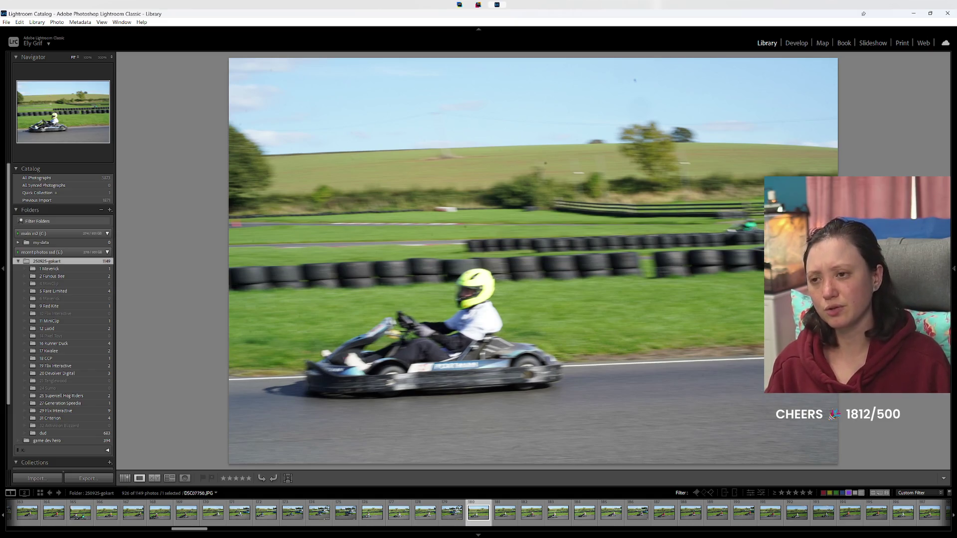
pyautogui.press('Right')
pyautogui.press('Right')
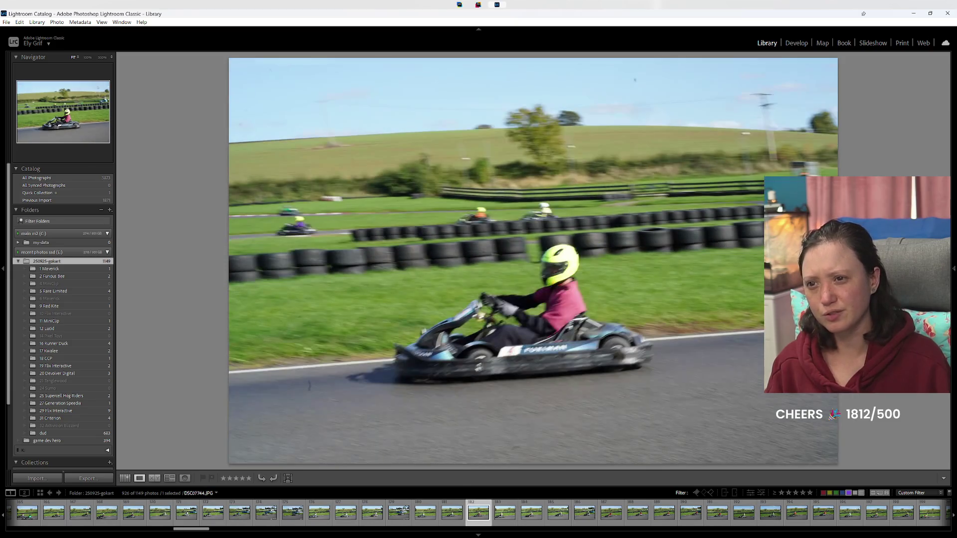
pyautogui.press('Right')
pyautogui.press('Right')
pyautogui.press('Right')
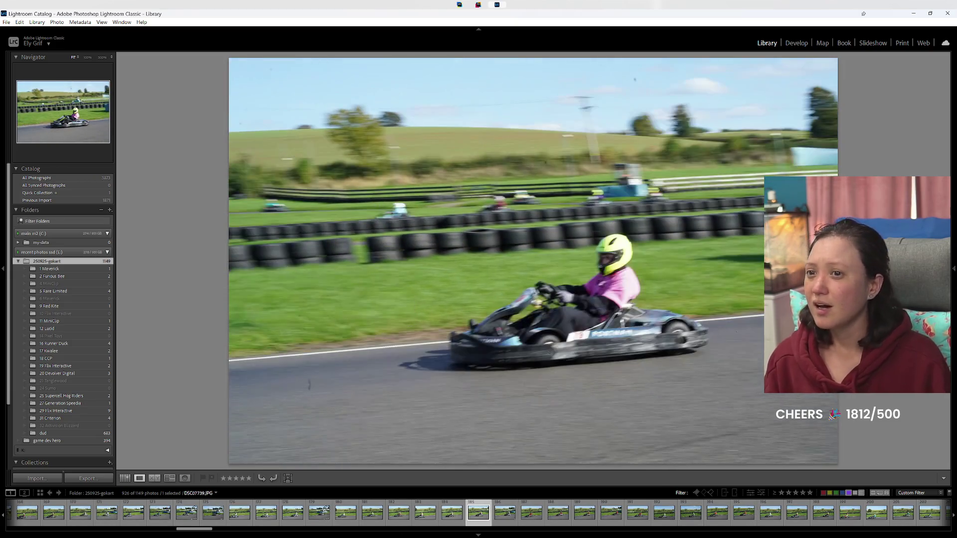
pyautogui.press('Right')
pyautogui.press('Right')
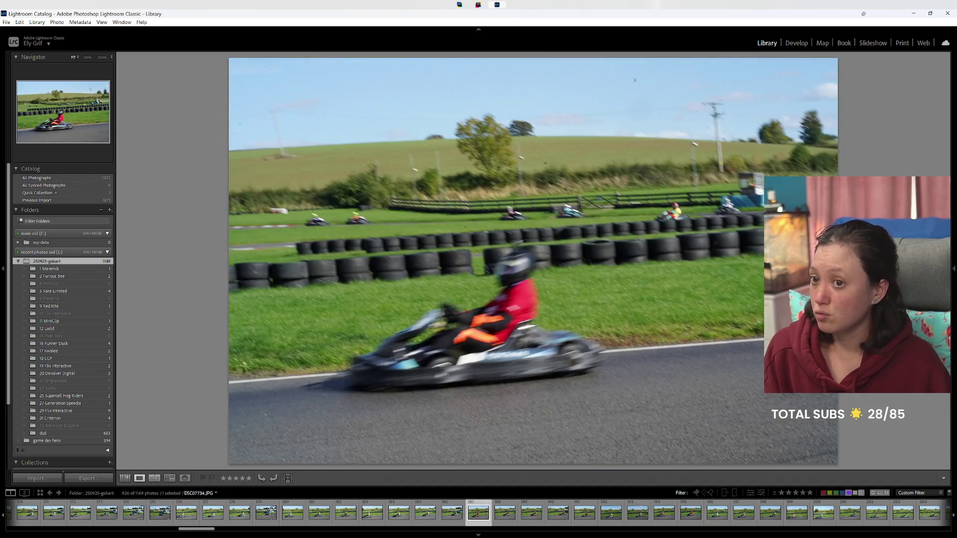
pyautogui.press('Right')
pyautogui.press('Right')
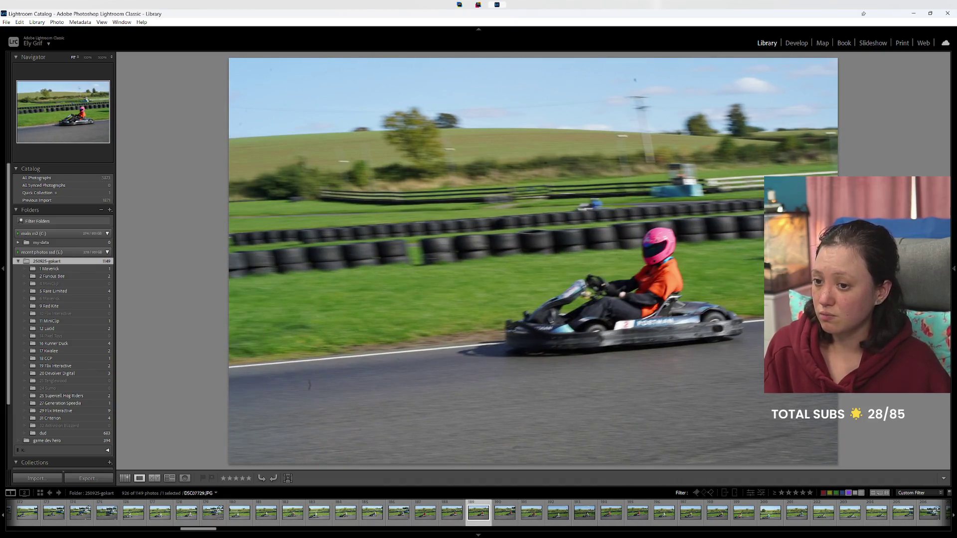
pyautogui.press('Right')
pyautogui.press('Right')
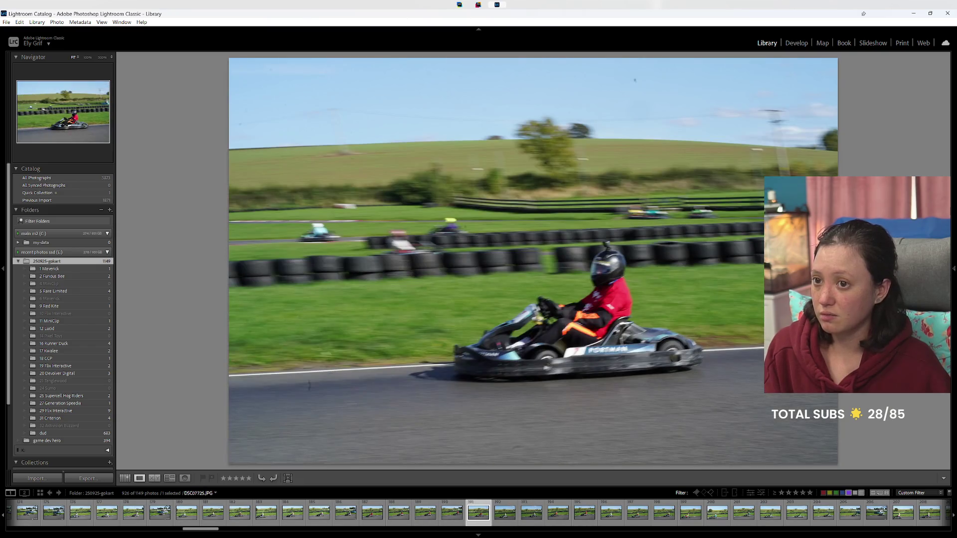
pyautogui.press('Right')
pyautogui.press('Right')
pyautogui.press('Right')
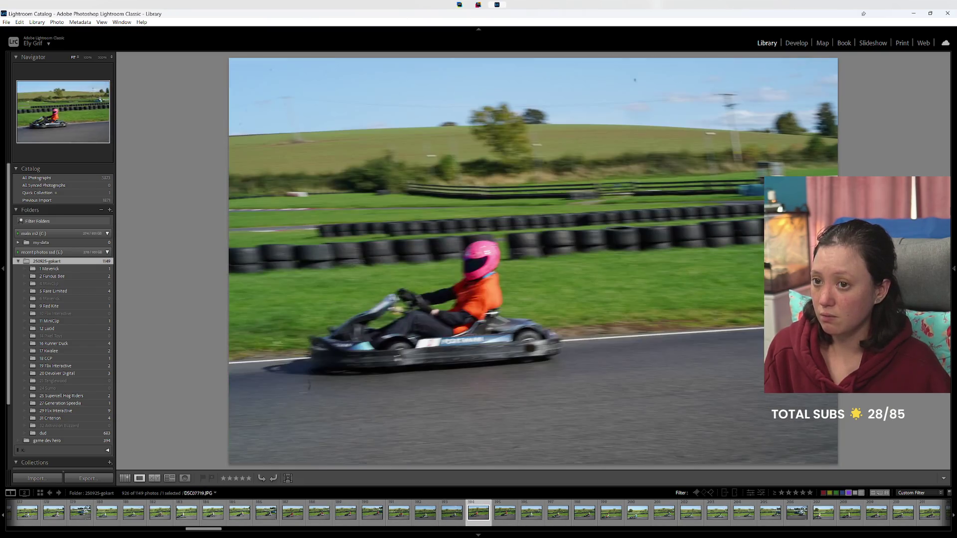
pyautogui.press('Right')
pyautogui.press('Right')
pyautogui.press('Right')
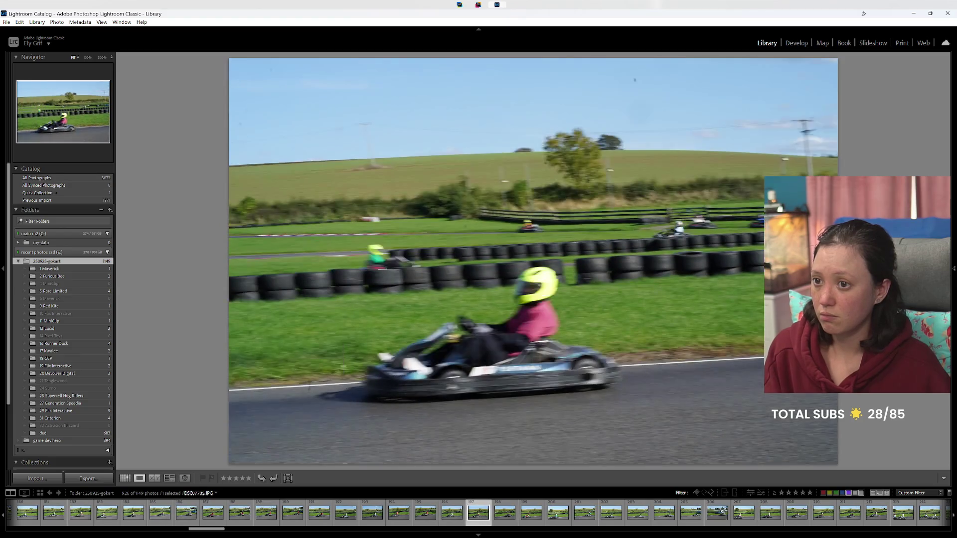
pyautogui.press('Right')
pyautogui.press('Right')
# Step: Continue through the following dozen kart photos in Loupe view
pyautogui.press('Right')
pyautogui.press('Right')
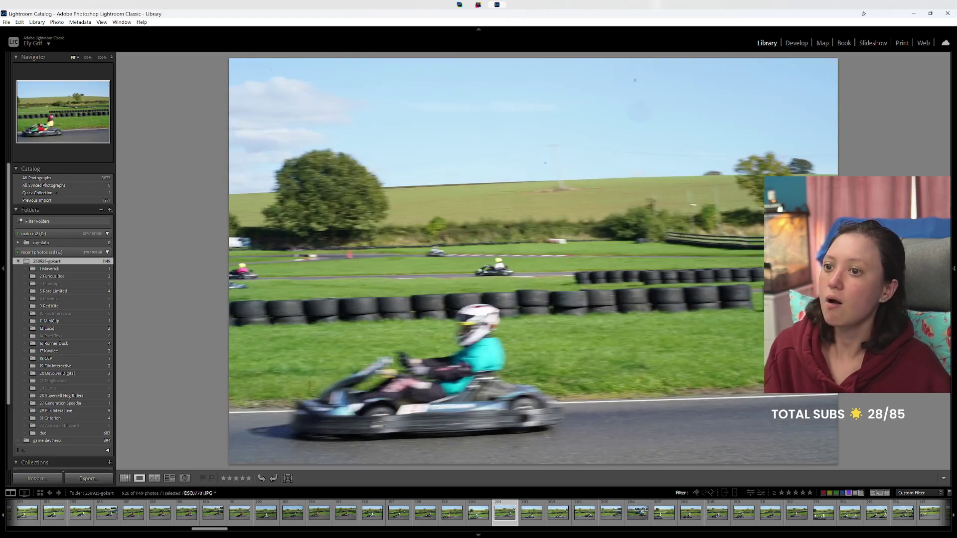
pyautogui.press('Right')
pyautogui.press('Right')
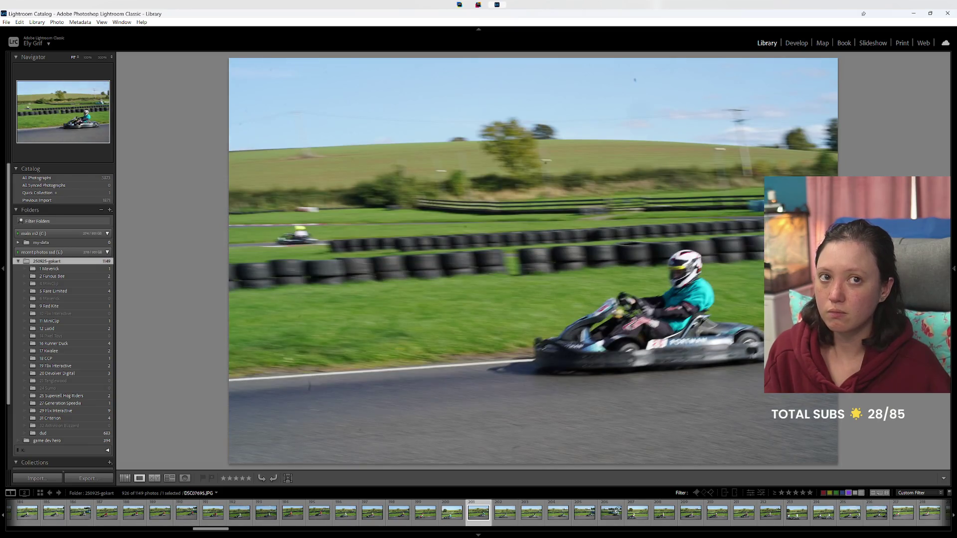
pyautogui.press('Right')
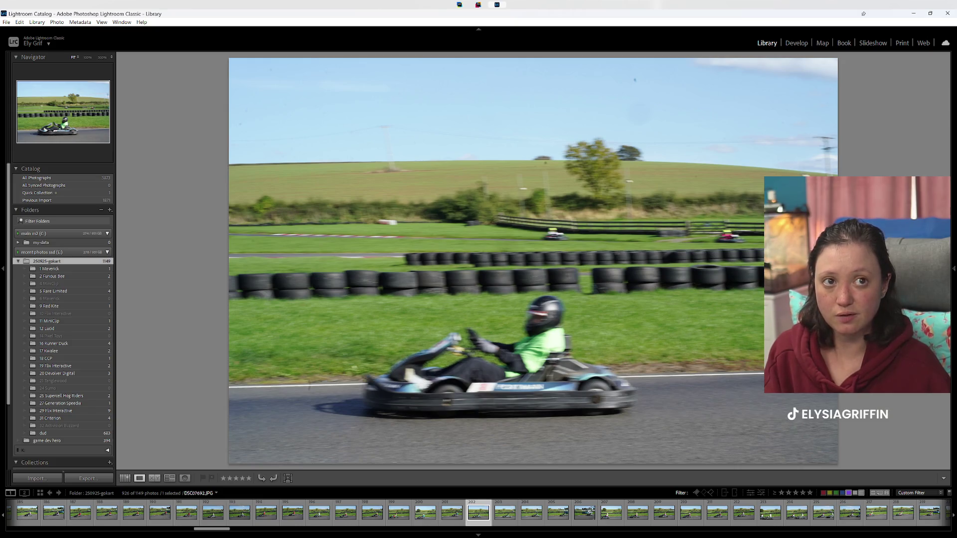
pyautogui.press('Right')
pyautogui.press('Right')
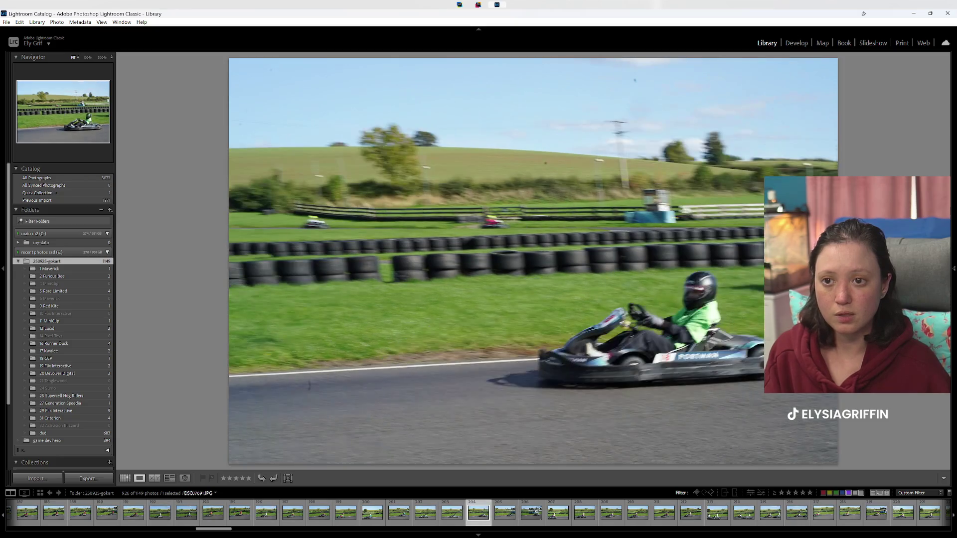
pyautogui.press('Right')
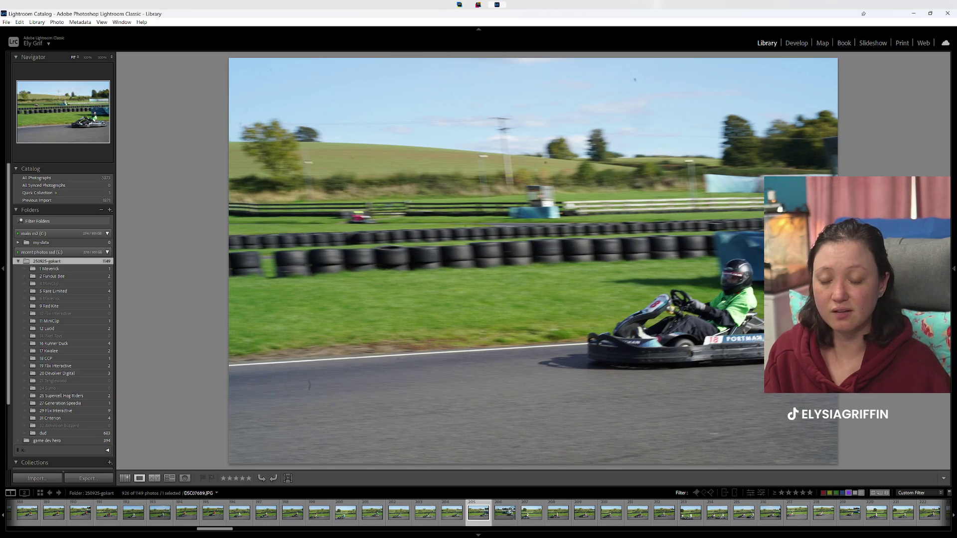
pyautogui.press('Right')
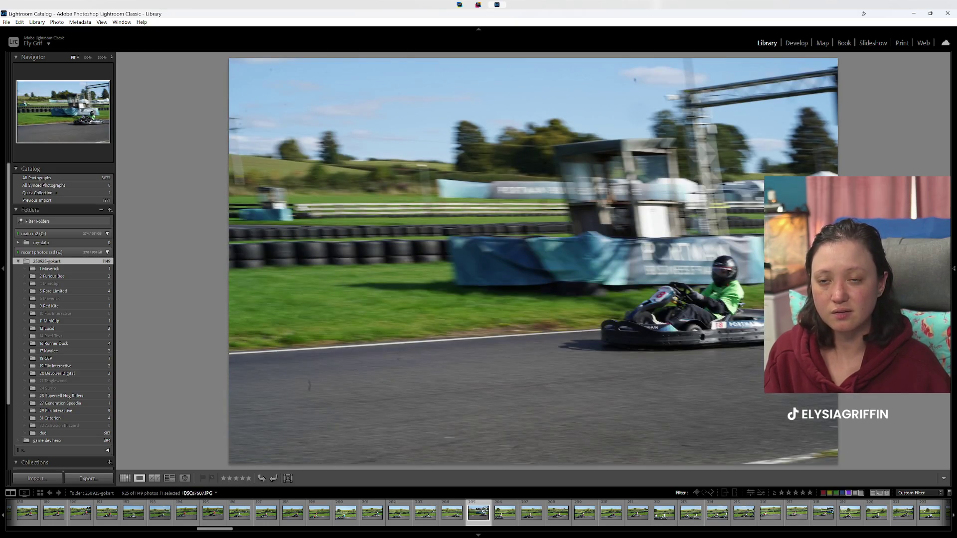
pyautogui.press('Right')
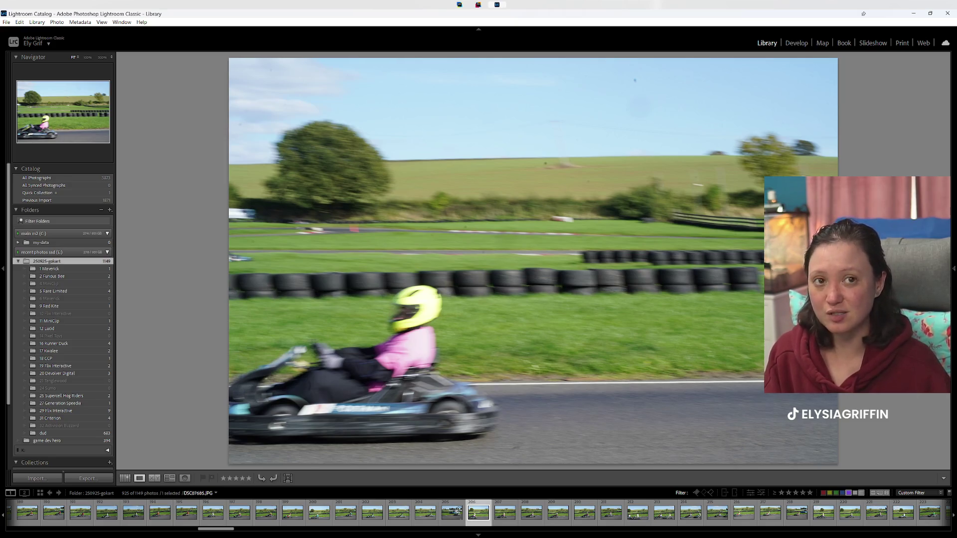
pyautogui.press('Right')
pyautogui.press('Right')
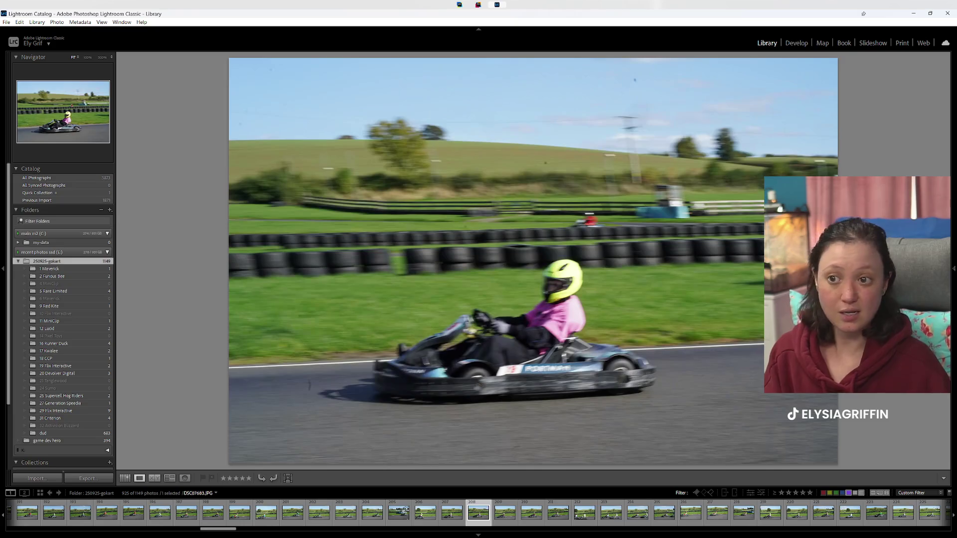
pyautogui.press('Right')
pyautogui.press('Right')
pyautogui.press('Right')
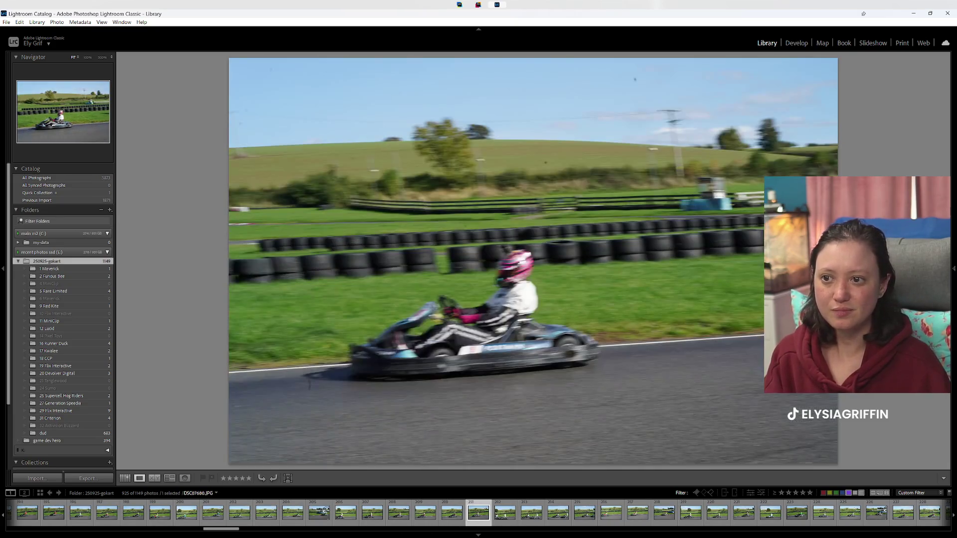
pyautogui.press('Right')
pyautogui.press('Right')
pyautogui.press('Right')
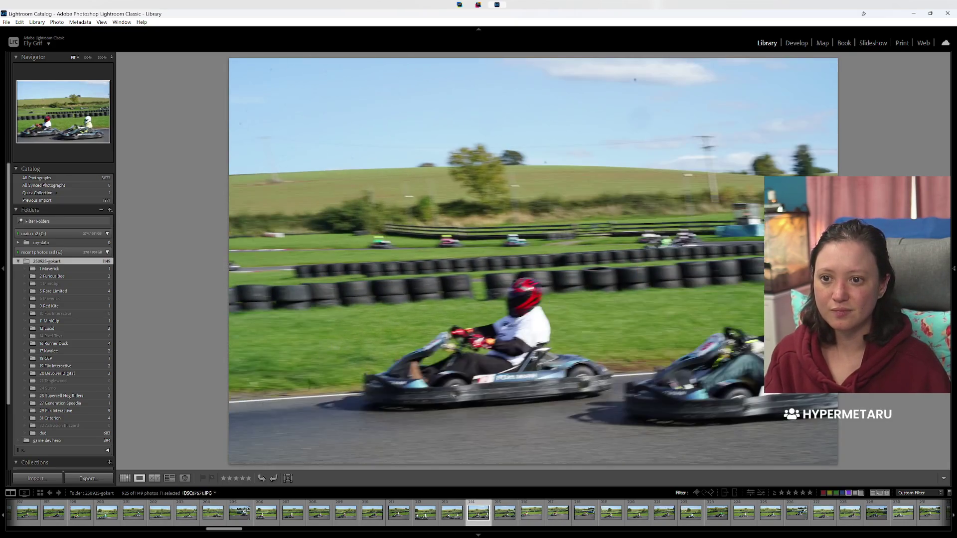
pyautogui.press('Right')
pyautogui.press('Right')
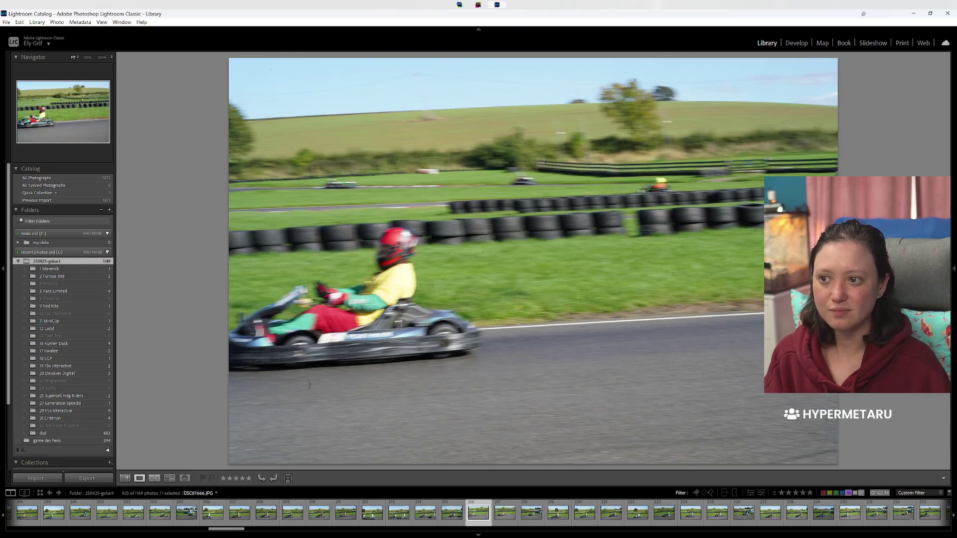
pyautogui.press('Right')
pyautogui.press('Right')
pyautogui.press('Right')
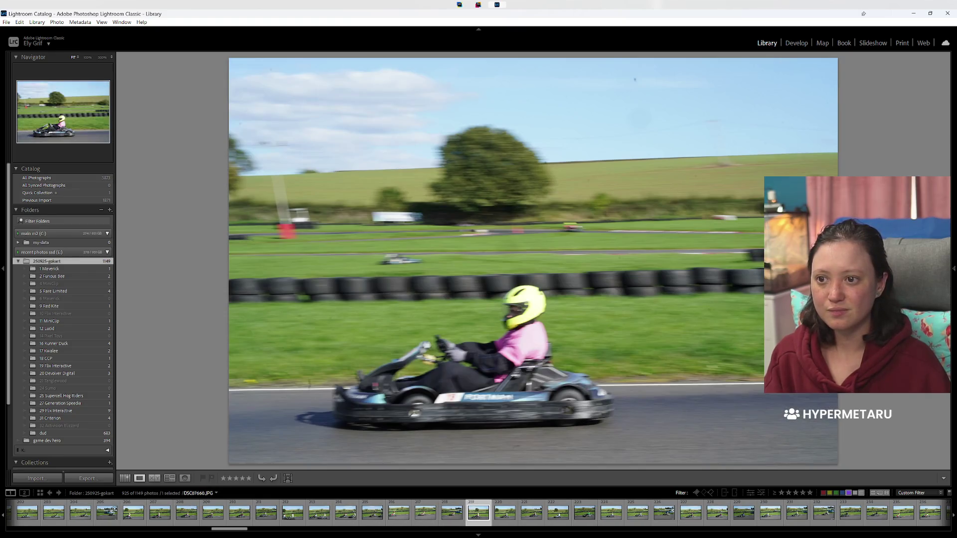
pyautogui.press('Right')
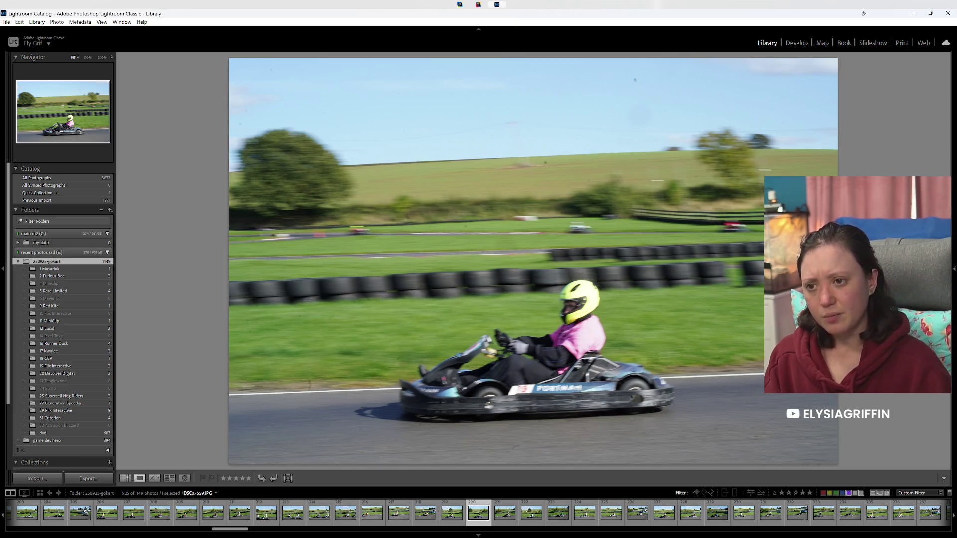
# Step: Give the next two kart shots Green labels
pyautogui.press('Right')
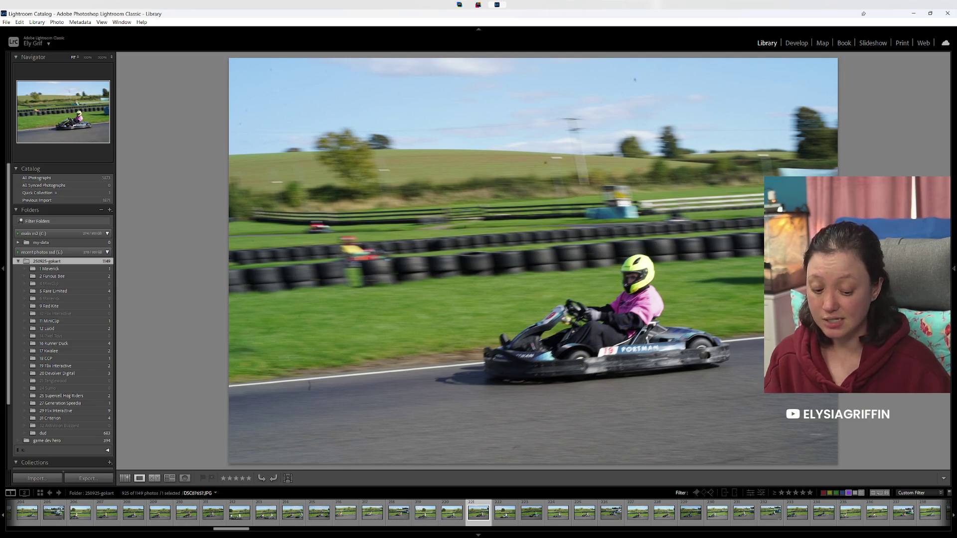
pyautogui.press('8')
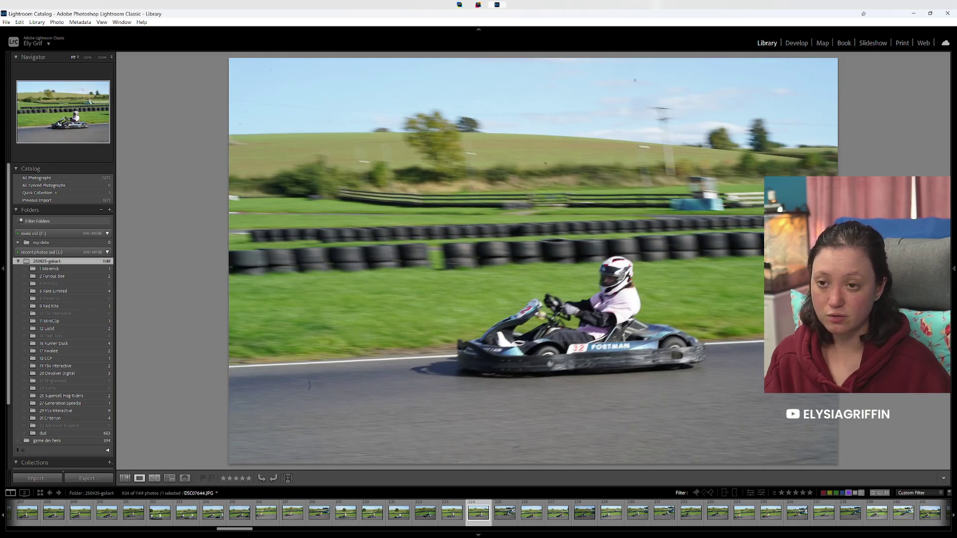
pyautogui.press('Right')
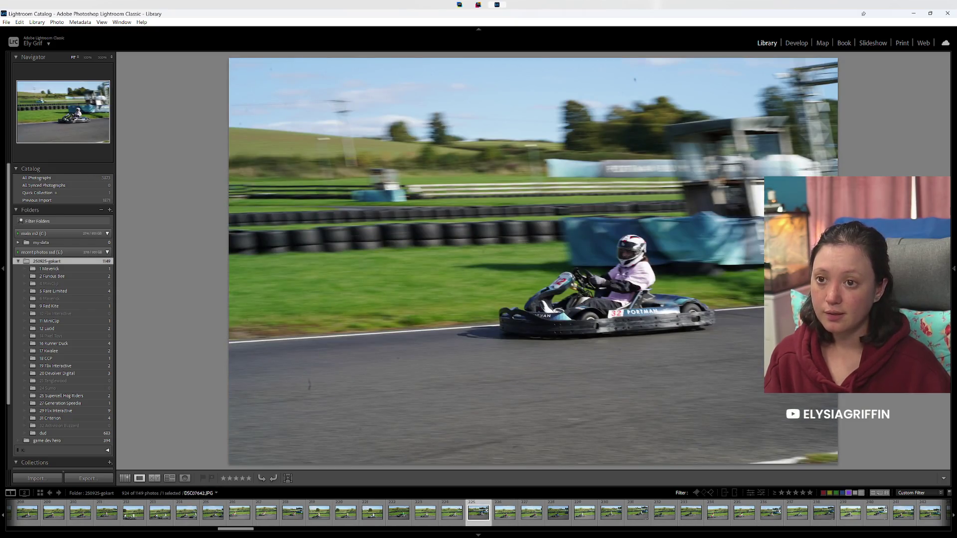
pyautogui.press('8')
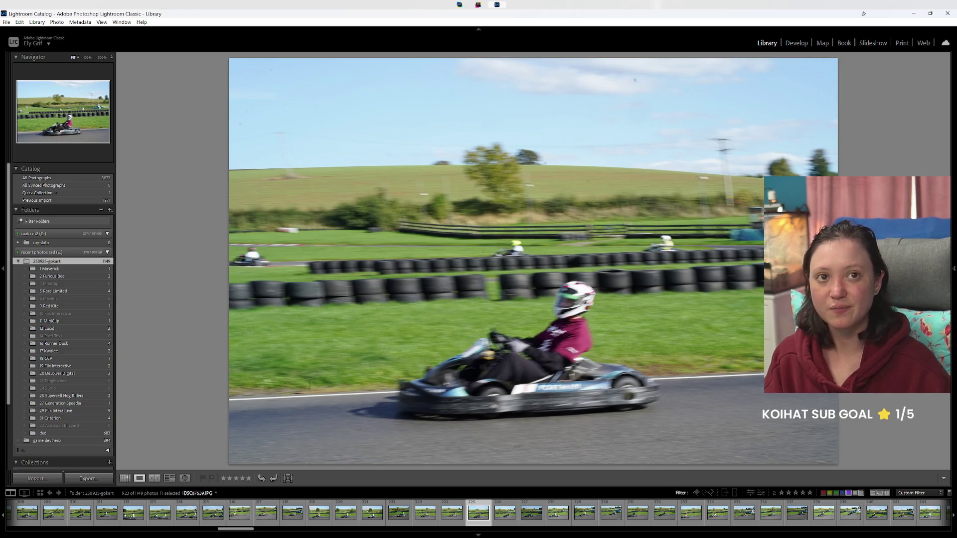
# Step: Review the next ten kart photos without labelling any
pyautogui.press('Right')
pyautogui.press('Right')
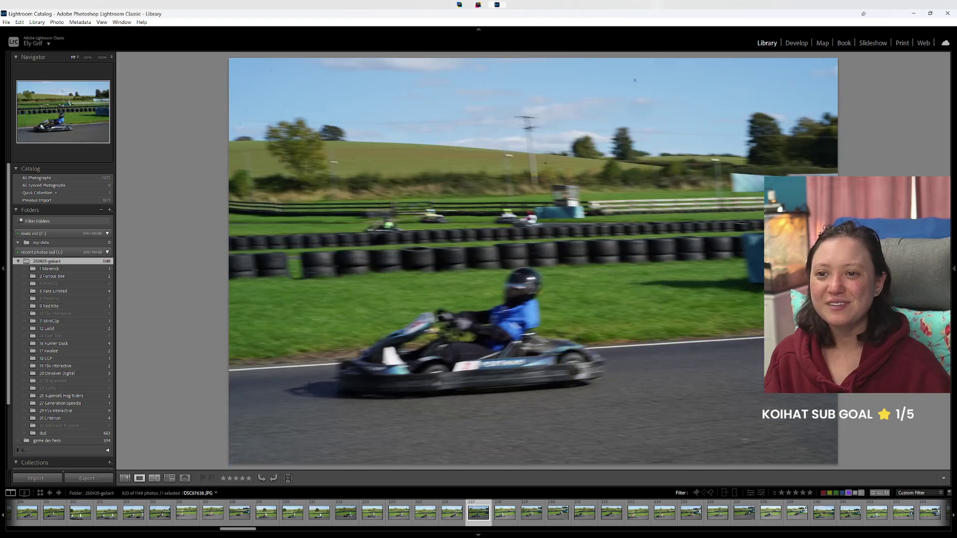
pyautogui.press('Right')
pyautogui.press('Right')
pyautogui.press('Right')
pyautogui.press('Right')
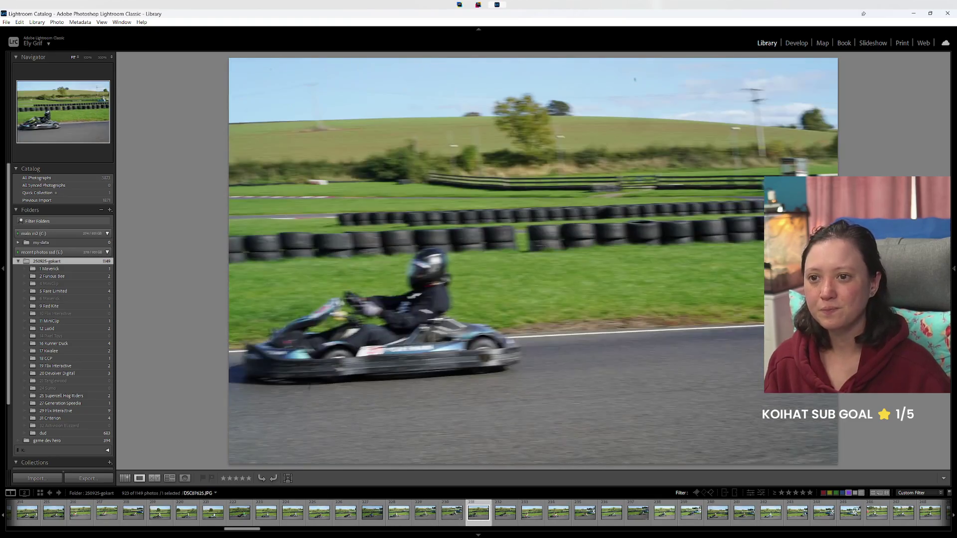
pyautogui.press('Right')
pyautogui.press('Right')
pyautogui.press('Right')
pyautogui.press('Right')
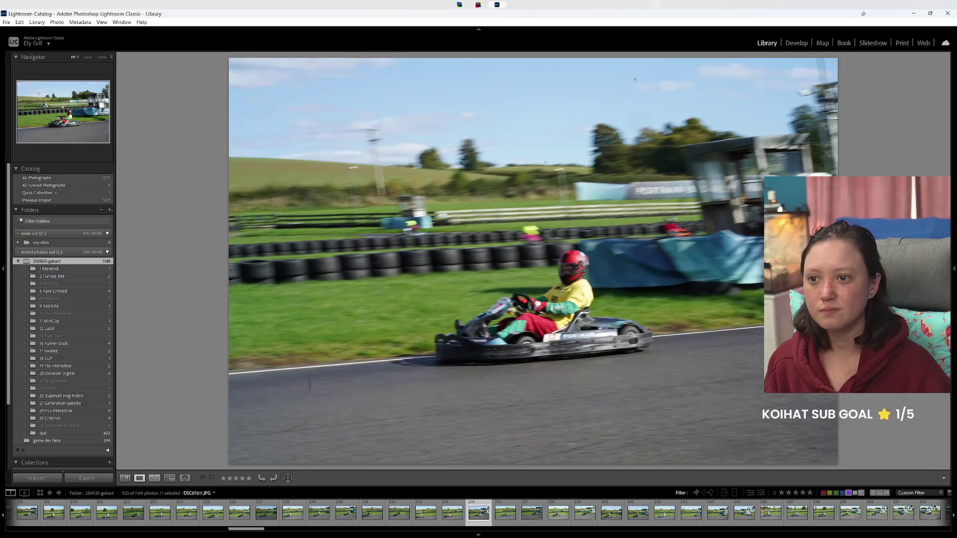
pyautogui.press('Right')
pyautogui.press('Right')
pyautogui.press('Right')
pyautogui.press('Right')
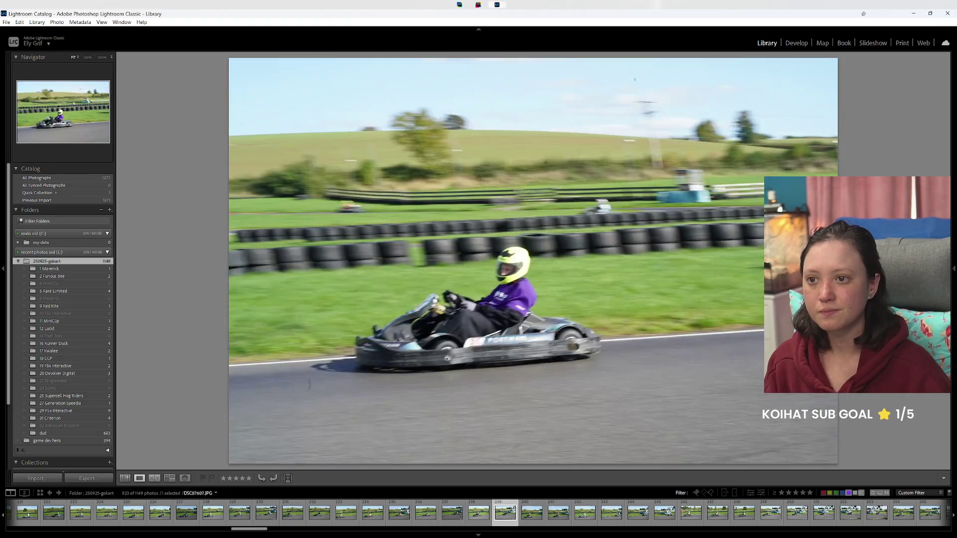
pyautogui.press('Right')
pyautogui.press('Right')
pyautogui.press('Right')
pyautogui.press('Right')
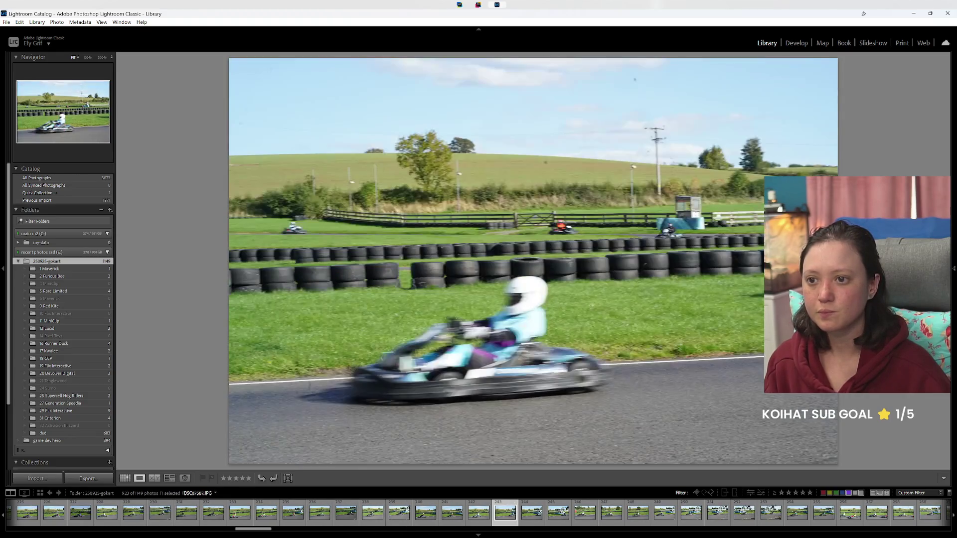
pyautogui.press('Right')
pyautogui.press('Right')
pyautogui.press('Right')
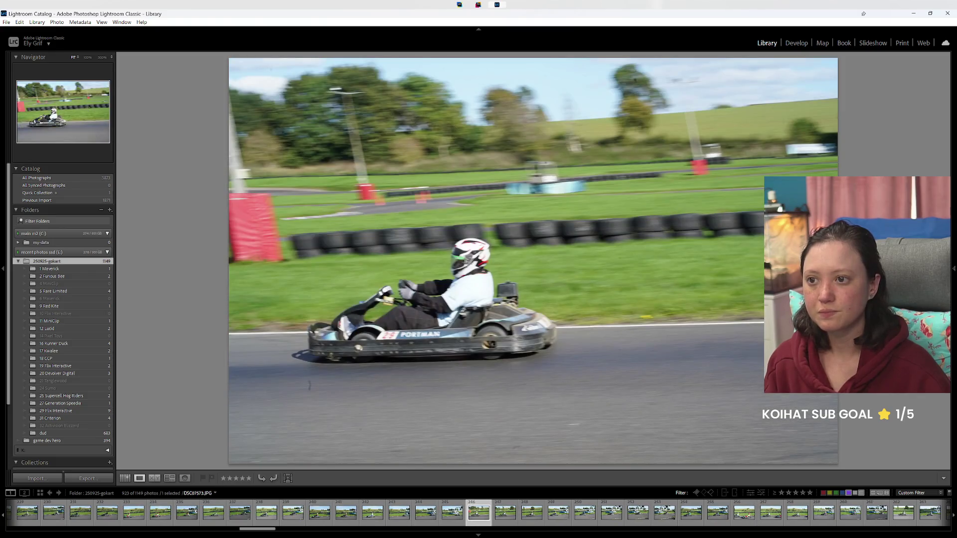
pyautogui.press('Right')
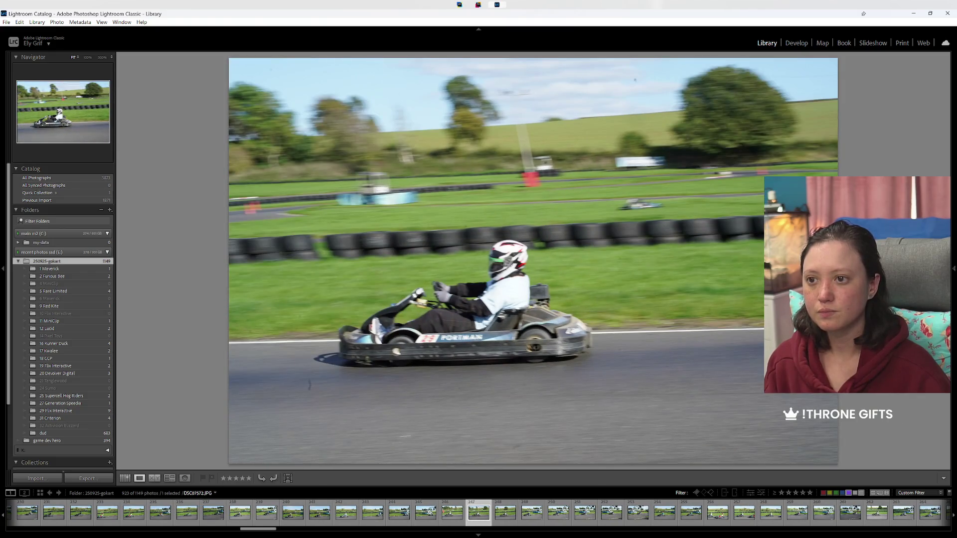
pyautogui.press('Right')
pyautogui.press('Right')
pyautogui.press('Right')
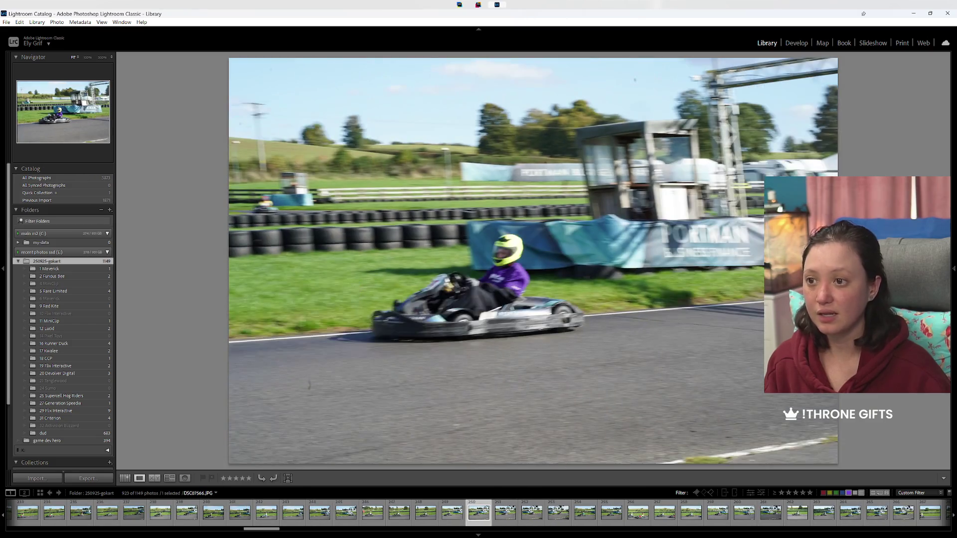
pyautogui.press('Right')
pyautogui.press('Right')
pyautogui.press('Right')
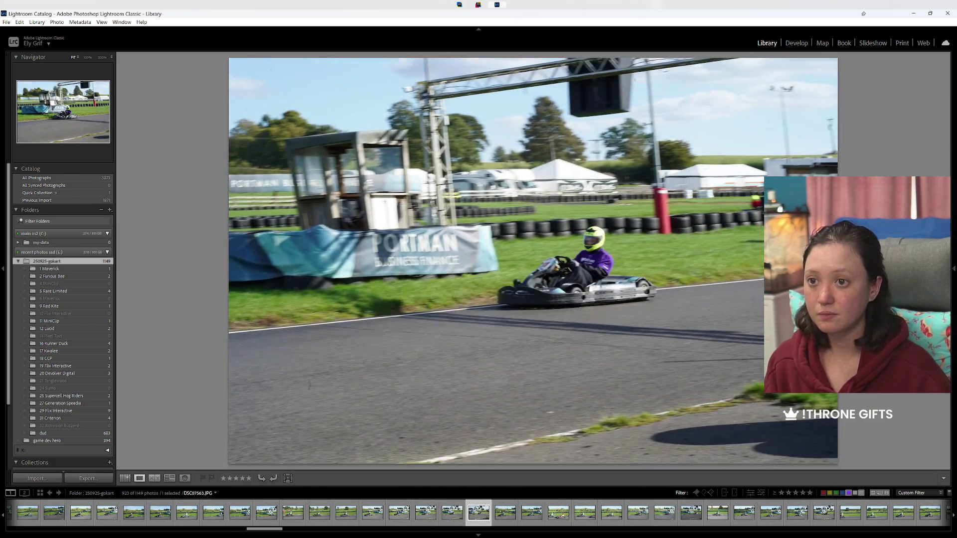
pyautogui.press('Right')
# Step: Find the white-suited driver's kart 25 shot, label it Green, and move past it
pyautogui.press('Right')
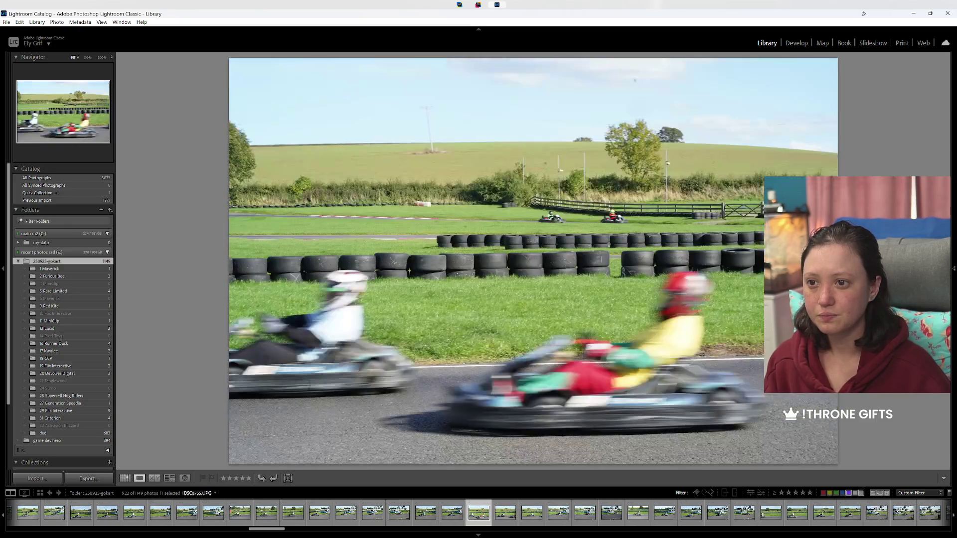
pyautogui.press('Right')
pyautogui.press('Right')
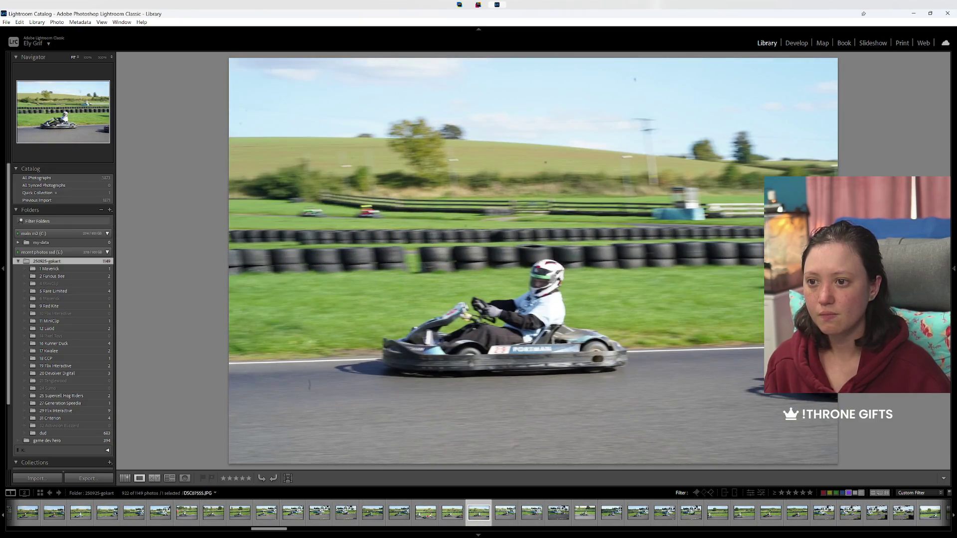
pyautogui.press('Right')
pyautogui.press('Right')
pyautogui.press('Right')
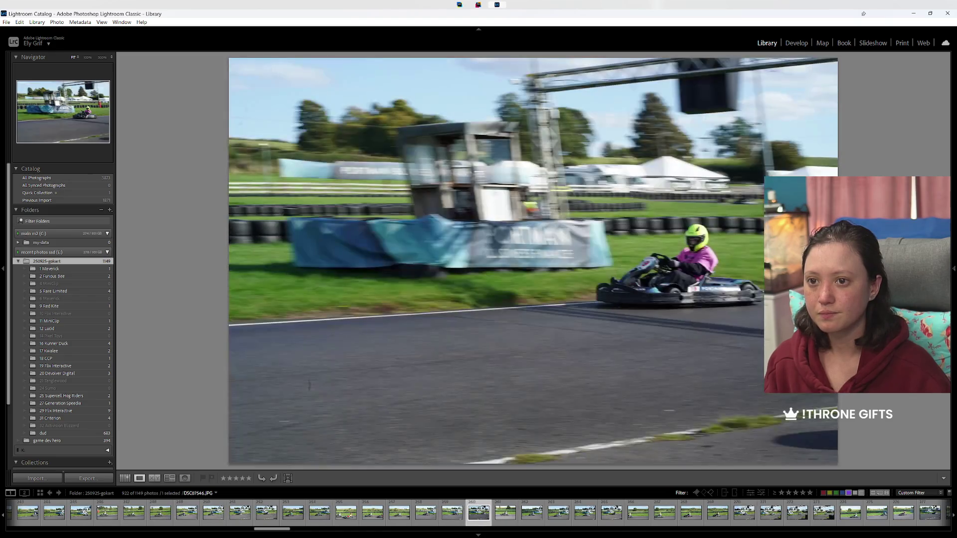
pyautogui.press('Right')
pyautogui.press('Right')
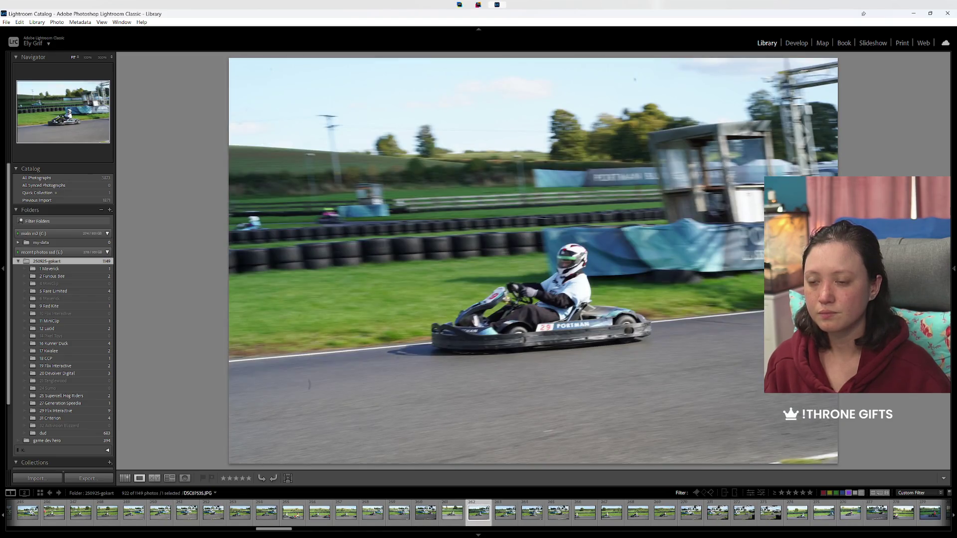
pyautogui.press('Right')
pyautogui.press('Left')
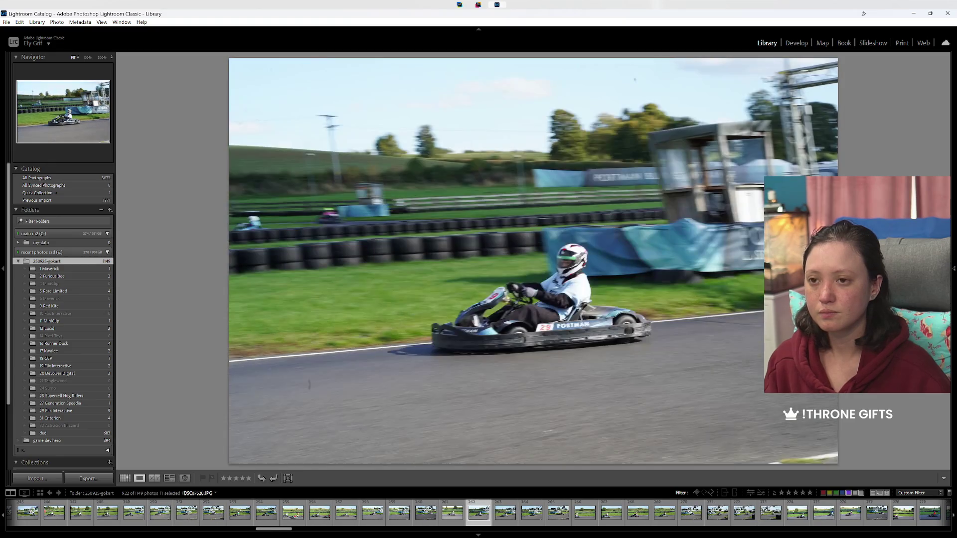
pyautogui.press('8')
pyautogui.press('Right')
pyautogui.press('Right')
pyautogui.press('Right')
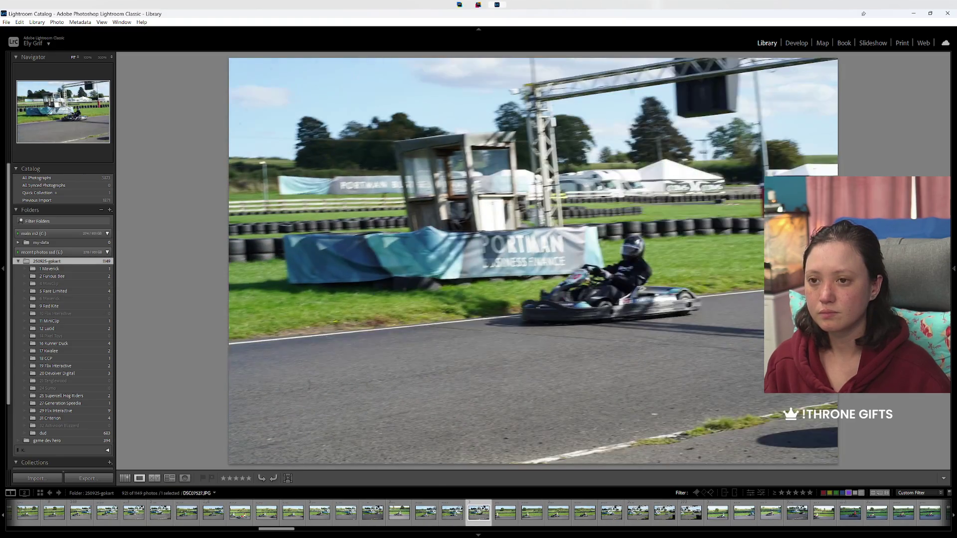
pyautogui.press('Right')
# Step: Give the next two kart photos Green labels
pyautogui.press('Right')
pyautogui.press('Right')
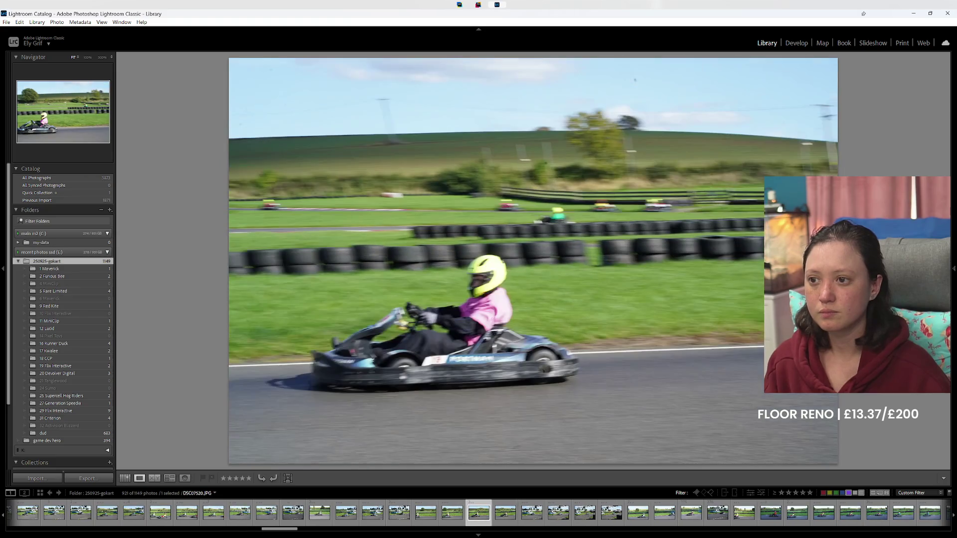
pyautogui.press('Right')
pyautogui.press('8')
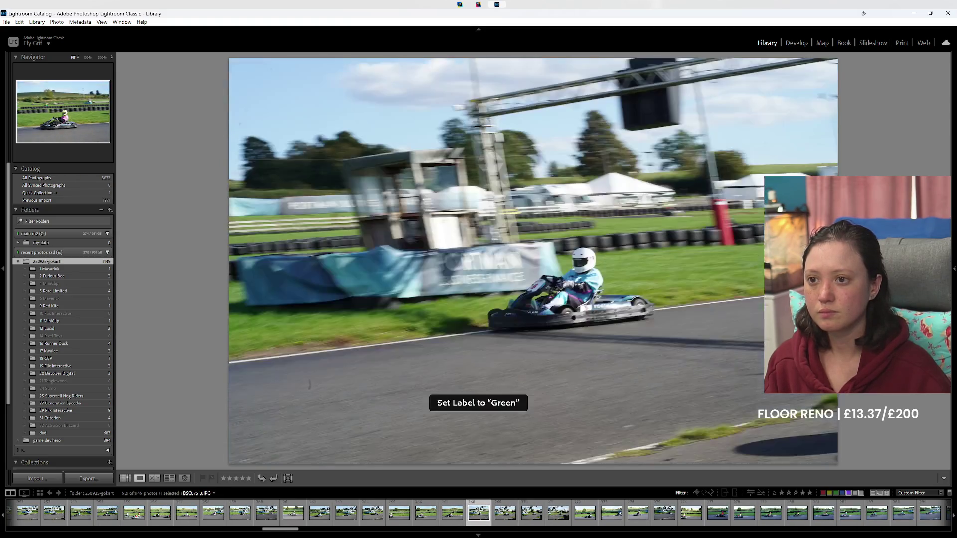
pyautogui.press('Right')
pyautogui.press('8')
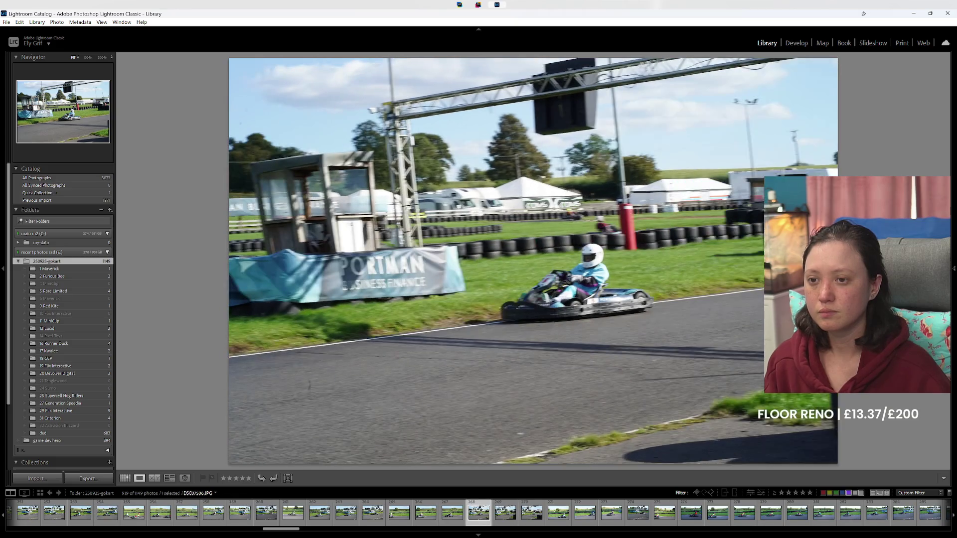
pyautogui.press('Right')
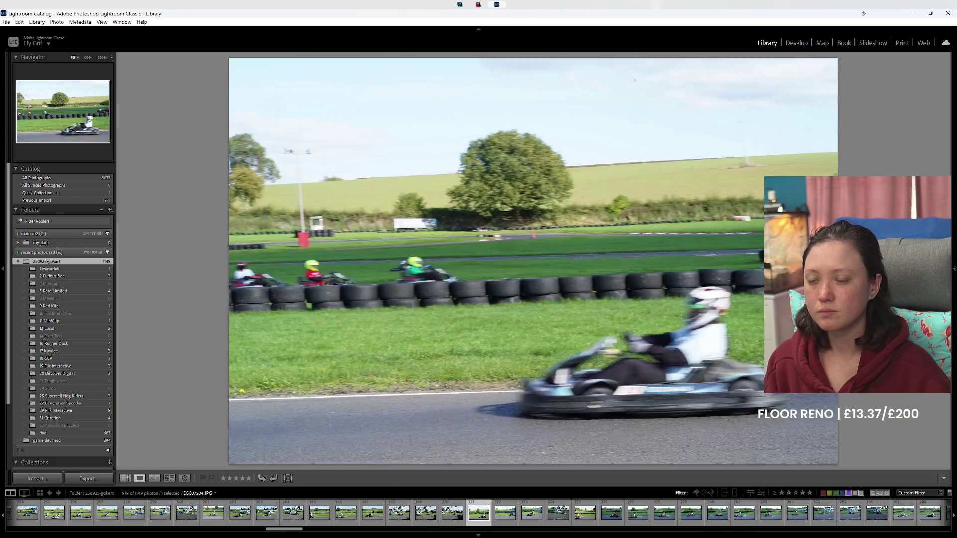
# Step: Compare neighbouring shots and green-label the white-helmet driver photo plus the following keeper
pyautogui.press('Left')
pyautogui.press('Right')
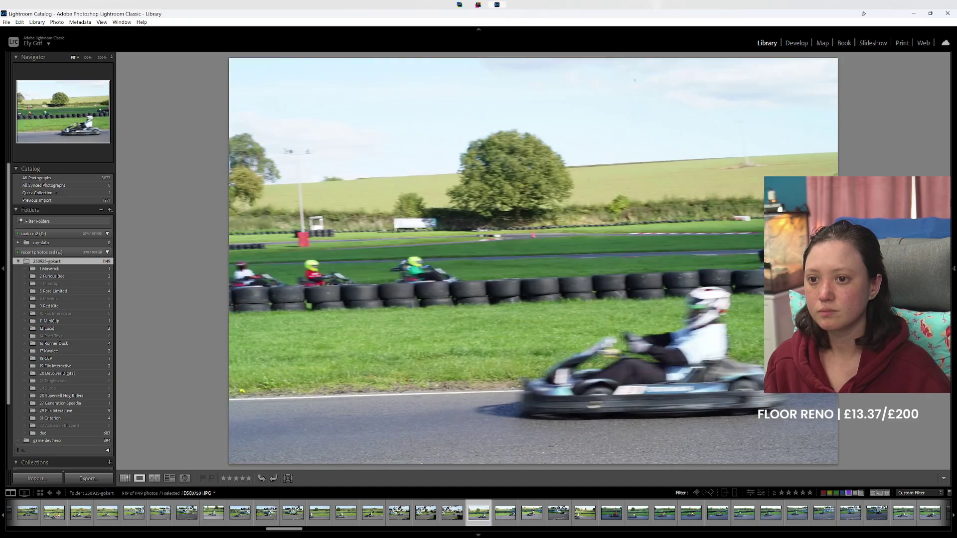
pyautogui.press('8')
pyautogui.press('Right')
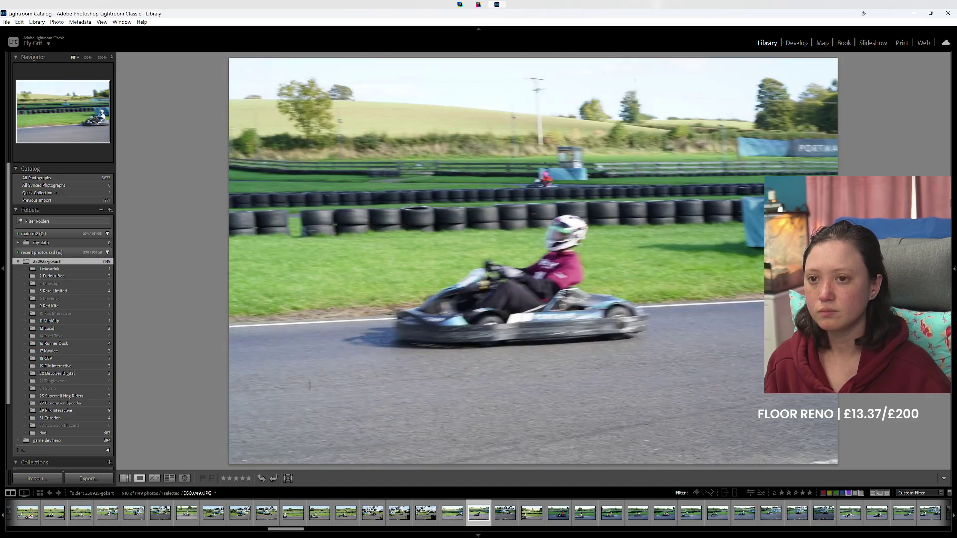
pyautogui.press('Right')
pyautogui.press('8')
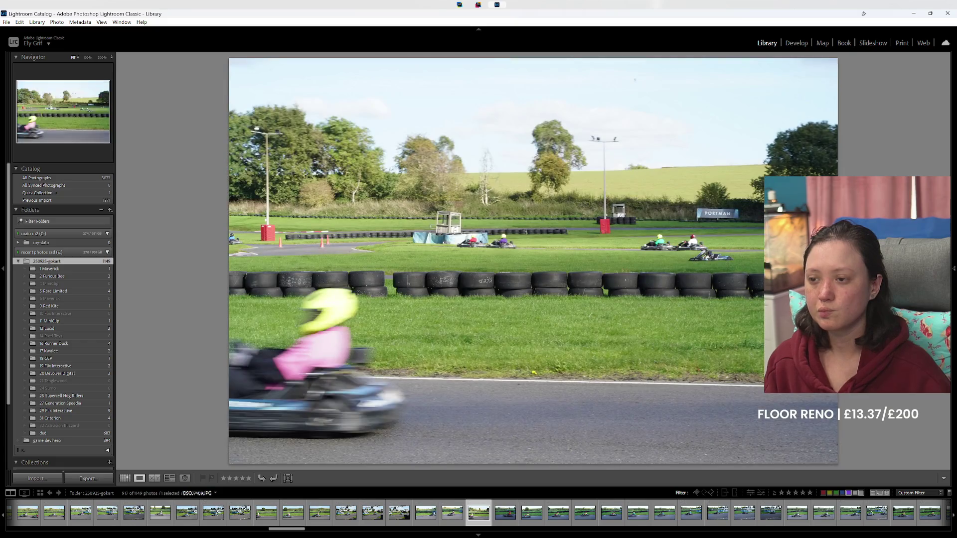
pyautogui.press('Right')
# Step: Step ahead several photos, then return to the two-kart photo and label it Green
pyautogui.press('Right')
pyautogui.press('Right')
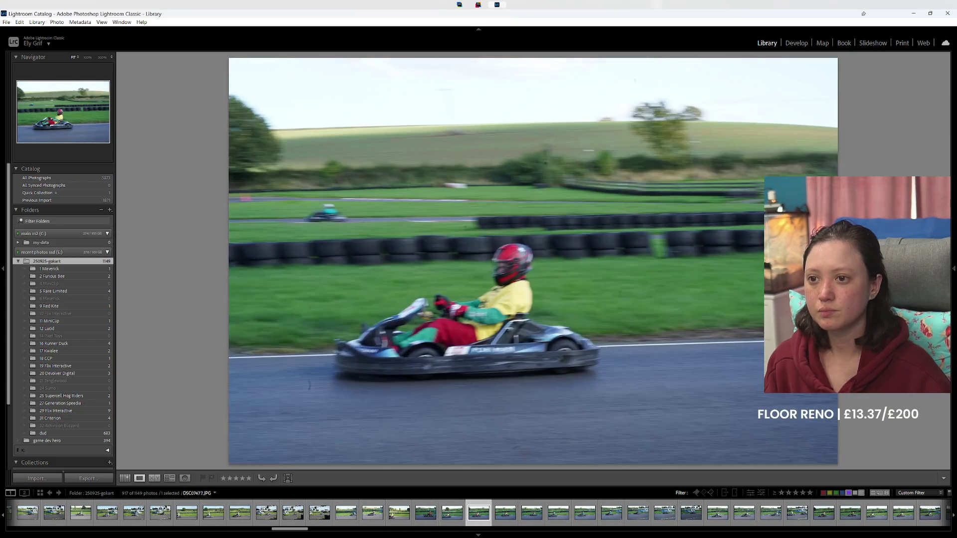
pyautogui.press('Right')
pyautogui.press('Right')
pyautogui.press('Right')
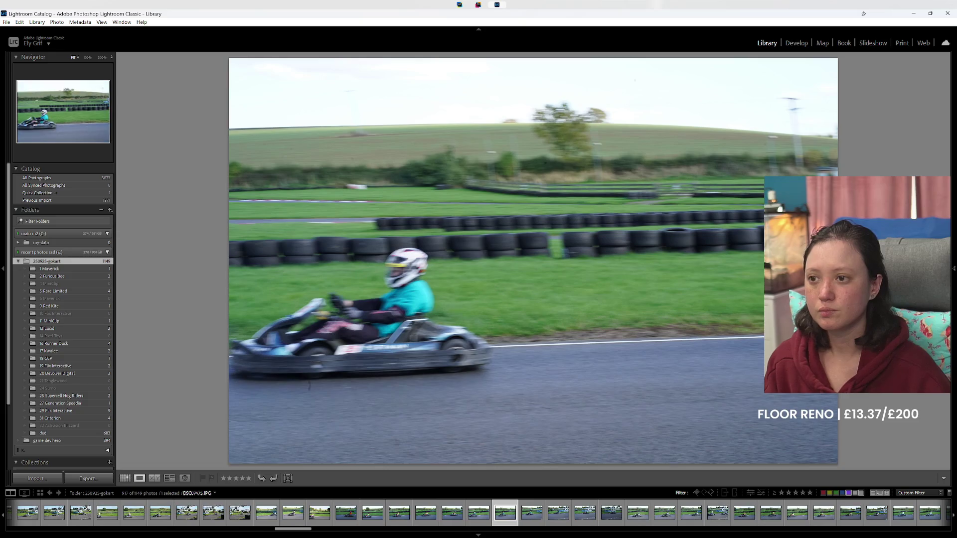
pyautogui.press('Right')
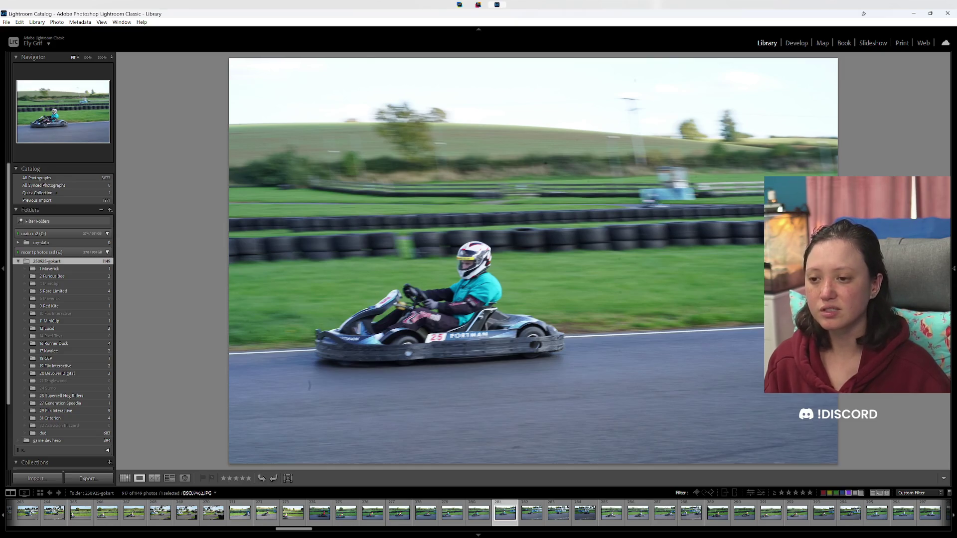
pyautogui.press('Right')
pyautogui.press('Right')
pyautogui.press('Right')
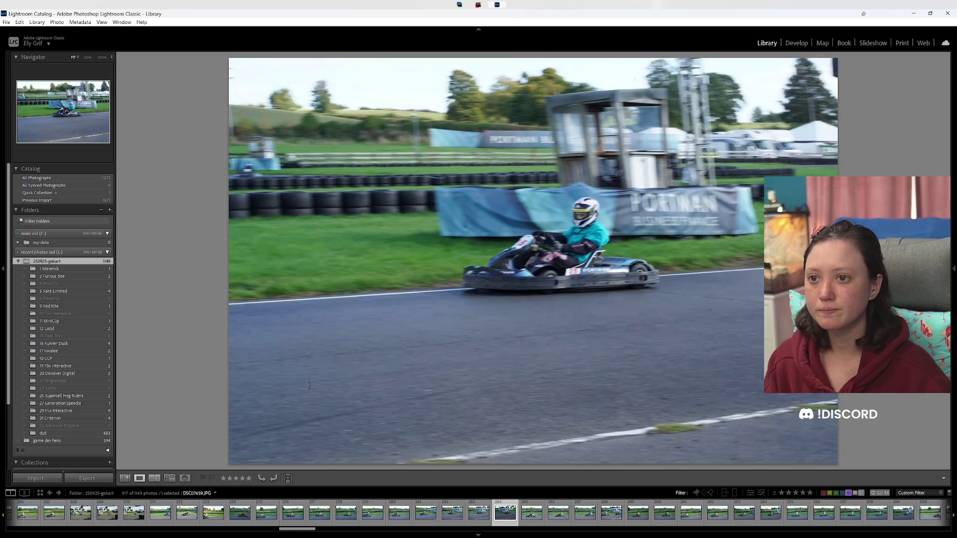
pyautogui.press('Right')
pyautogui.press('Right')
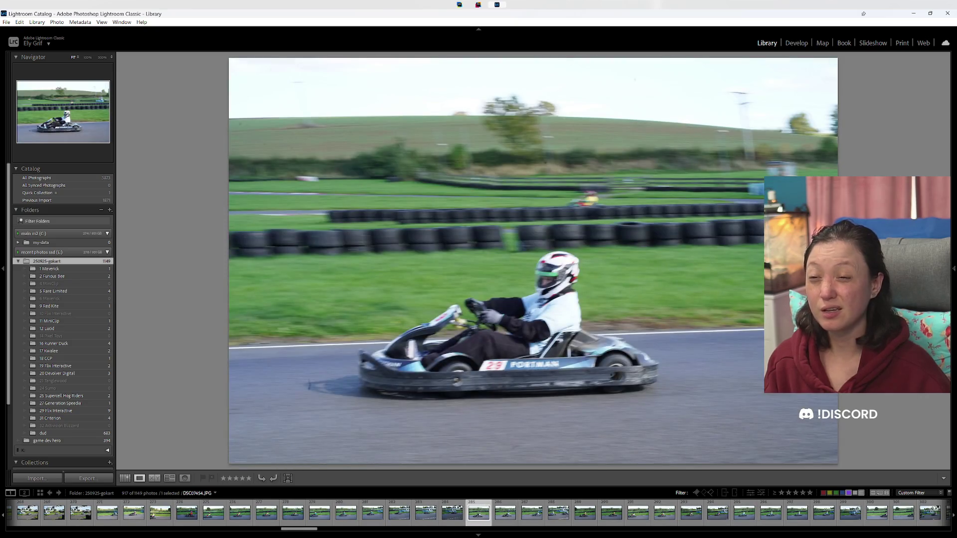
pyautogui.press('Right')
pyautogui.press('Right')
pyautogui.press('Right')
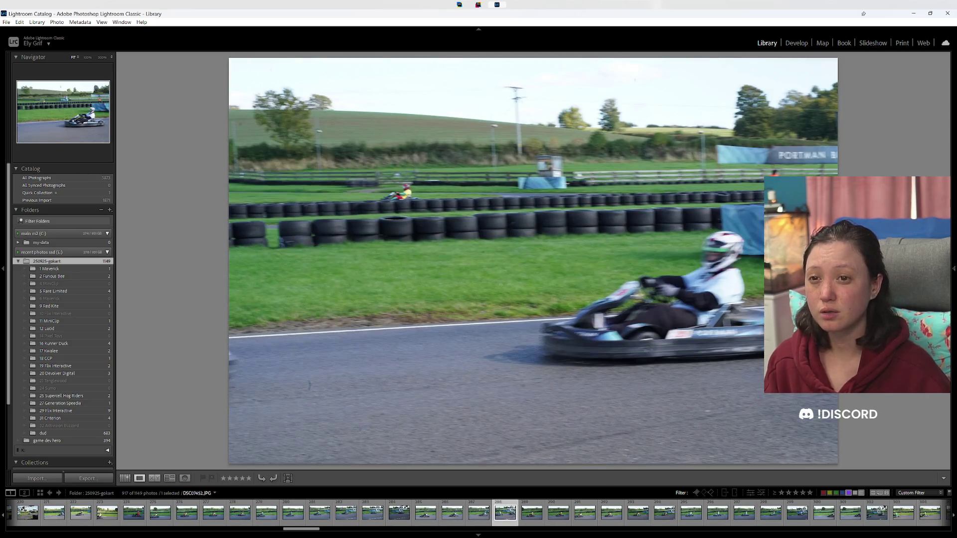
pyautogui.press('Right')
pyautogui.press('Right')
pyautogui.press('Left')
pyautogui.press('8')
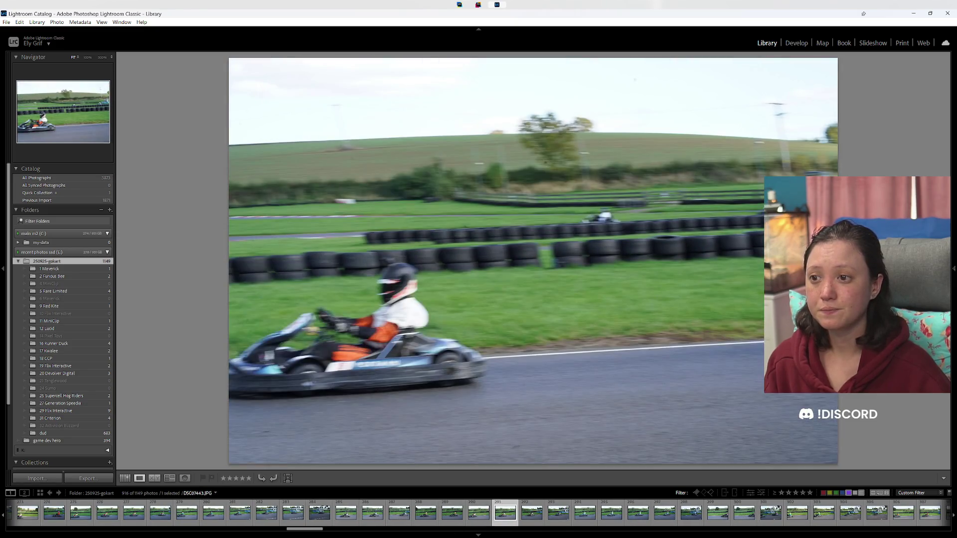
# Step: Mark one more keeper Green and advance through the next several photos
pyautogui.press('Left')
pyautogui.press('Left')
pyautogui.press('Left')
pyautogui.press('Right')
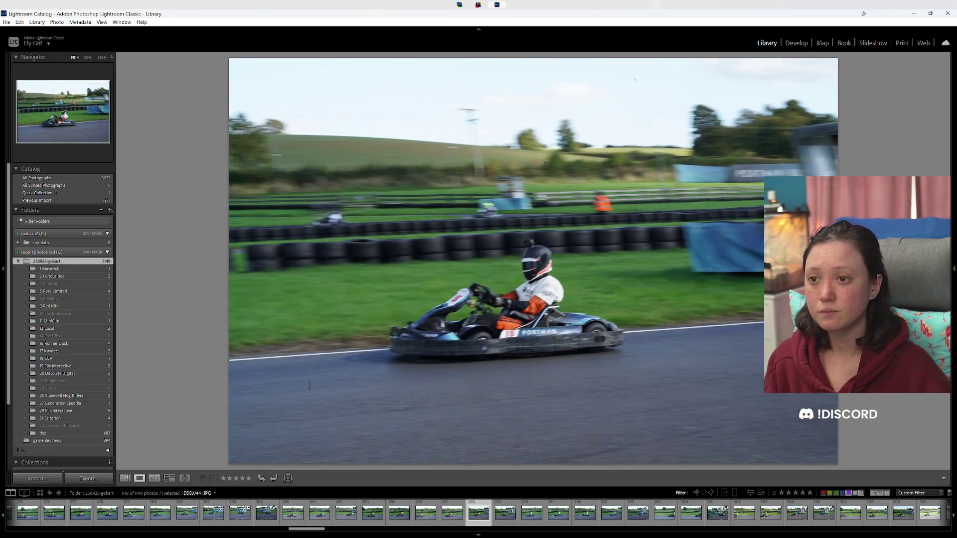
pyautogui.press('8')
pyautogui.press('8')
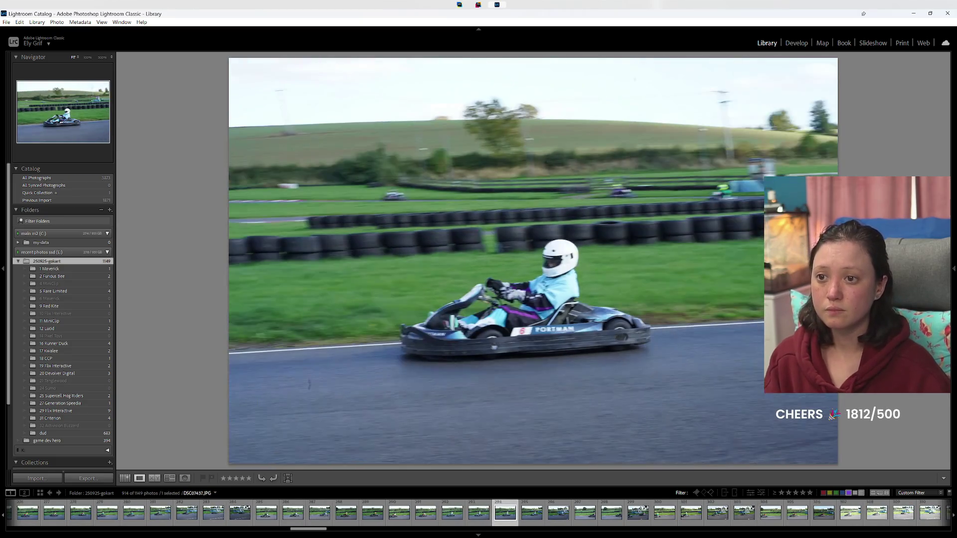
pyautogui.press('Right')
pyautogui.press('Right')
pyautogui.press('Right')
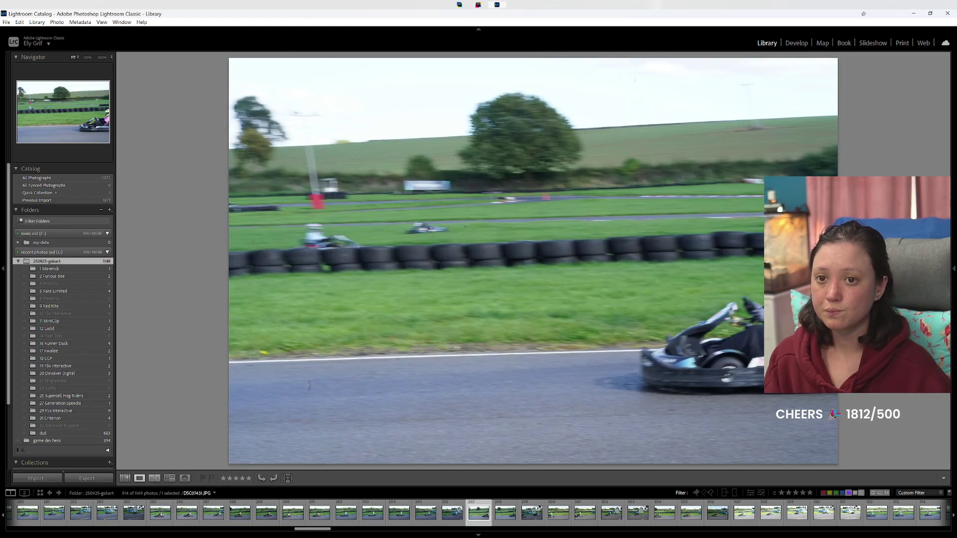
pyautogui.press('Right')
pyautogui.press('Right')
pyautogui.press('Right')
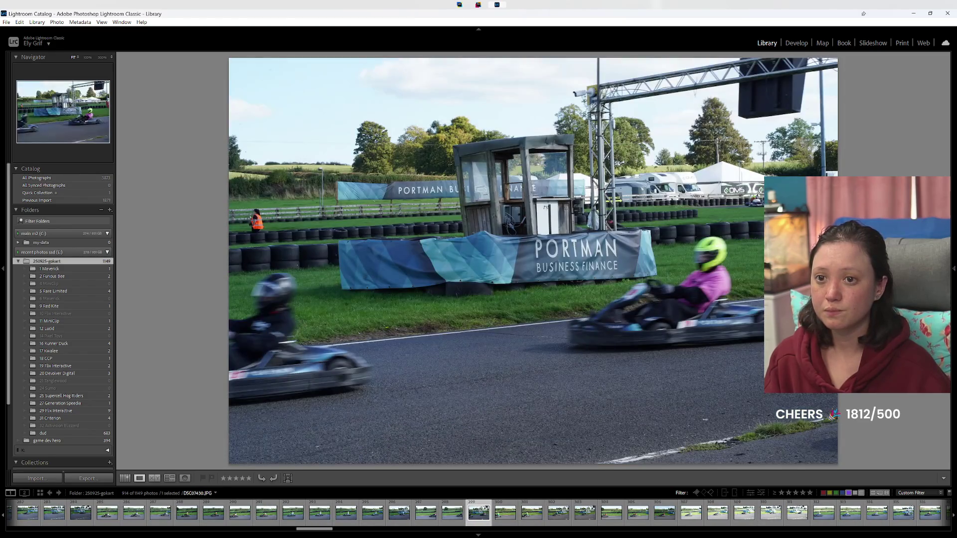
pyautogui.press('Right')
pyautogui.press('Right')
pyautogui.press('Right')
pyautogui.press('Right')
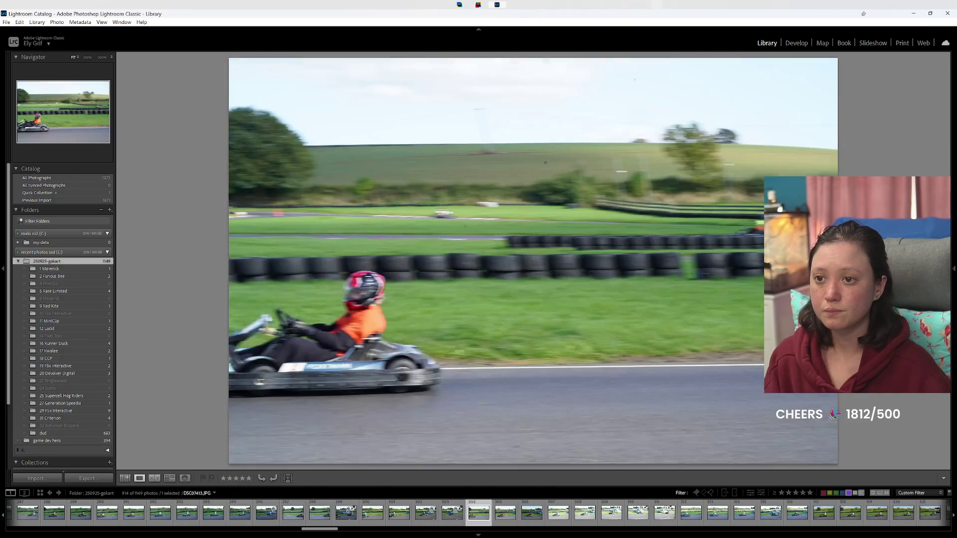
pyautogui.press('Right')
pyautogui.press('Right')
pyautogui.press('Right')
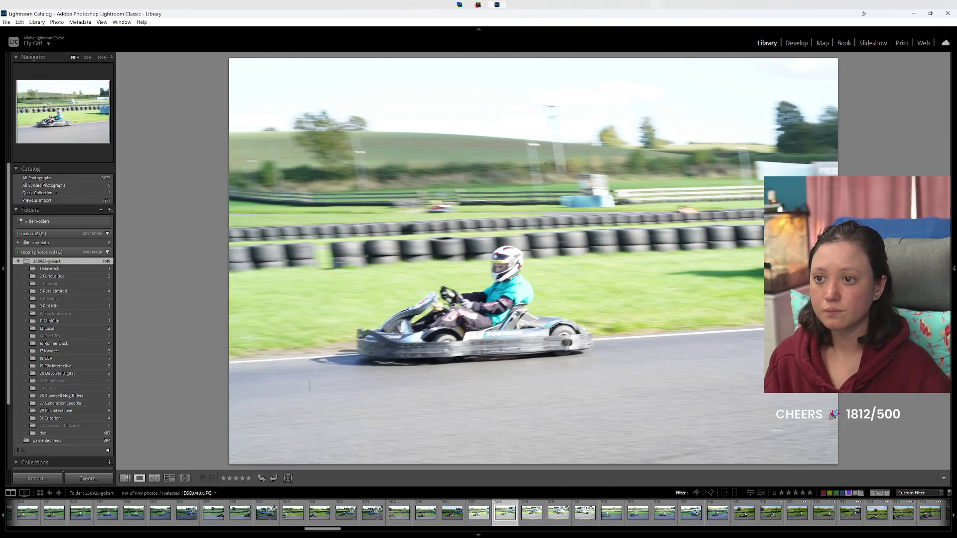
pyautogui.press('Right')
pyautogui.press('Right')
pyautogui.press('Right')
pyautogui.press('Right')
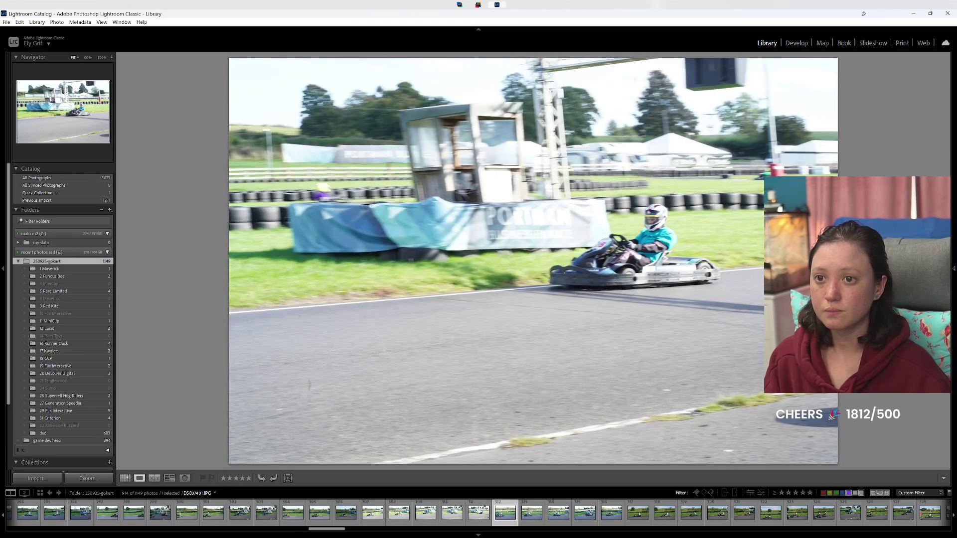
pyautogui.press('Right')
# Step: Recheck a nearby photo and reject the current shot with X
pyautogui.press('Left')
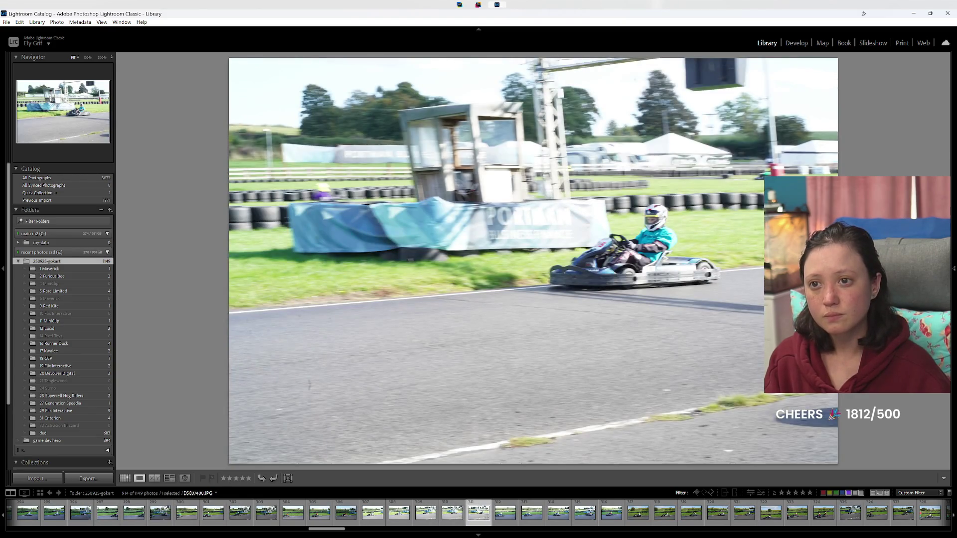
pyautogui.press('Right')
pyautogui.press('Right')
pyautogui.press('Right')
pyautogui.press('Right')
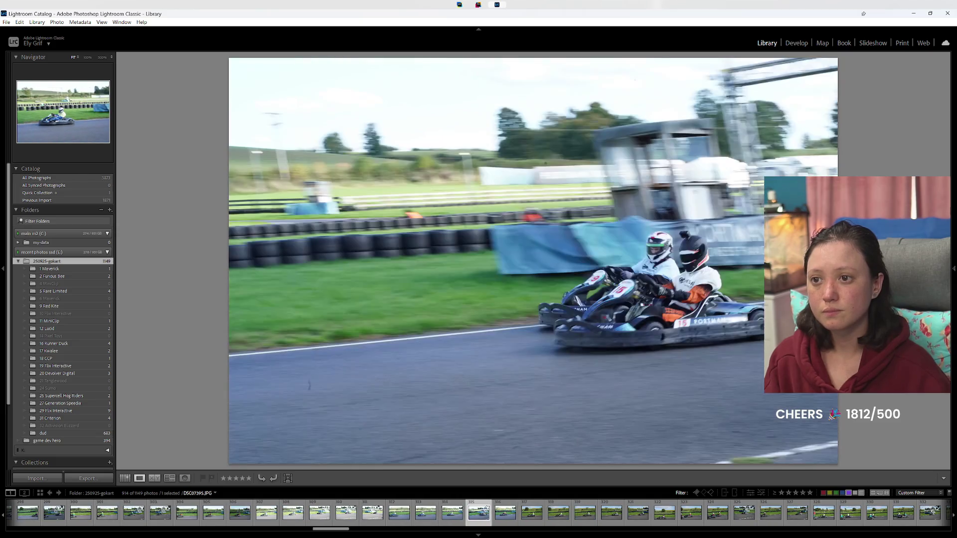
pyautogui.press('Right')
pyautogui.press('Left')
pyautogui.press('x')
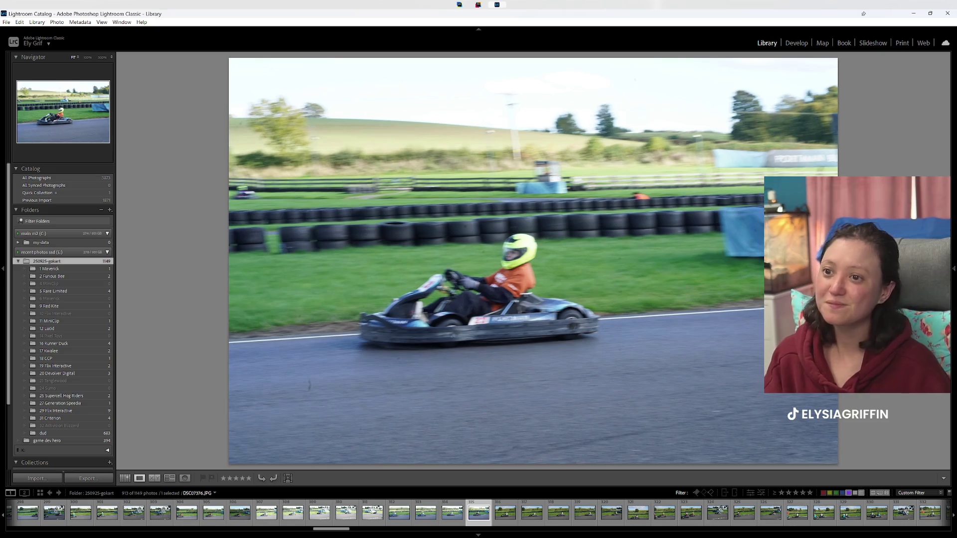
# Step: Move back and forth between the next photos toward the kart 32 yellow-helmet driver shot
pyautogui.press('Right')
pyautogui.press('Right')
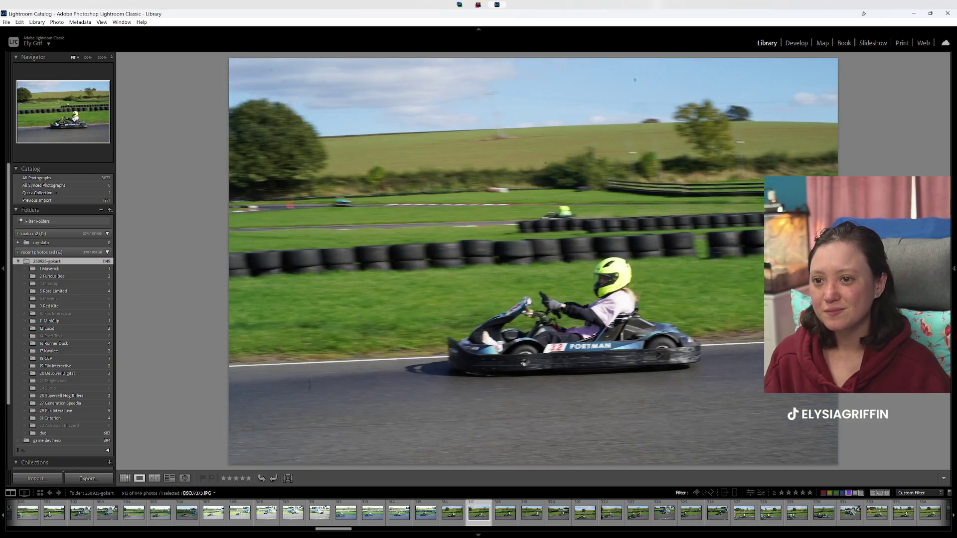
pyautogui.press('Left')
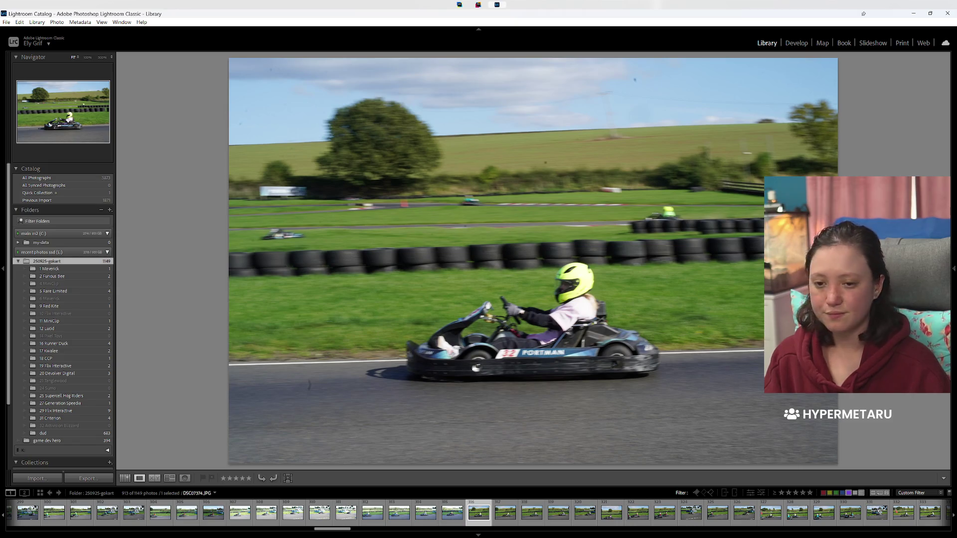
pyautogui.press('Right')
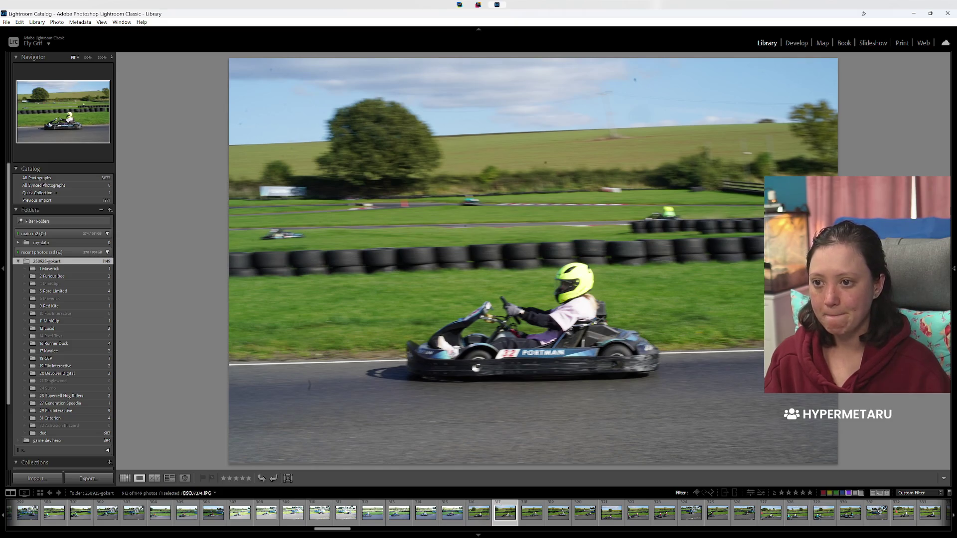
# Step: Review the shots around the yellow-helmet kart photo and reject the weak one after it
pyautogui.press('Right')
pyautogui.press('Right')
pyautogui.press('Right')
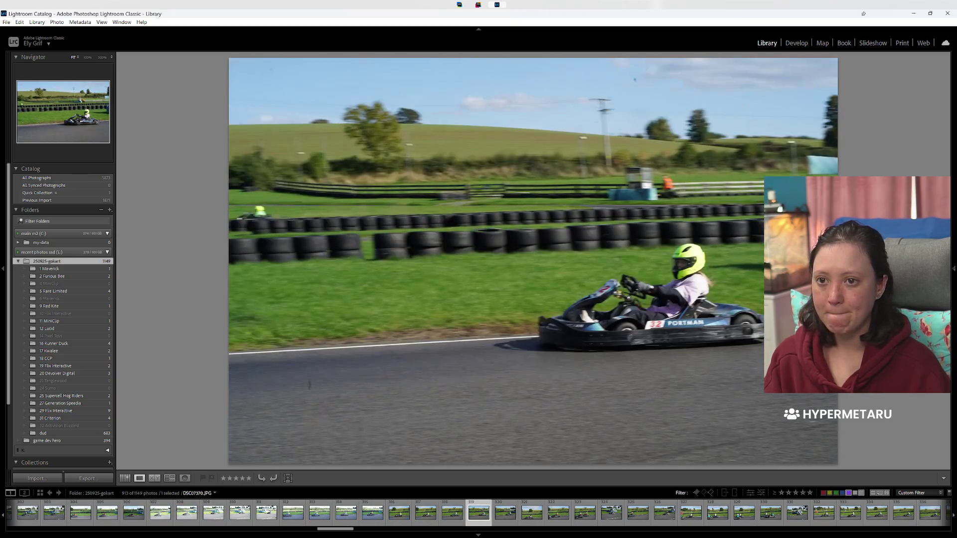
pyautogui.press('Right')
pyautogui.press('Left')
pyautogui.press('Left')
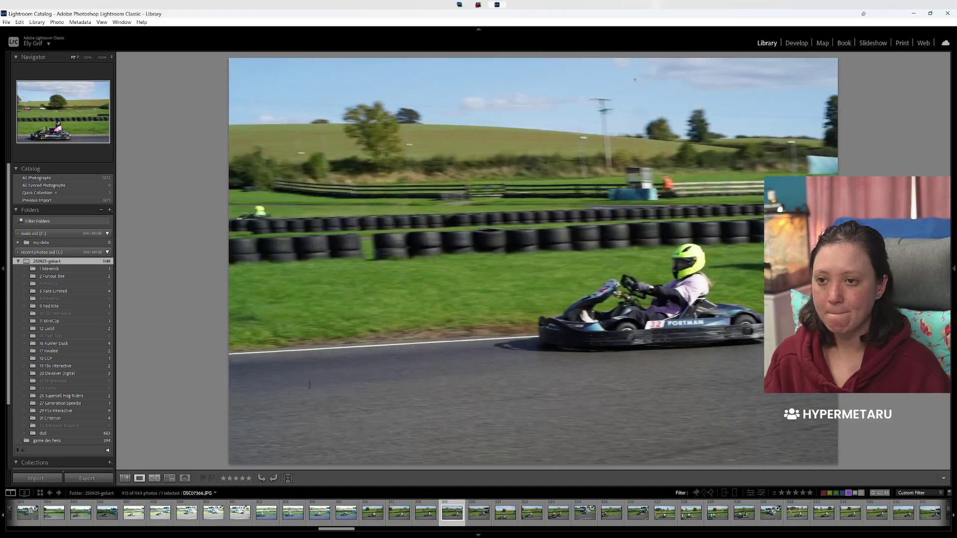
pyautogui.press('Left')
pyautogui.press('Left')
pyautogui.press('Right')
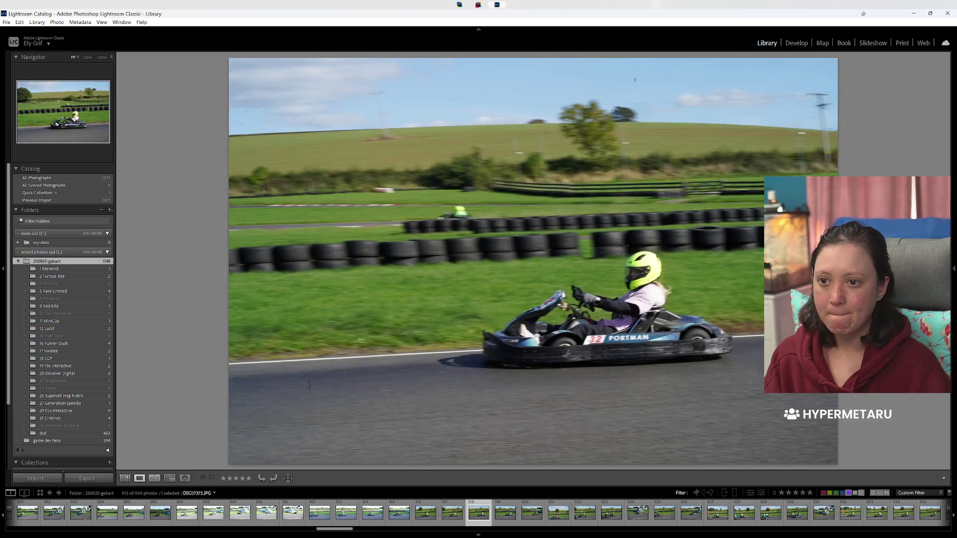
pyautogui.press('x')
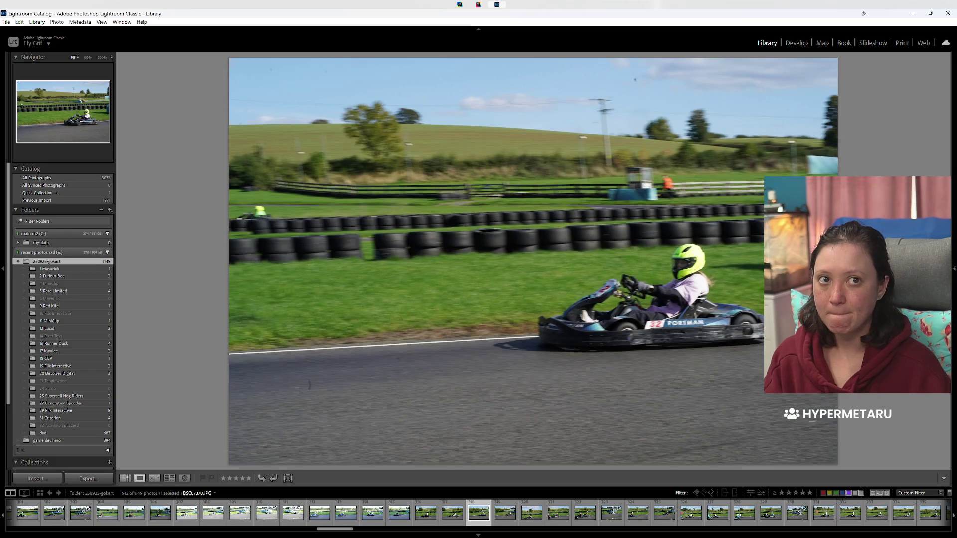
# Step: Browse the next kart shots and mark five keepers with the Green label
pyautogui.press('Right')
pyautogui.press('Right')
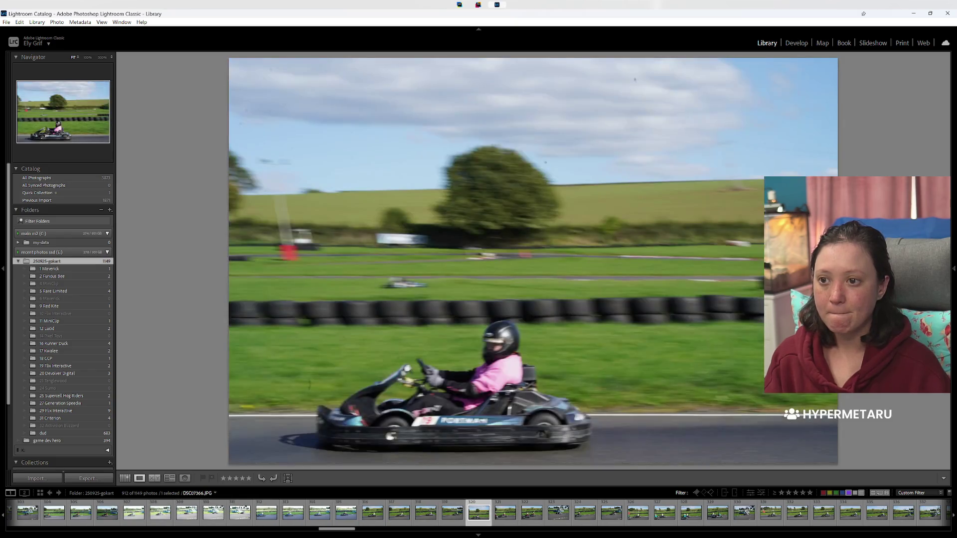
pyautogui.press('Right')
pyautogui.press('Right')
pyautogui.press('Right')
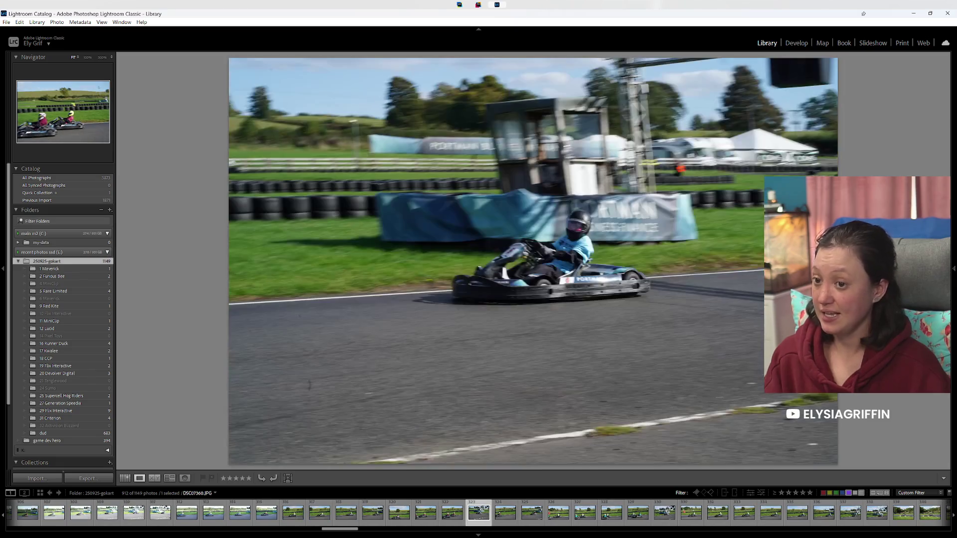
pyautogui.press('Right')
pyautogui.press('Right')
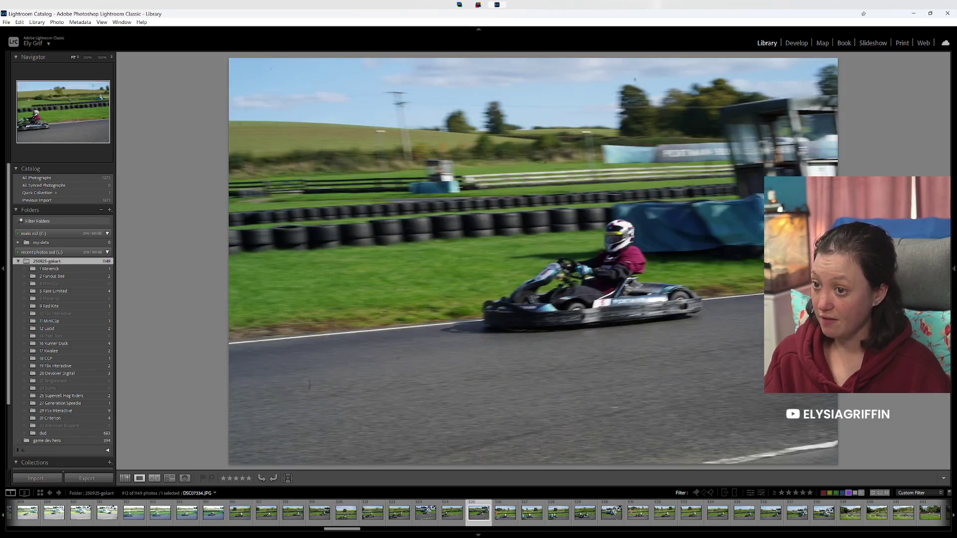
pyautogui.press('Right')
pyautogui.press('Right')
pyautogui.press('Right')
pyautogui.press('Left')
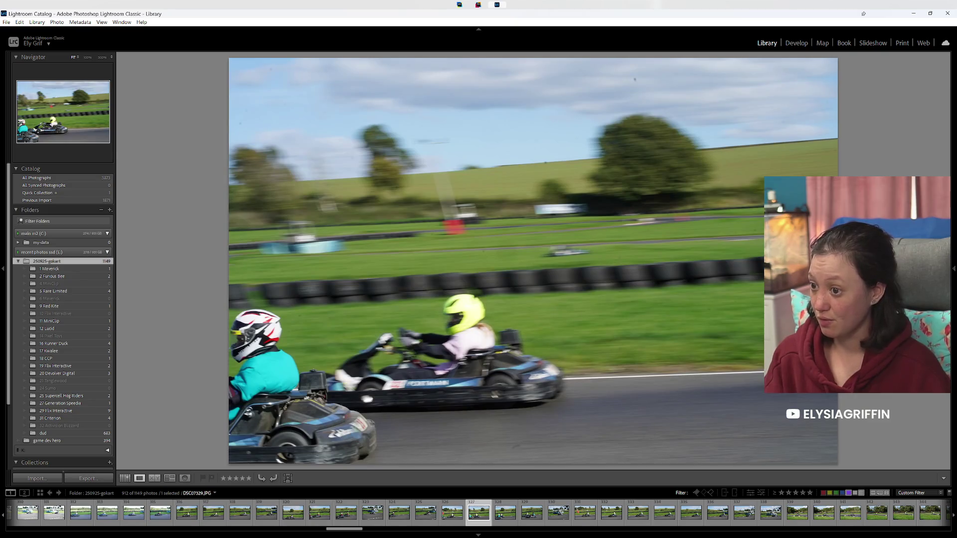
pyautogui.press('Right')
pyautogui.press('Right')
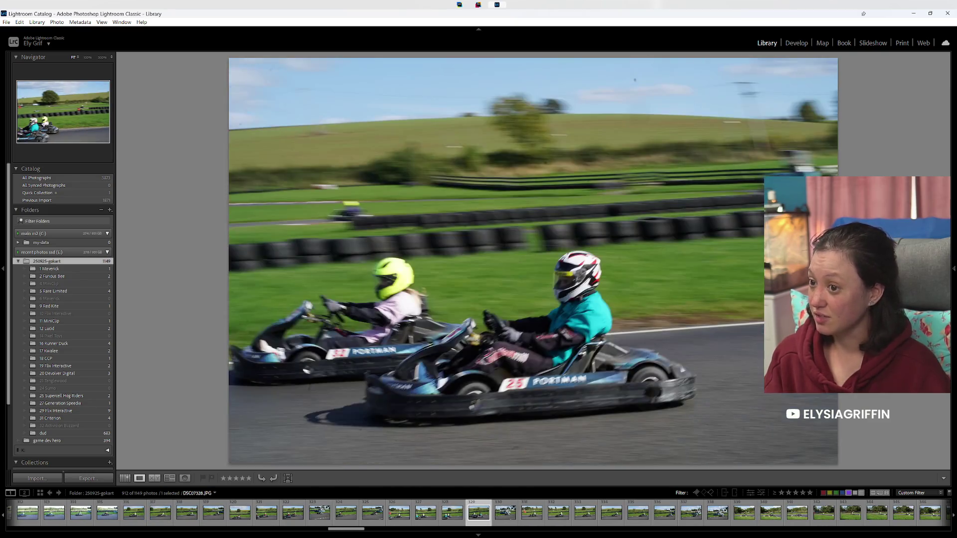
pyautogui.press('Right')
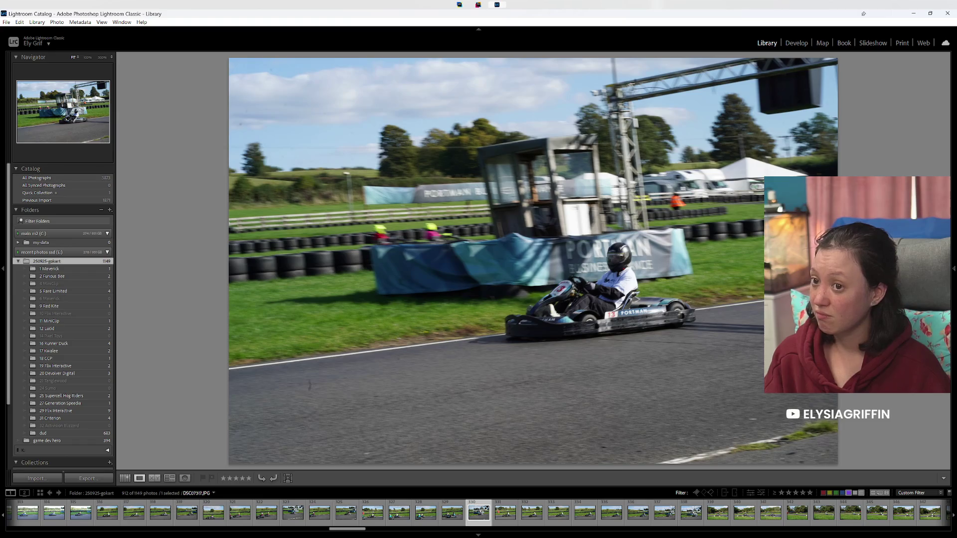
pyautogui.press('8')
pyautogui.press('8')
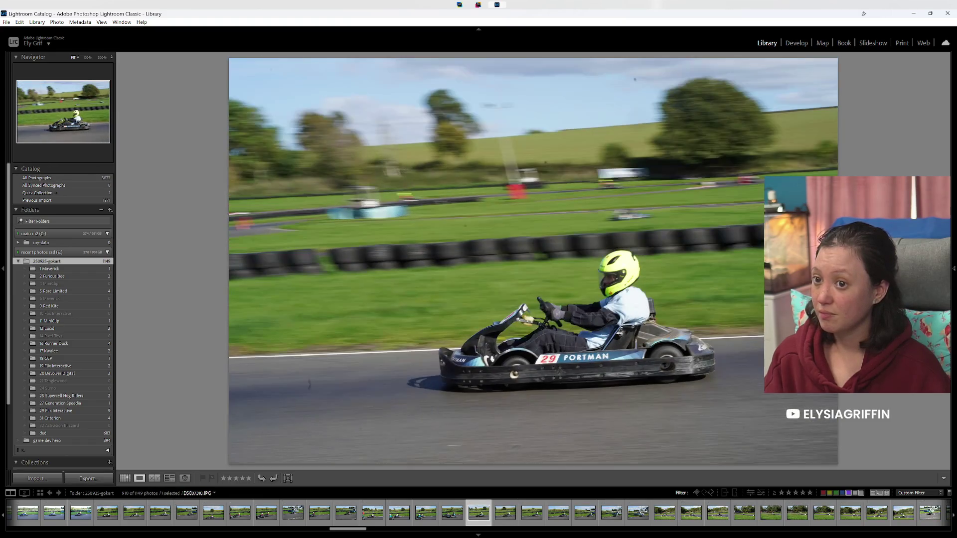
pyautogui.press('8')
pyautogui.press('8')
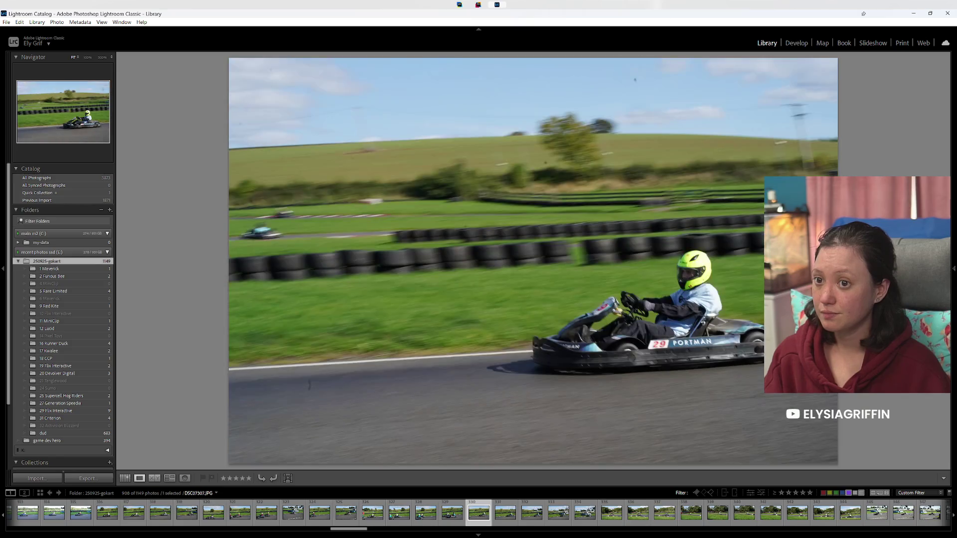
pyautogui.press('8')
pyautogui.press('8')
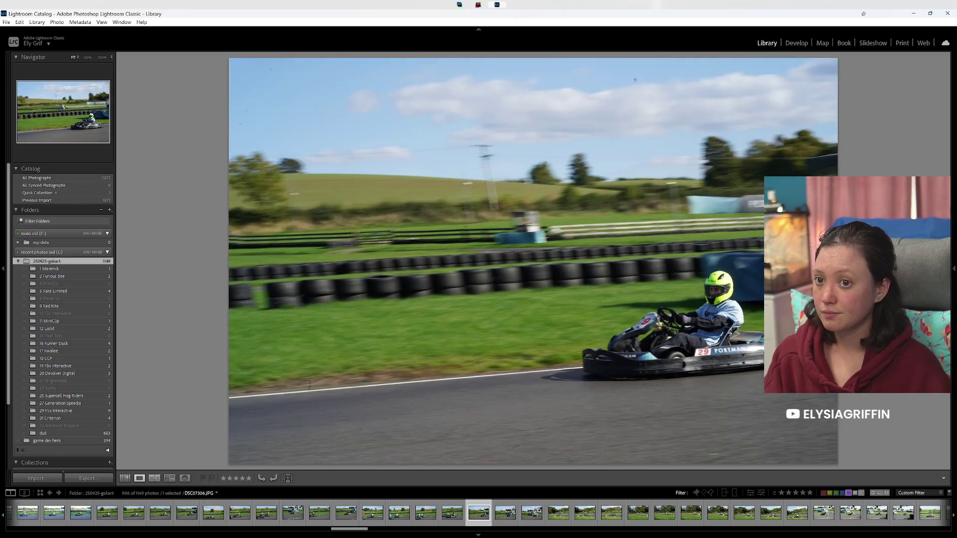
pyautogui.press('8')
pyautogui.press('8')
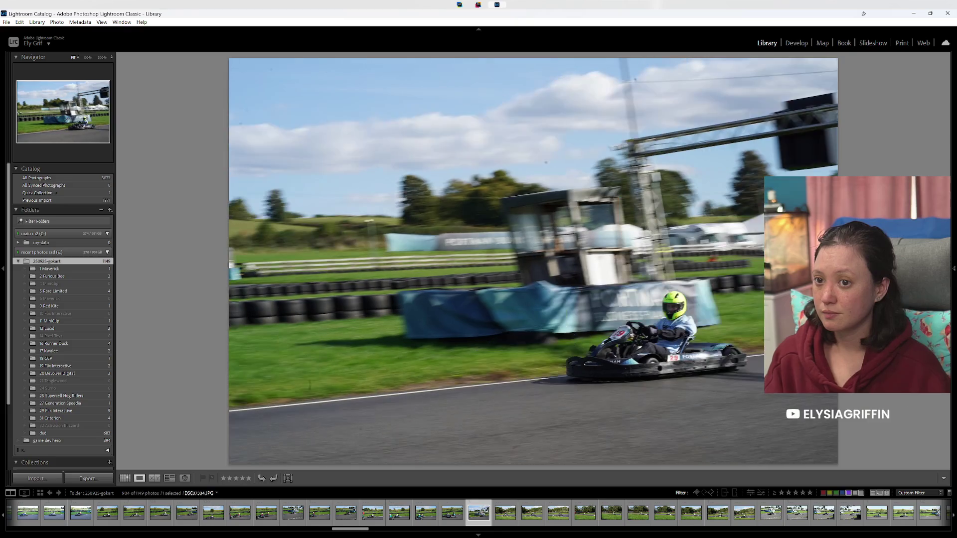
pyautogui.press('8')
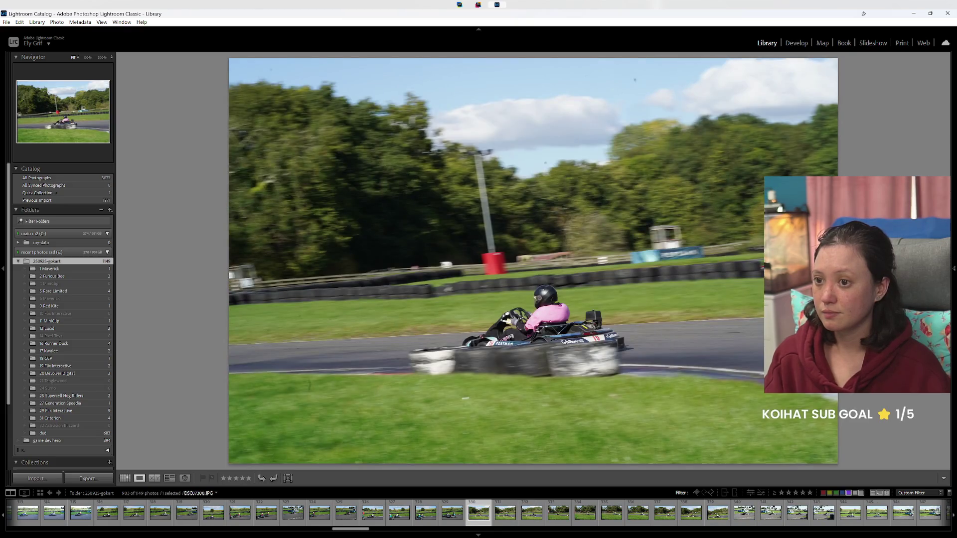
# Step: Label two more kart shots green, then recheck the neighbouring photos
pyautogui.press('8')
pyautogui.press('8')
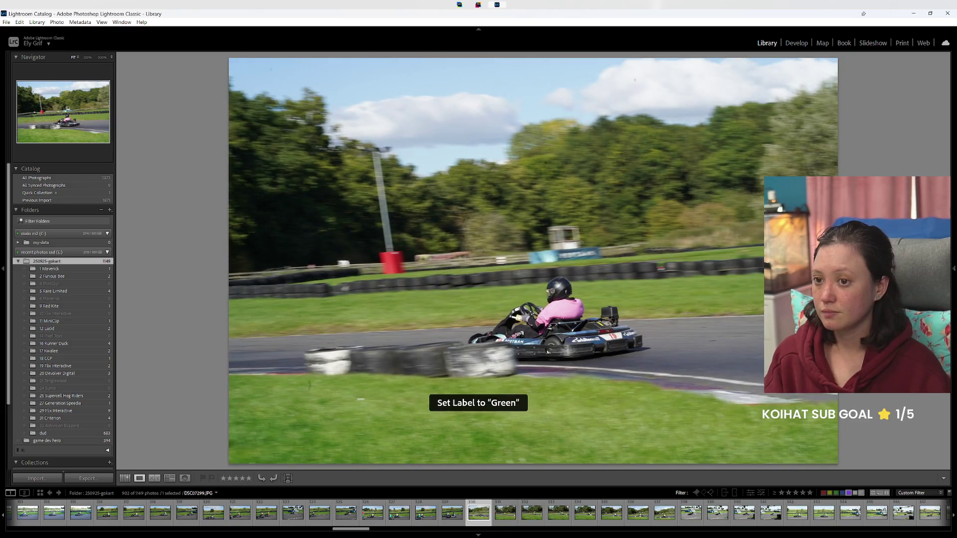
pyautogui.press('8')
pyautogui.press('Left')
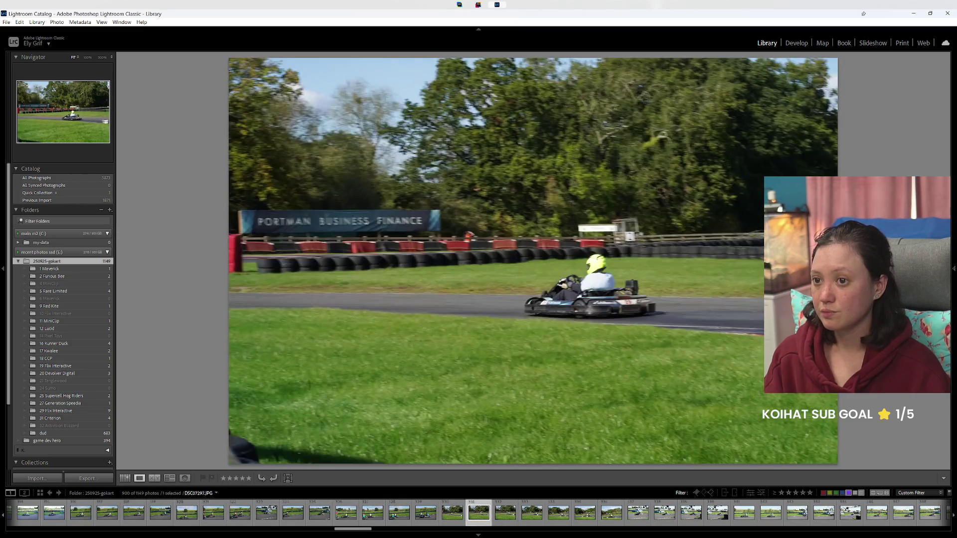
pyautogui.press('Left')
pyautogui.press('Left')
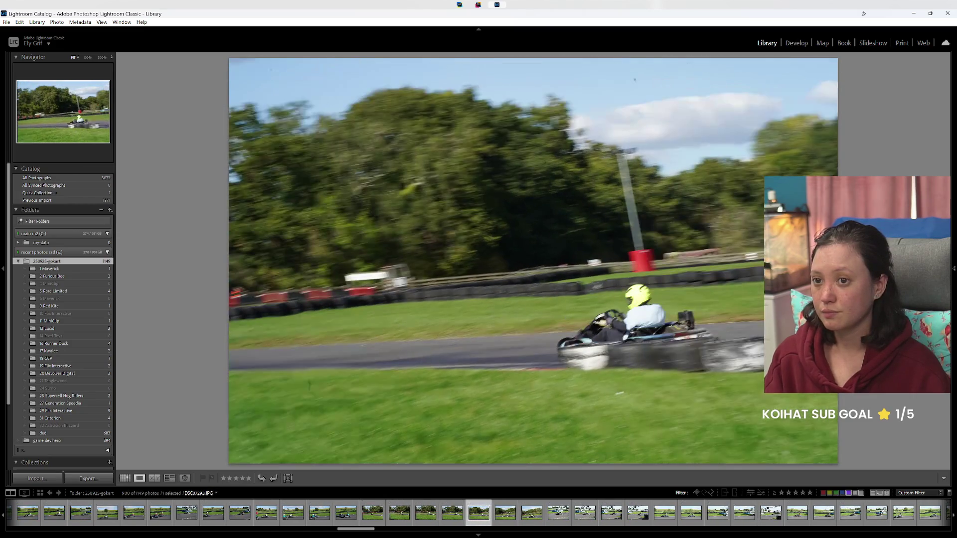
pyautogui.press('Left')
pyautogui.press('Left')
pyautogui.press('Right')
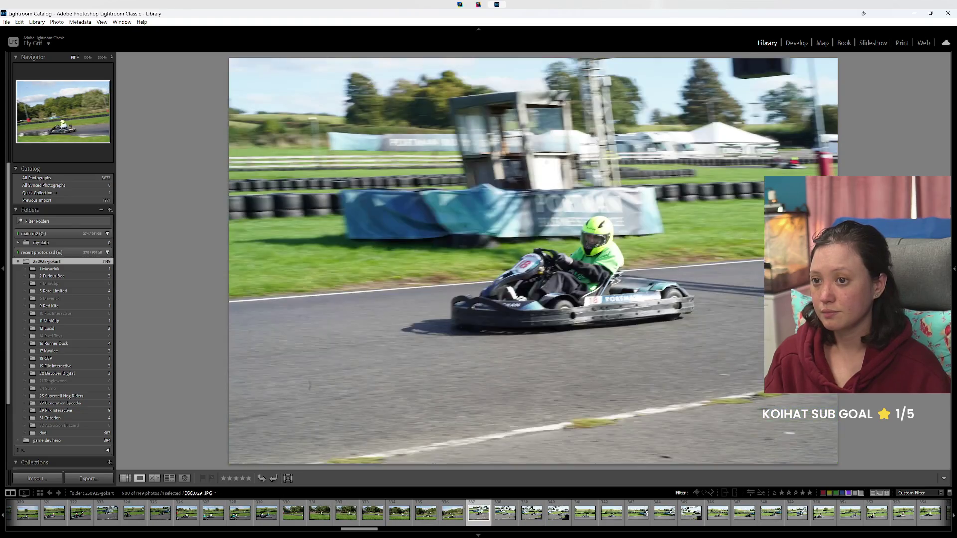
pyautogui.press('Right')
# Step: Give green labels to the next keepers, including the number 32 kart shot
pyautogui.press('8')
pyautogui.press('Right')
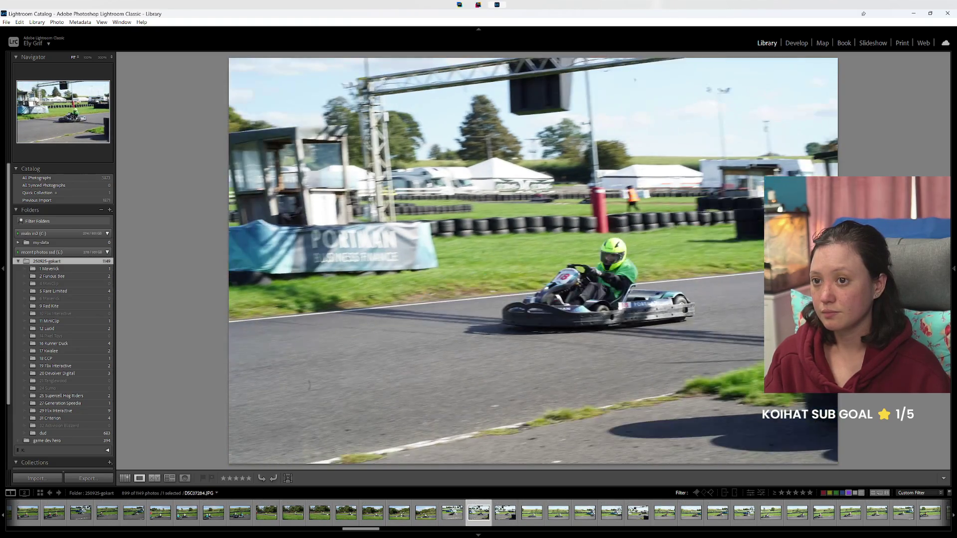
pyautogui.press('Right')
pyautogui.press('Right')
pyautogui.press('8')
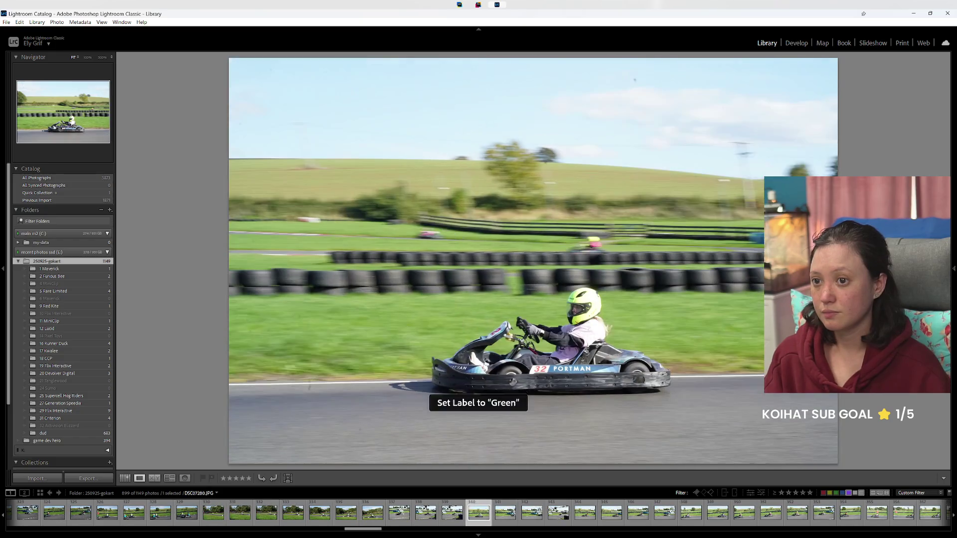
pyautogui.press('8')
pyautogui.press('Right')
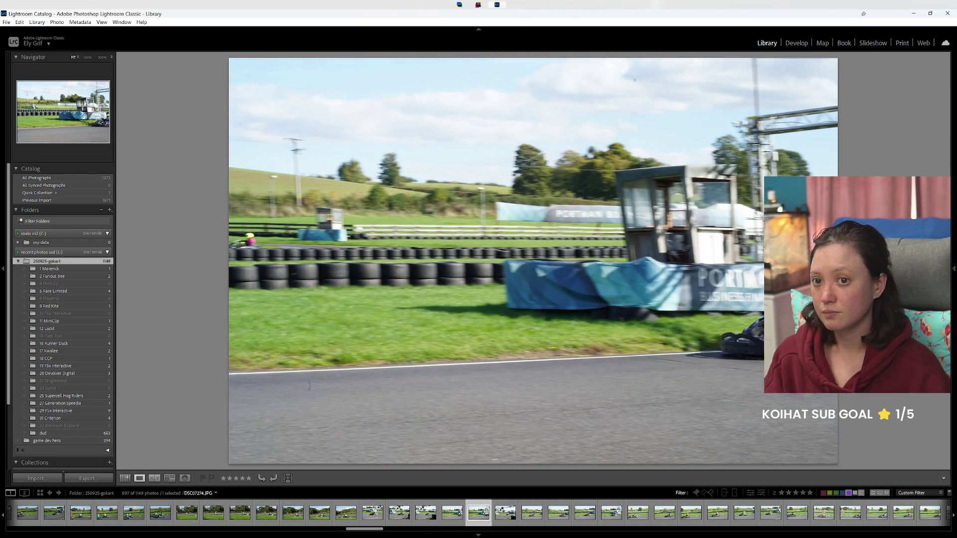
pyautogui.press('Right')
# Step: Mark the following keepers green, including the maroon-suited driver's shot
pyautogui.press('Right')
pyautogui.press('8')
pyautogui.press('Right')
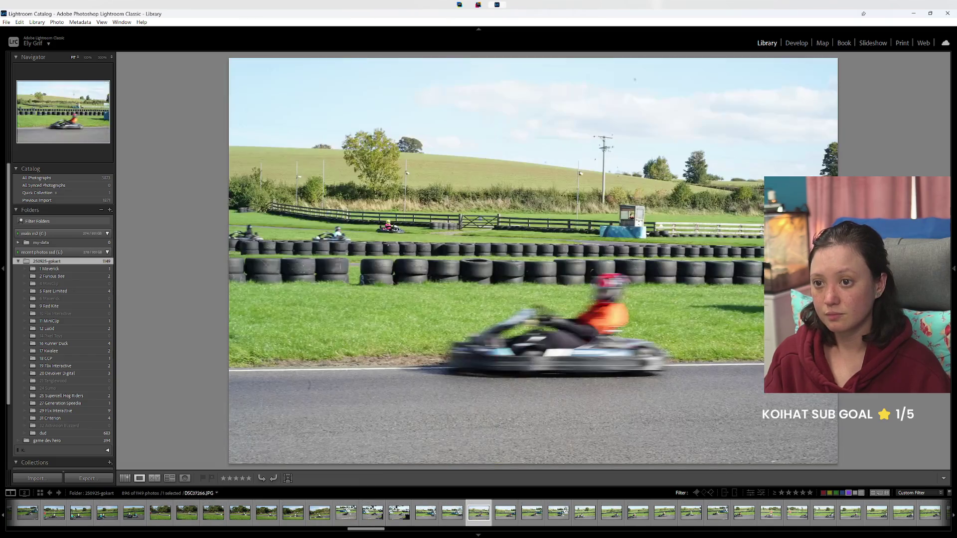
pyautogui.press('Right')
pyautogui.press('8')
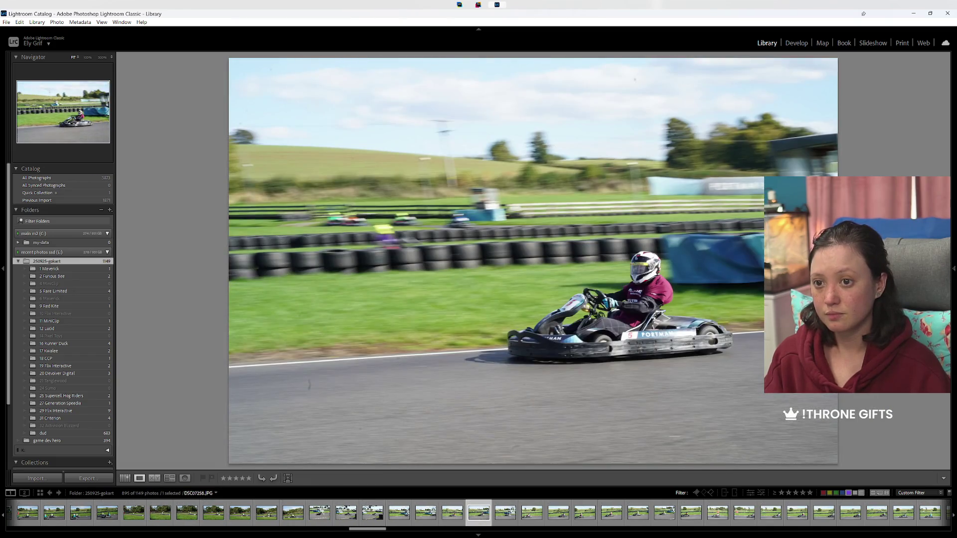
pyautogui.press('Right')
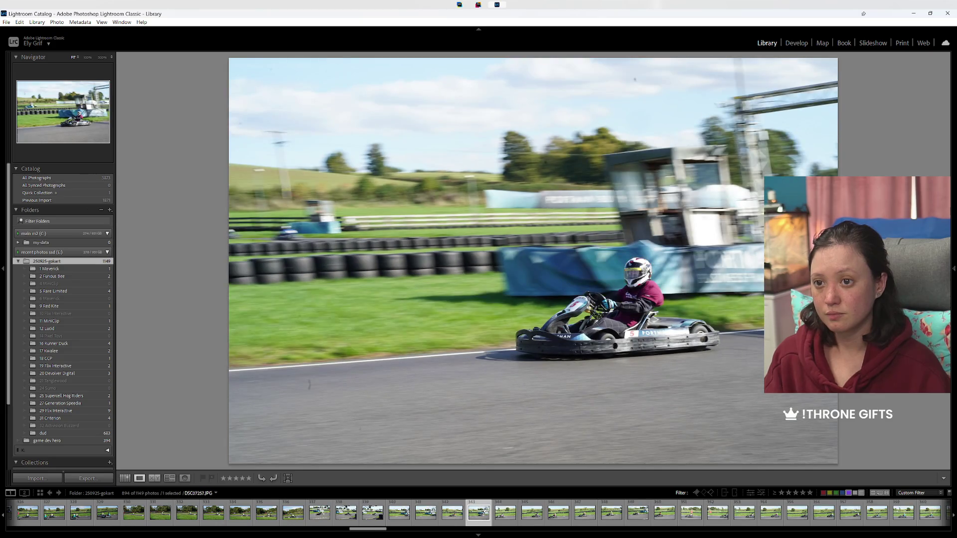
pyautogui.press('Right')
pyautogui.press('8')
# Step: Label the pink-suited driver, yellow-suited driver and pink kart shots green
pyautogui.press('Right')
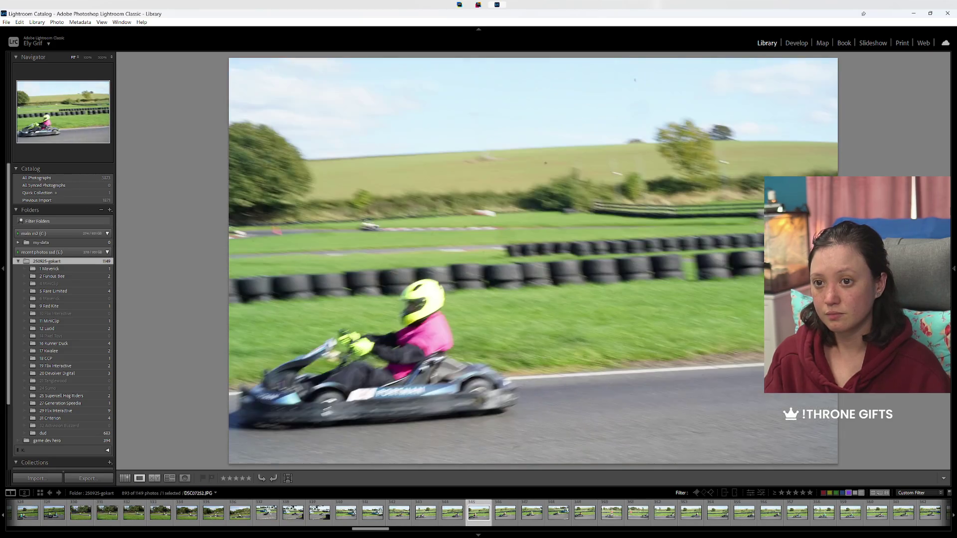
pyautogui.press('Right')
pyautogui.press('Left')
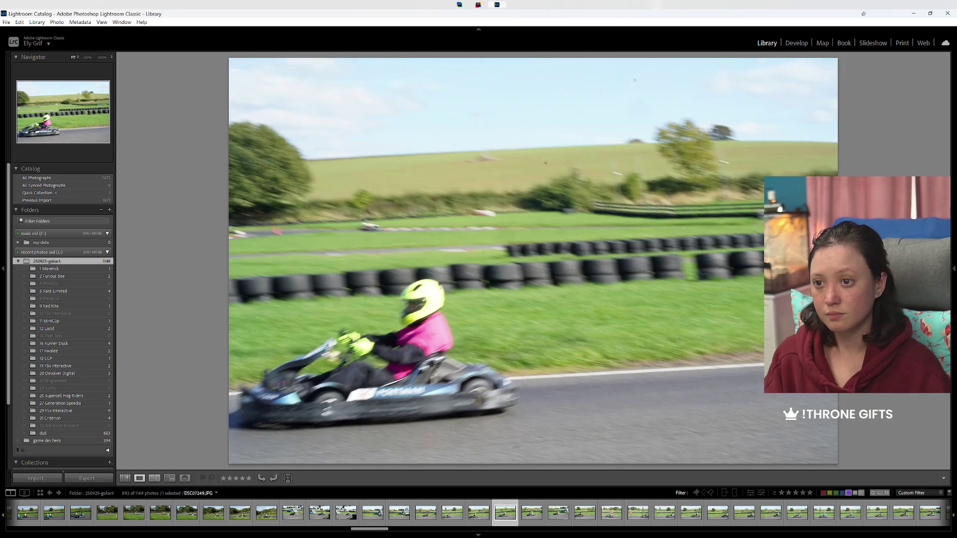
pyautogui.press('8')
pyautogui.press('Right')
pyautogui.press('Right')
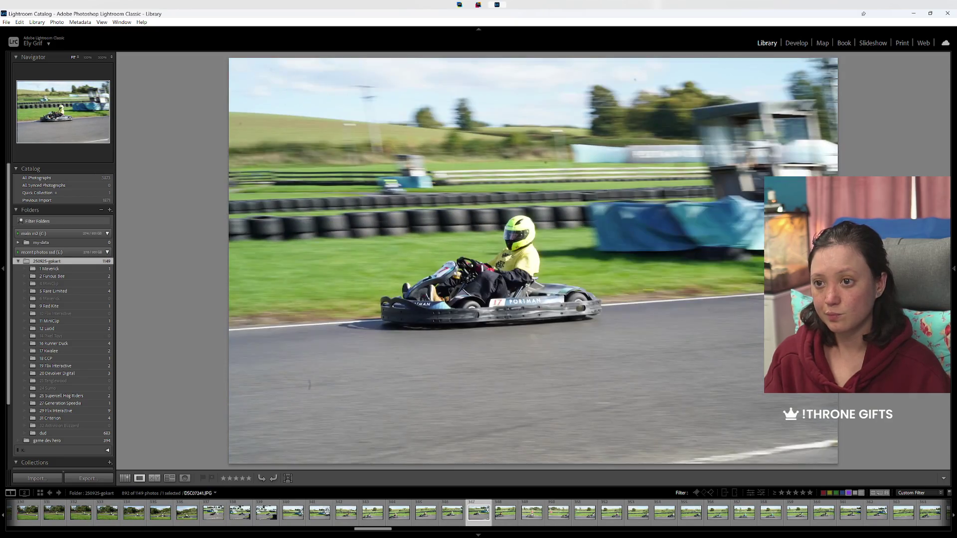
pyautogui.press('8')
pyautogui.press('Right')
pyautogui.press('Right')
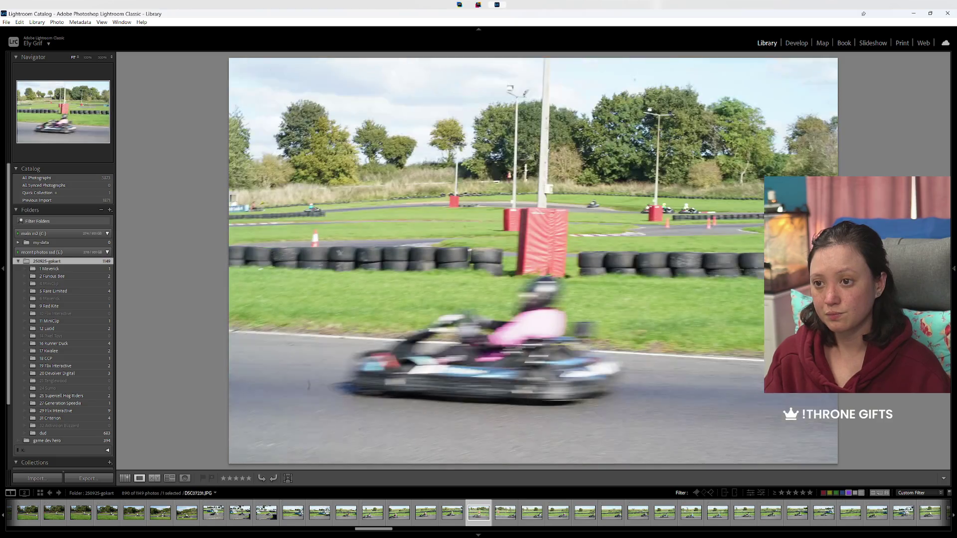
pyautogui.press('8')
pyautogui.press('Right')
# Step: Skip past the blurry shots and give the number 25 kart shot a green label
pyautogui.press('Right')
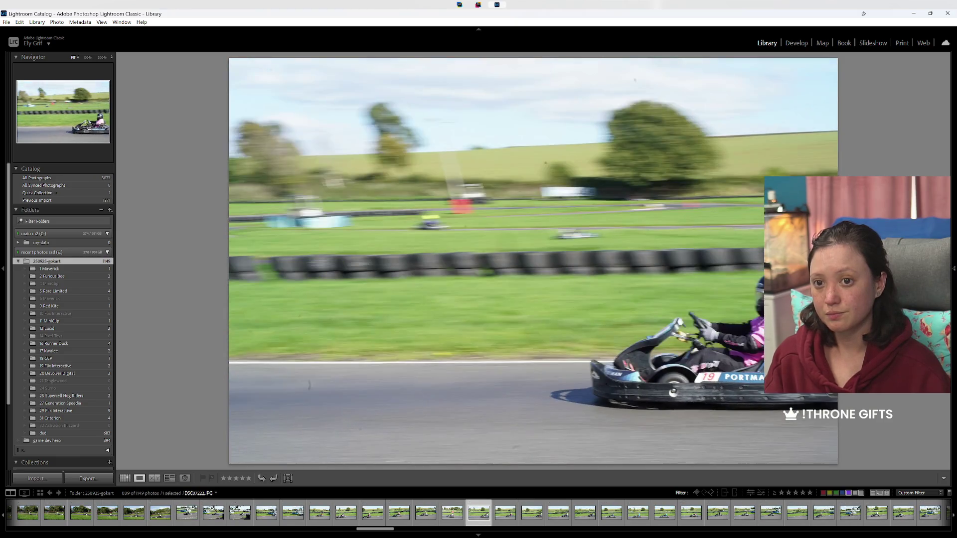
pyautogui.press('Right')
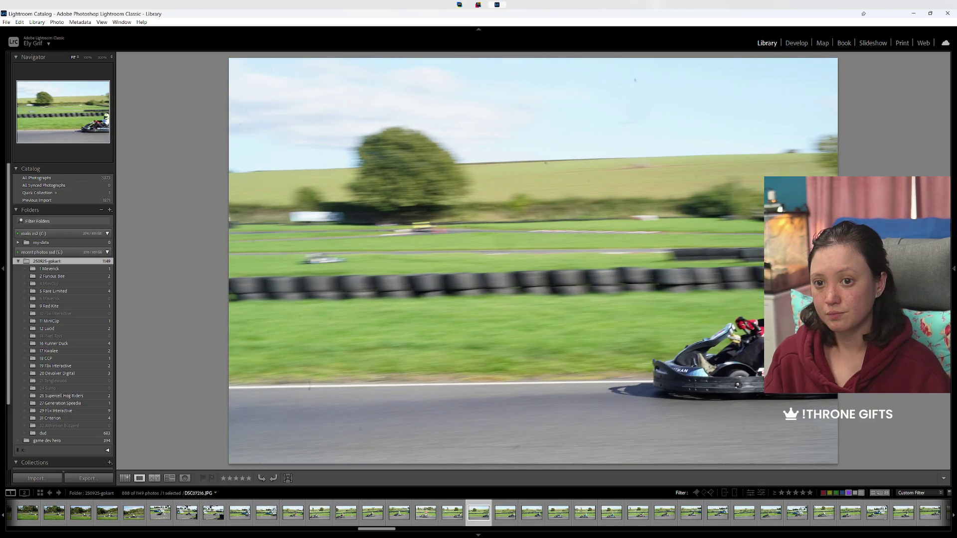
pyautogui.press('Right')
pyautogui.press('Right')
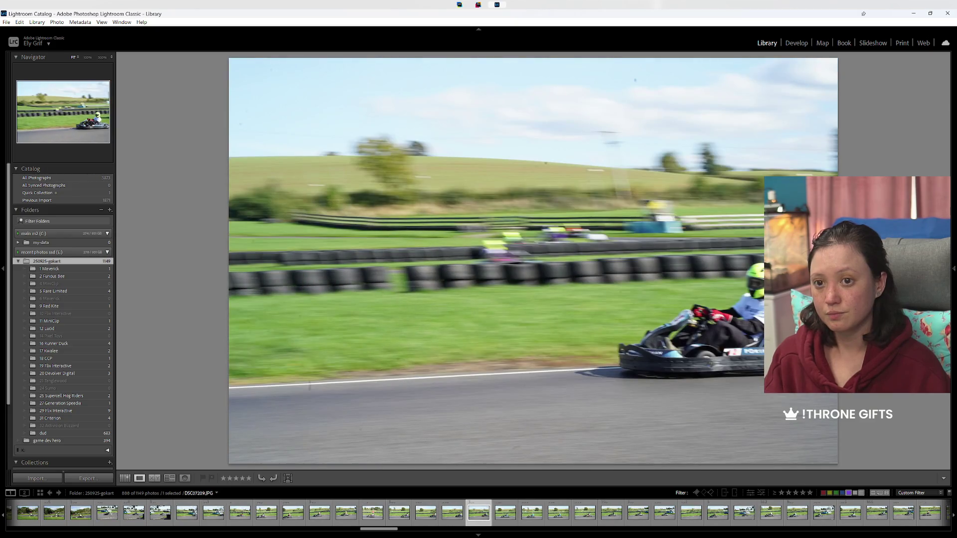
pyautogui.press('Right')
pyautogui.press('Right')
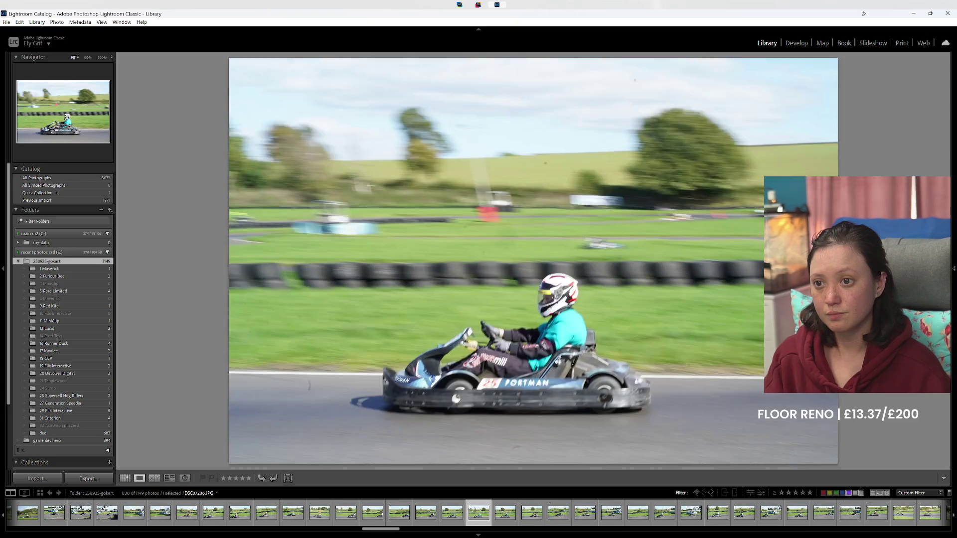
pyautogui.press('Left')
pyautogui.press('8')
pyautogui.press('Right')
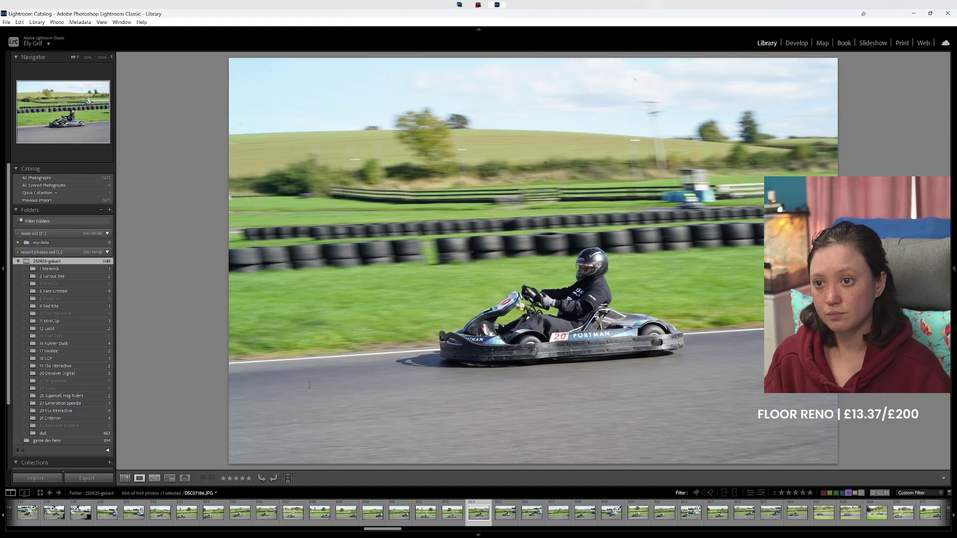
# Step: Reject two shots, then label the number 23 and number 29 kart shots green
pyautogui.press('x')
pyautogui.press('x')
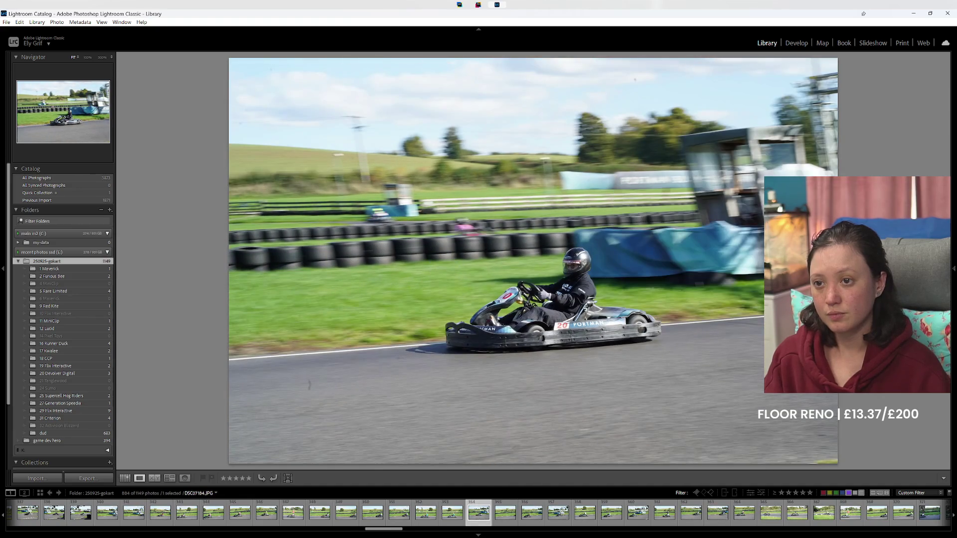
pyautogui.press('x')
pyautogui.press('Right')
pyautogui.press('Right')
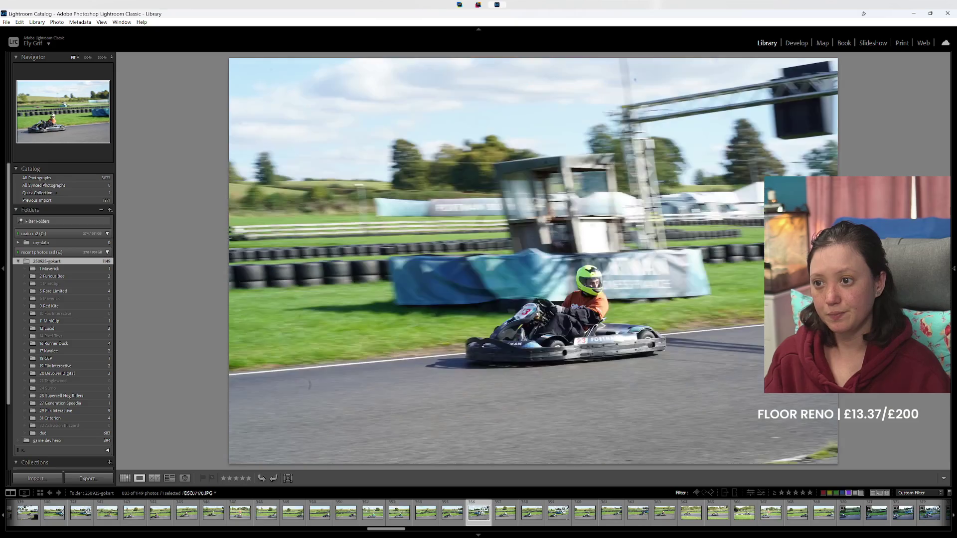
pyautogui.press('8')
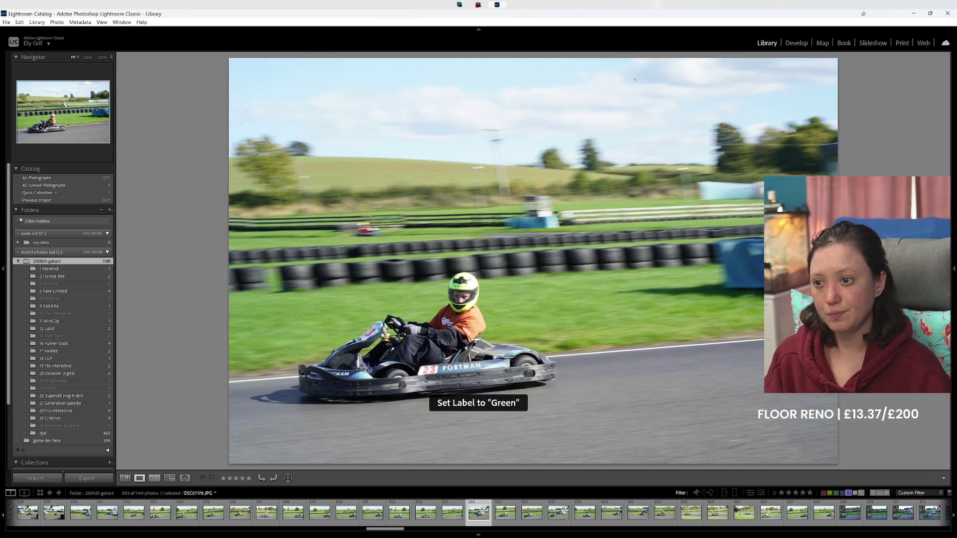
pyautogui.press('8')
pyautogui.press('8')
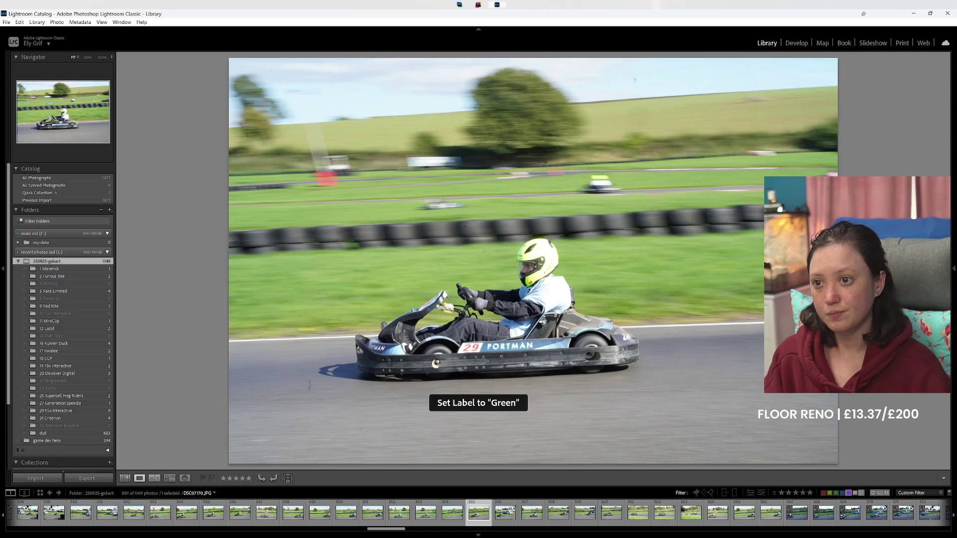
pyautogui.press('8')
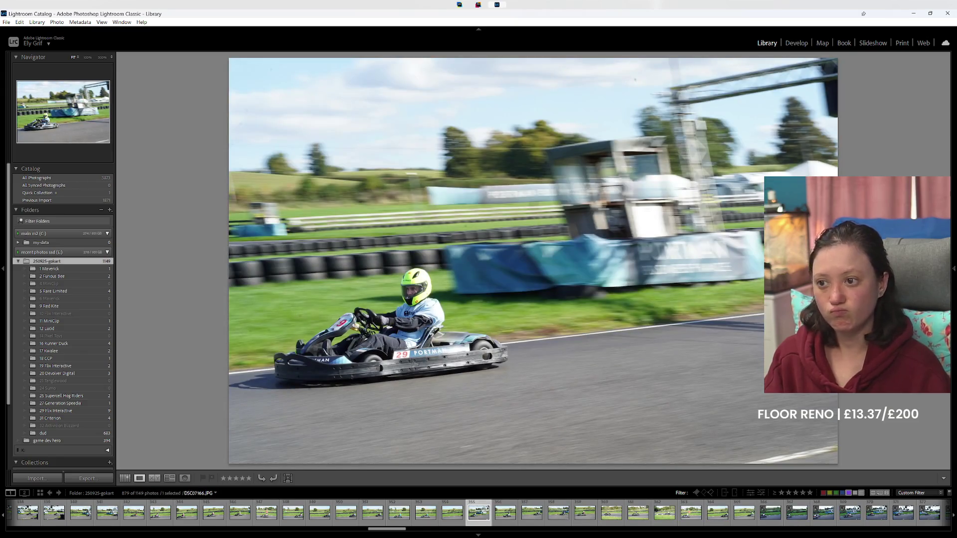
pyautogui.press('8')
pyautogui.press('8')
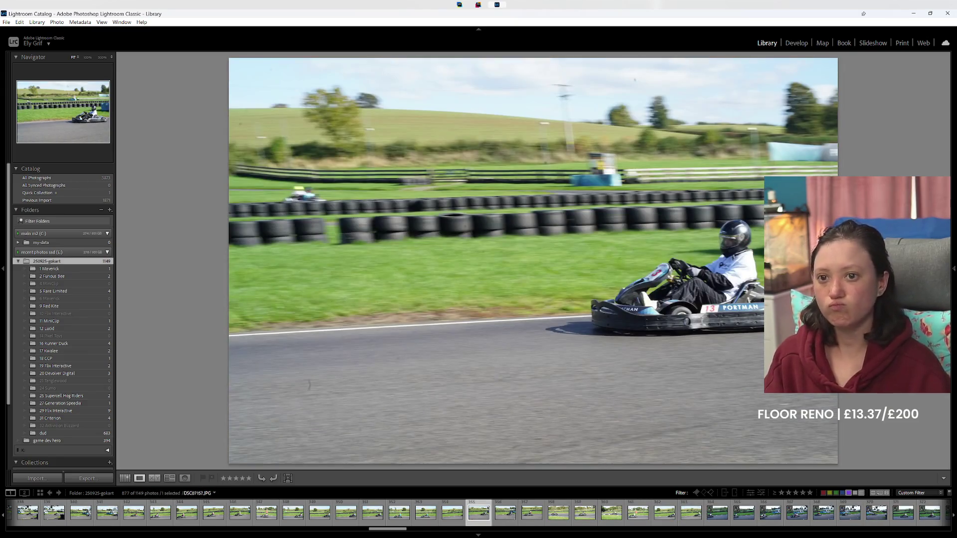
# Step: Compare neighbouring shots and mark the number 13 kart and pink-suited driver shots green
pyautogui.press('Left')
pyautogui.press('Left')
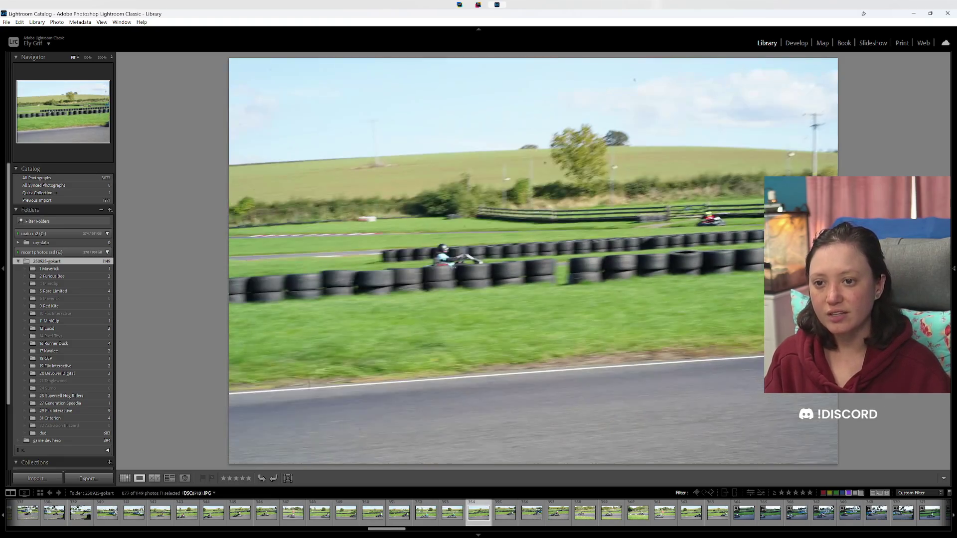
pyautogui.press('Right')
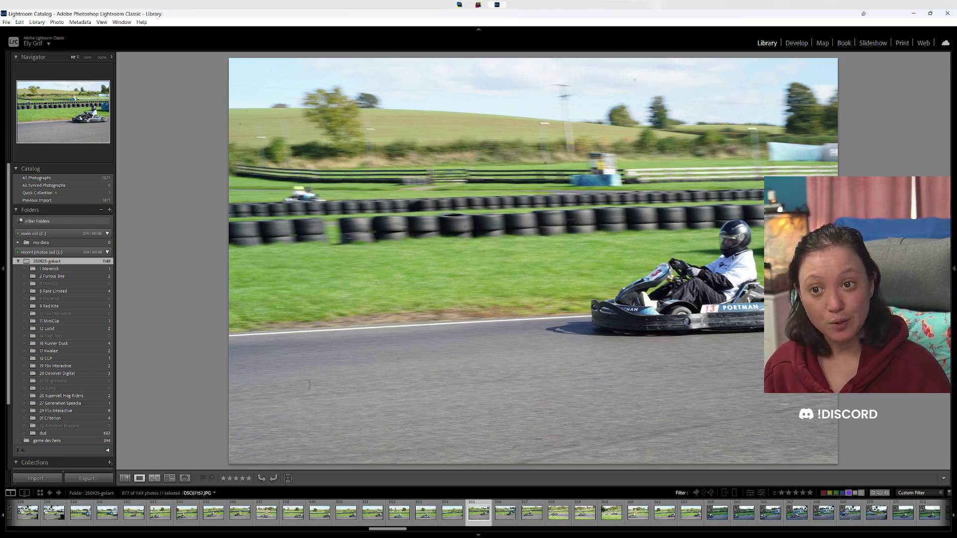
pyautogui.press('8')
pyautogui.press('Left')
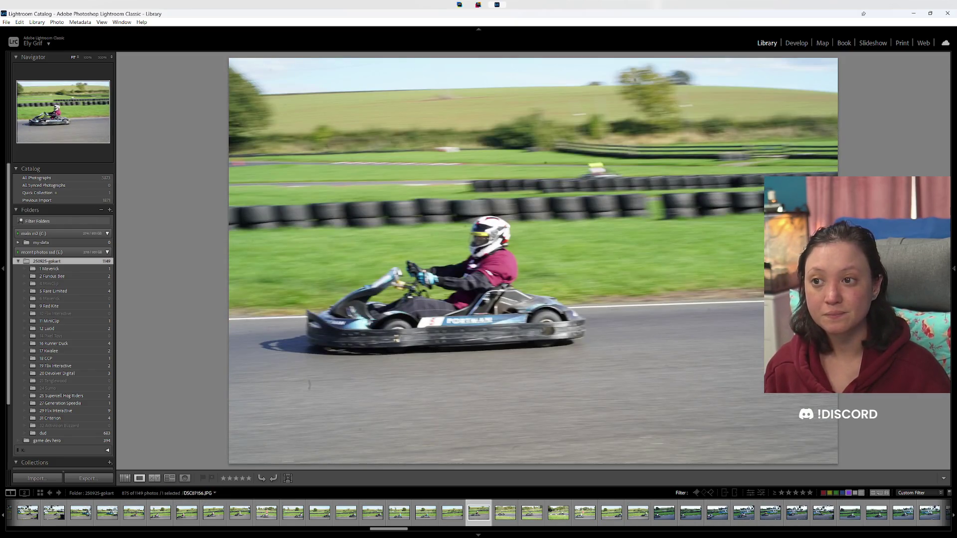
pyautogui.press('Left')
pyautogui.press('Left')
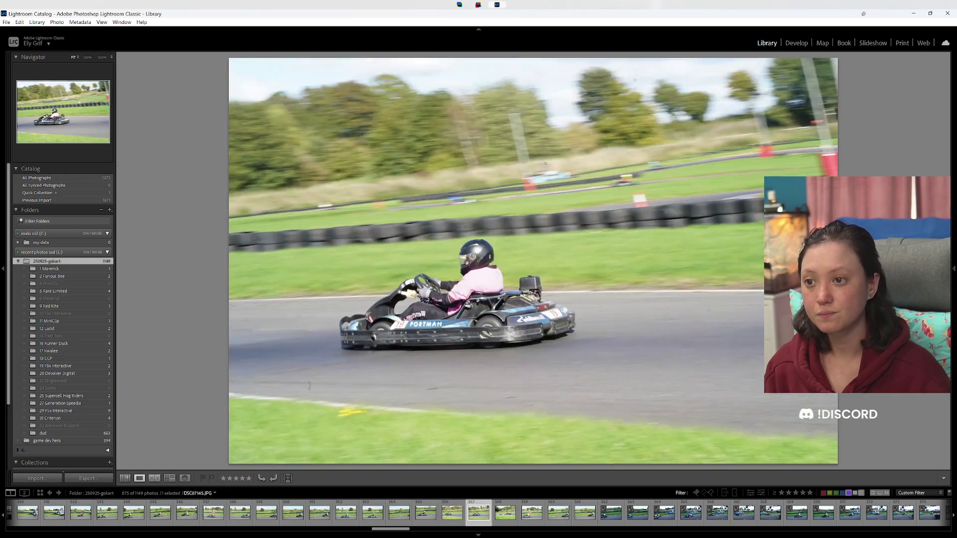
pyautogui.press('Left')
pyautogui.press('Left')
pyautogui.press('8')
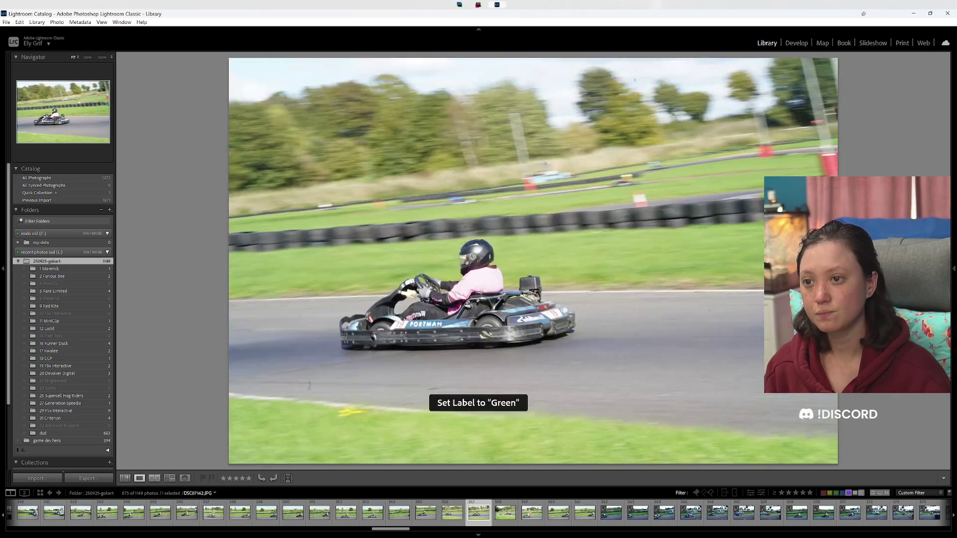
pyautogui.press('Left')
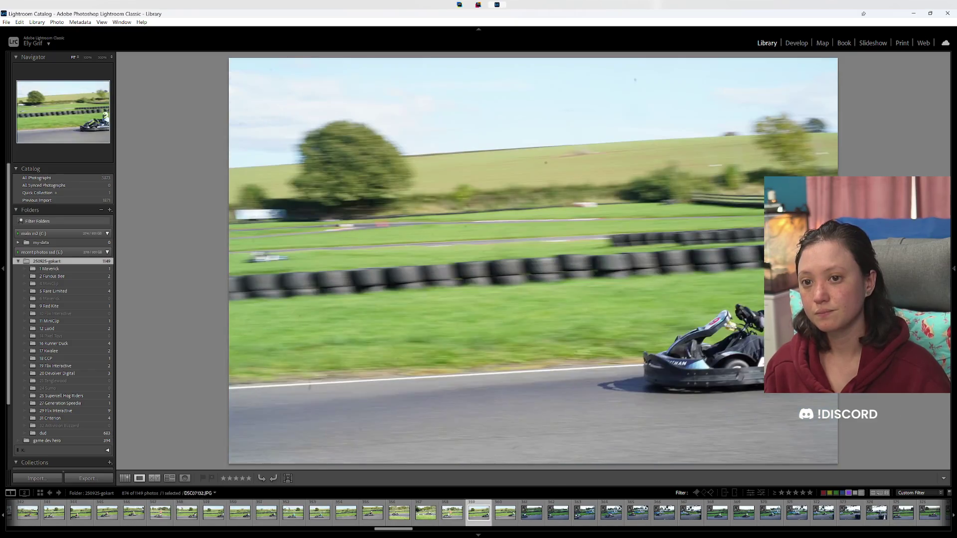
pyautogui.press('Left')
pyautogui.press('Left')
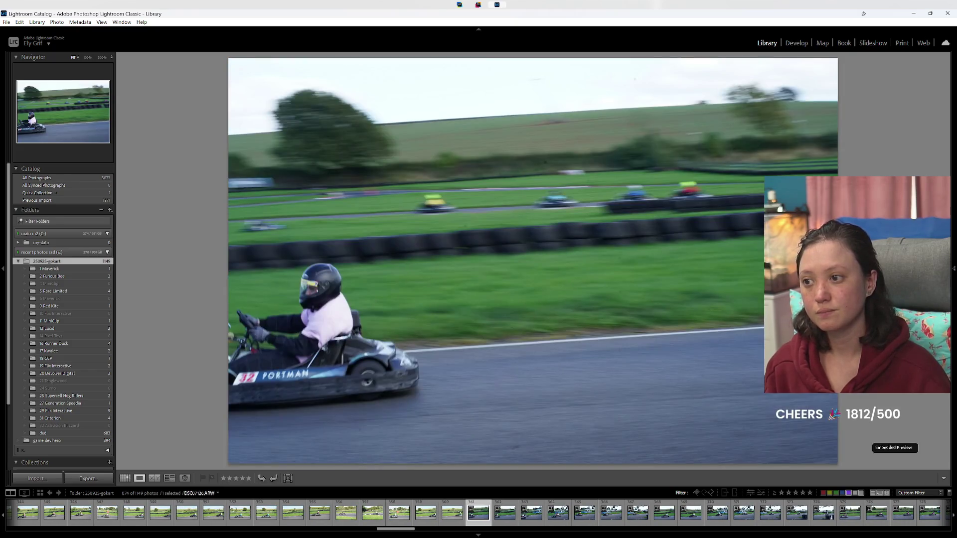
# Step: Give green labels to the next two kart keepers
pyautogui.press('Left')
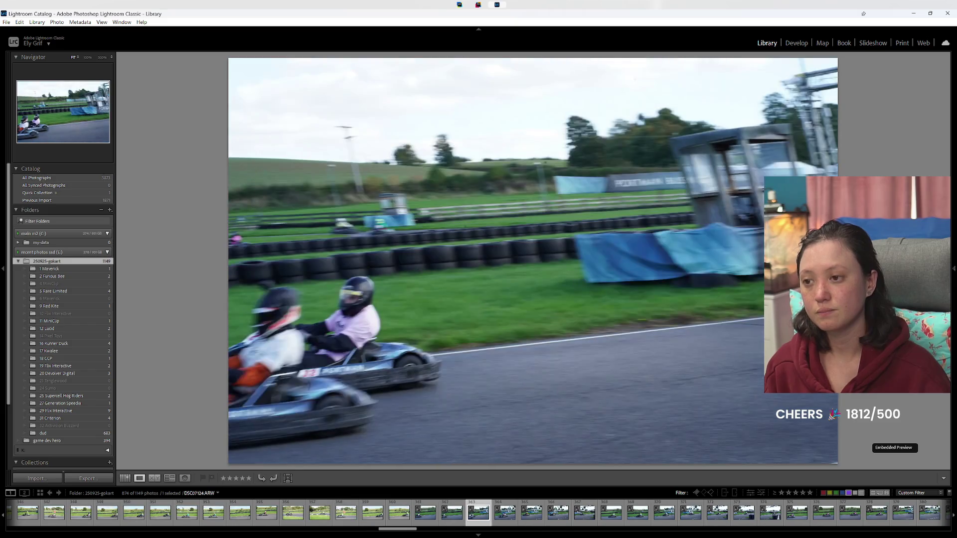
pyautogui.press('Left')
pyautogui.press('Left')
pyautogui.press('8')
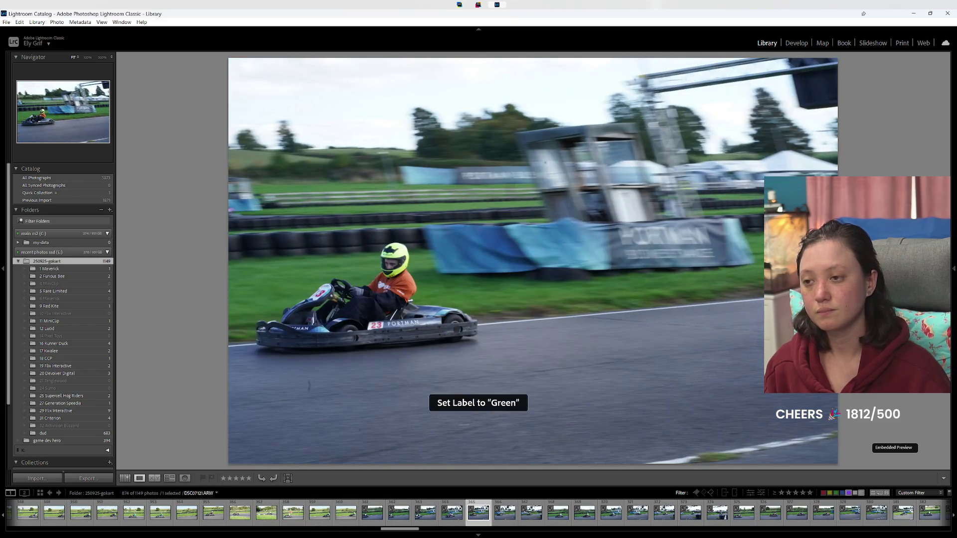
pyautogui.press('Left')
pyautogui.press('Left')
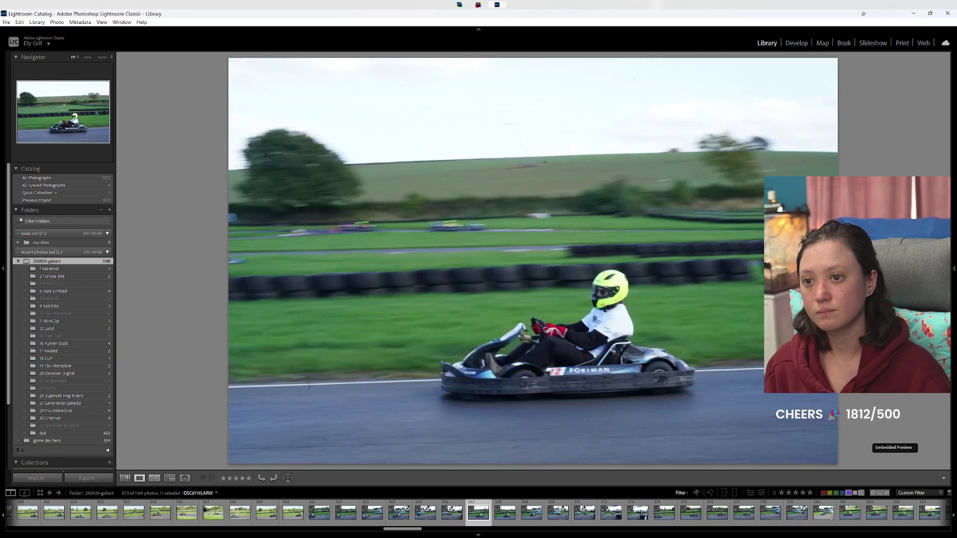
pyautogui.press('Left')
pyautogui.press('Right')
pyautogui.press('8')
# Step: Step through several kart photos and label another keeper green
pyautogui.press('Left')
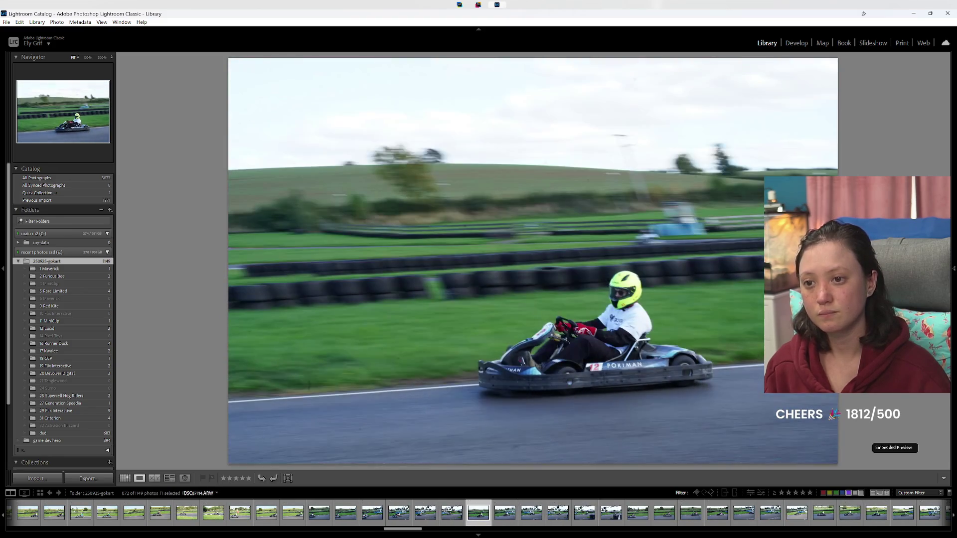
pyautogui.press('Left')
pyautogui.press('Left')
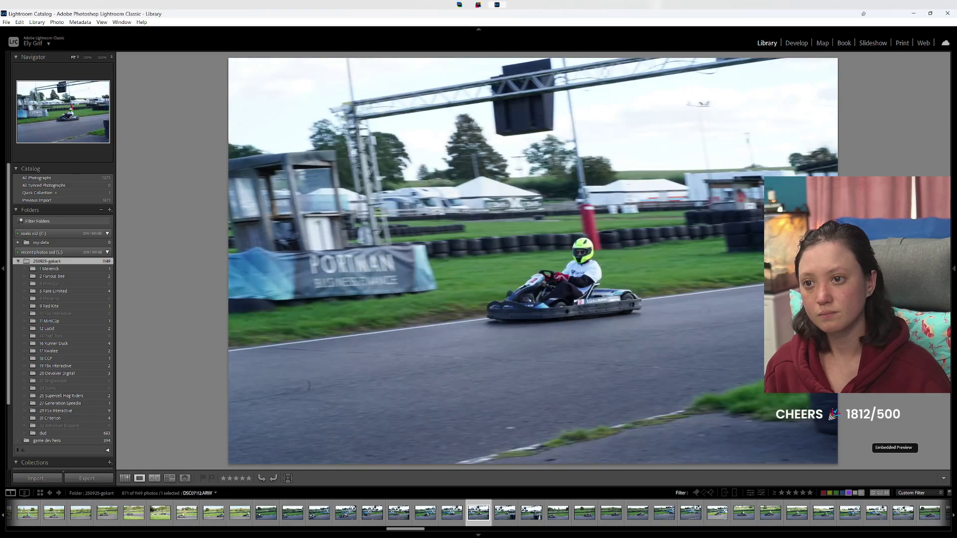
pyautogui.press('Left')
pyautogui.press('Left')
pyautogui.press('Left')
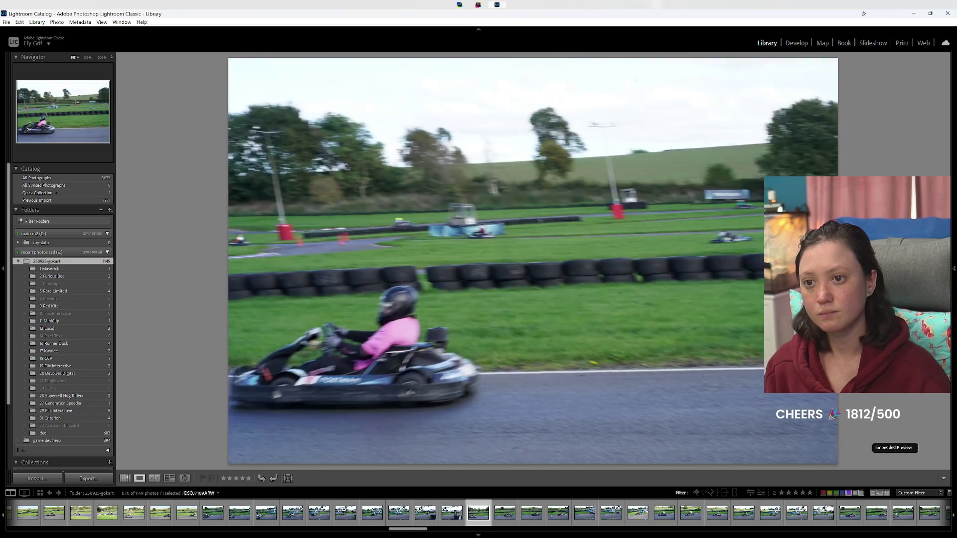
pyautogui.press('Left')
pyautogui.press('Left')
pyautogui.press('Left')
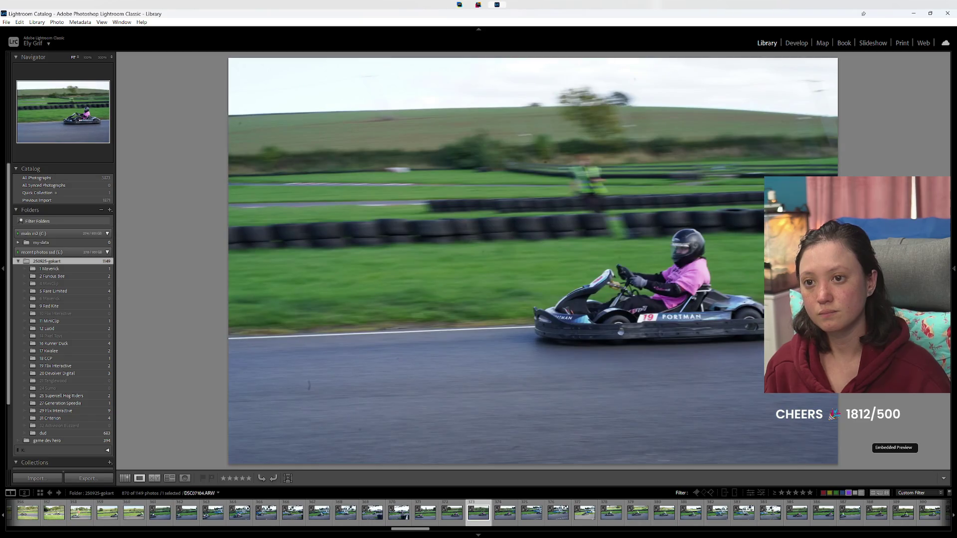
pyautogui.press('Left')
pyautogui.press('Left')
pyautogui.press('Left')
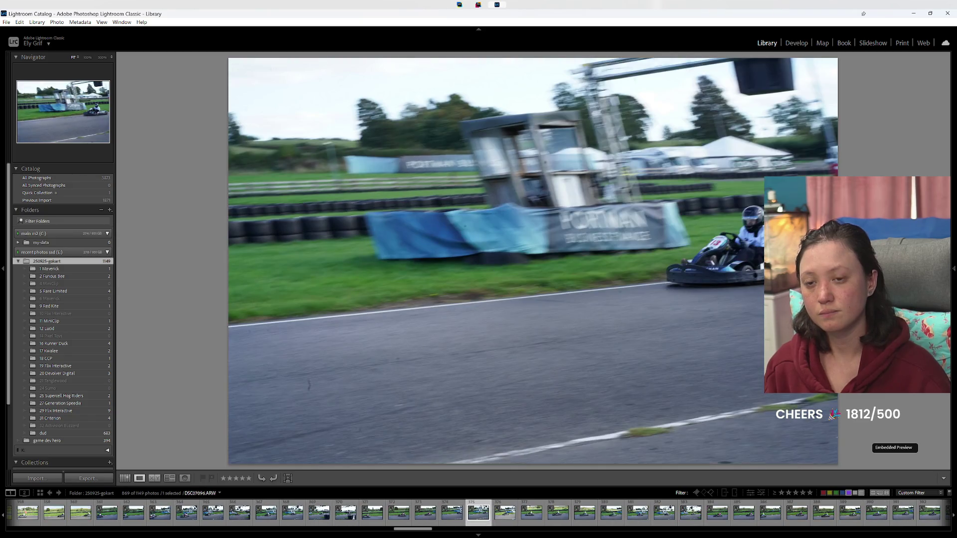
pyautogui.press('Left')
pyautogui.press('8')
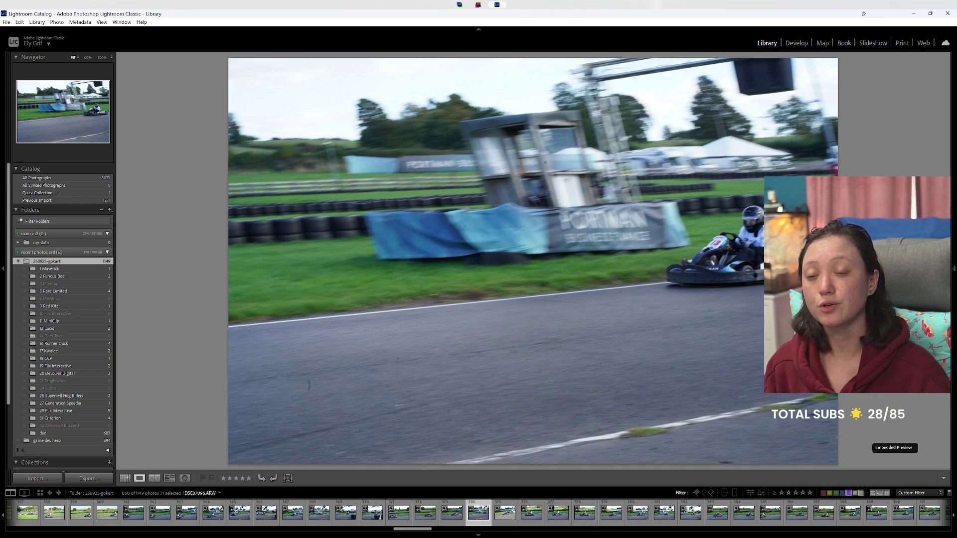
# Step: Label the yellow-helmet kart shot and the keepers around the gantry photo green
pyautogui.press('Right')
pyautogui.press('8')
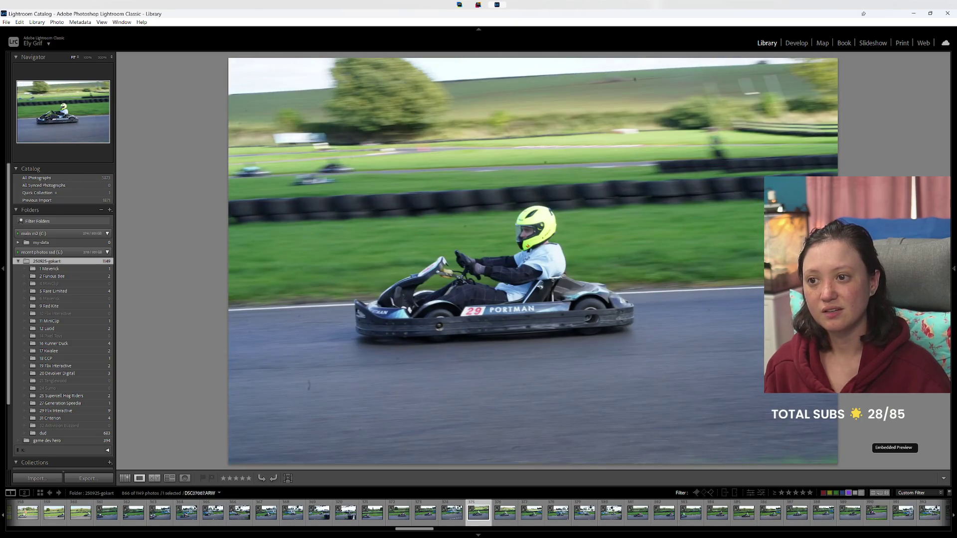
pyautogui.press('8')
pyautogui.press('8')
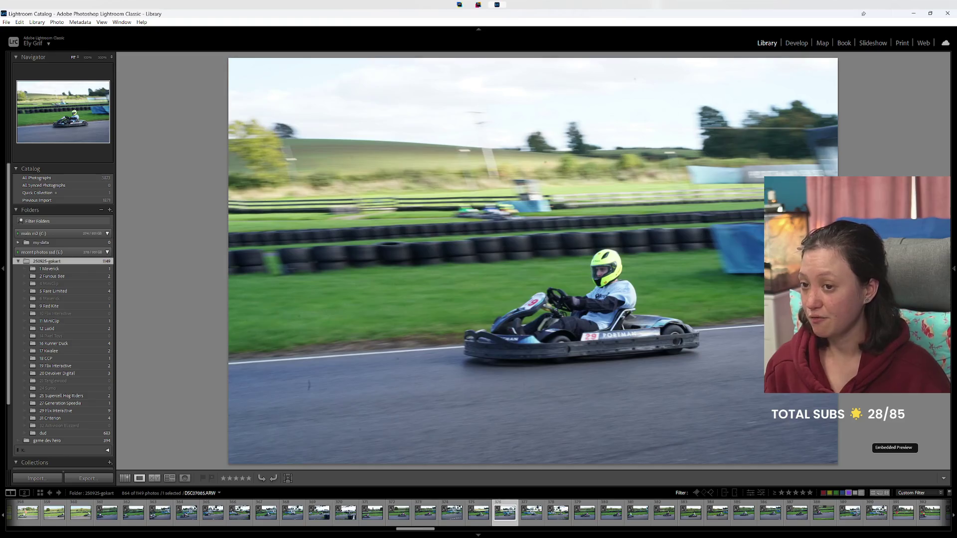
pyautogui.press('Right')
pyautogui.press('Left')
pyautogui.press('8')
pyautogui.press('8')
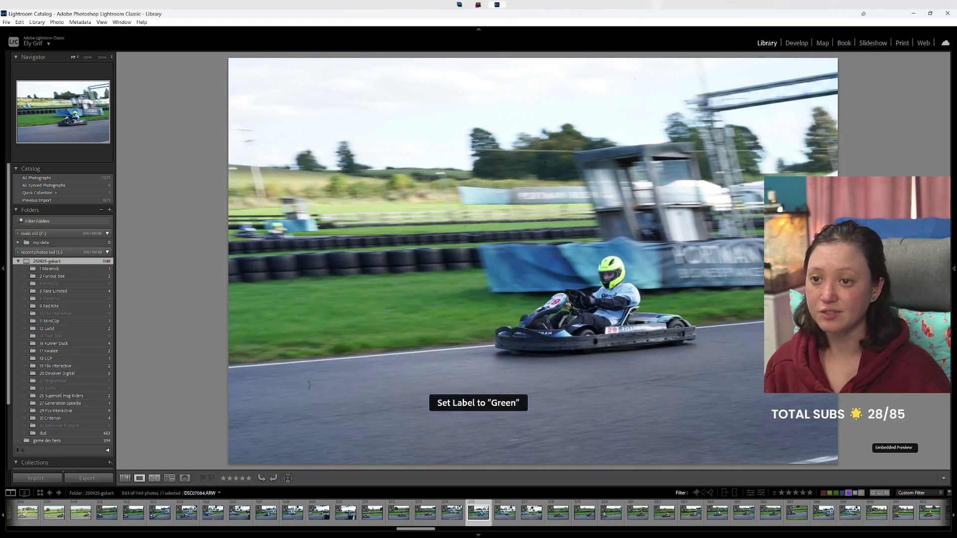
pyautogui.press('8')
pyautogui.press('8')
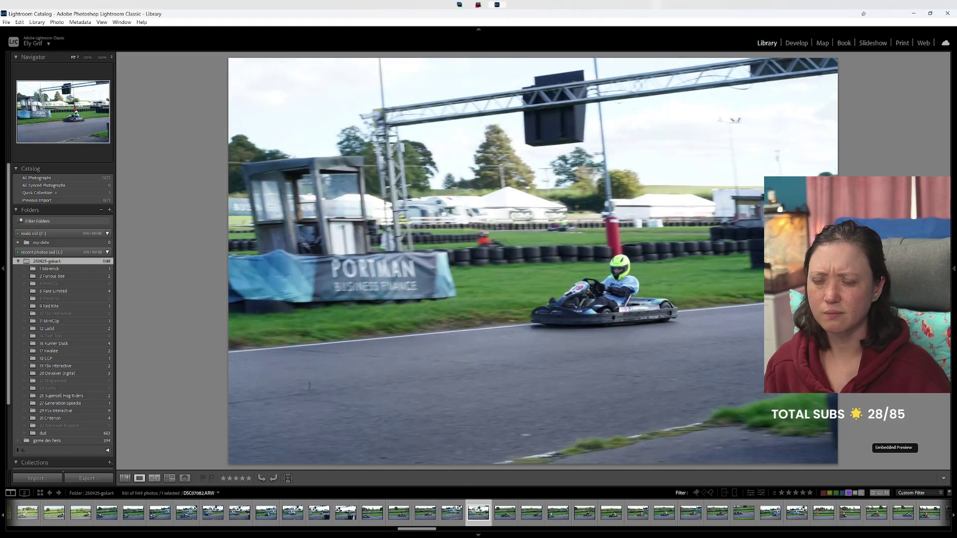
pyautogui.press('8')
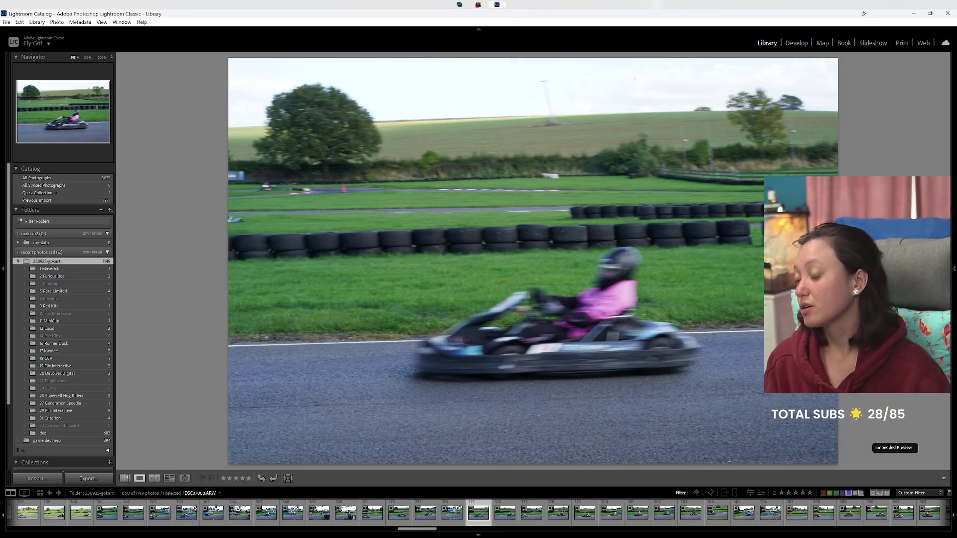
# Step: Skip ahead past several kart photos and give the next keepers green labels
pyautogui.press('Left')
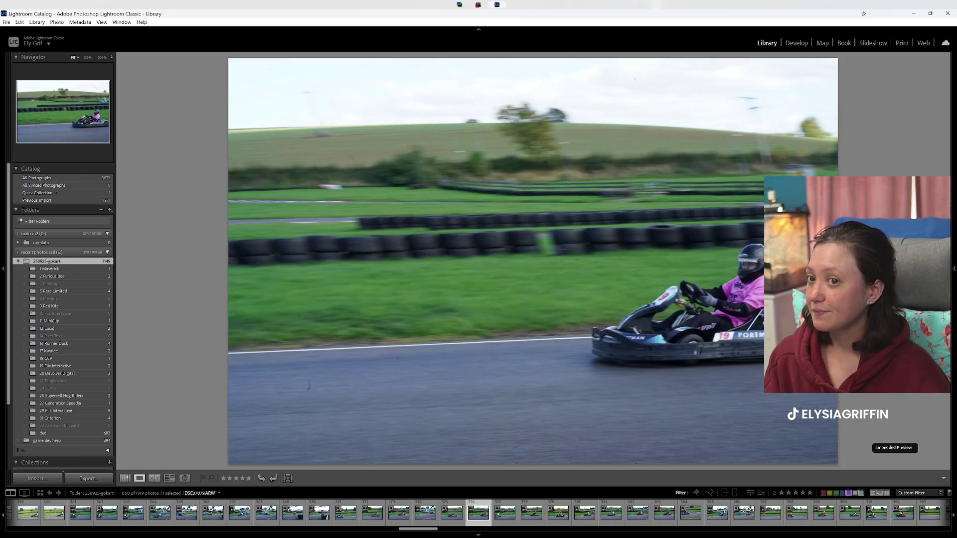
pyautogui.press('Right')
pyautogui.press('Right')
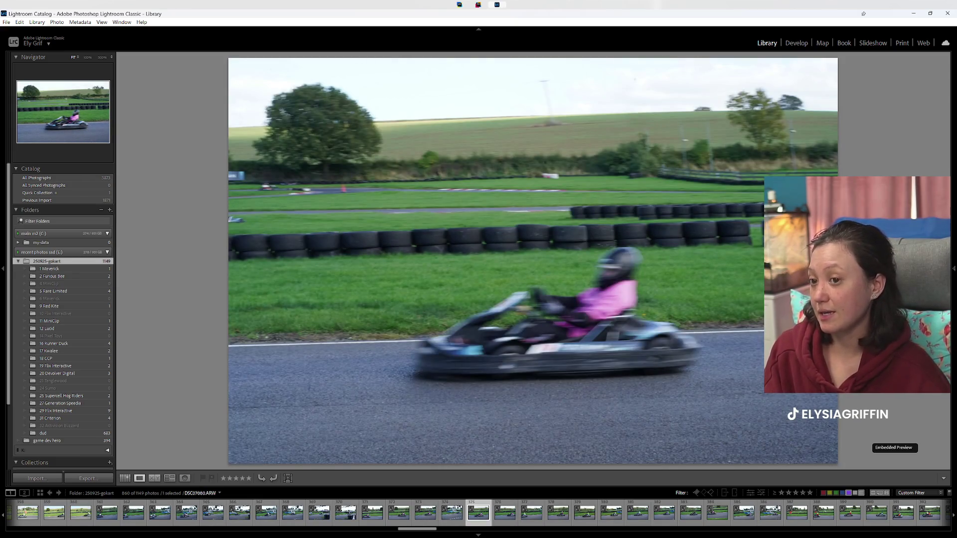
pyautogui.press('Right')
pyautogui.press('Right')
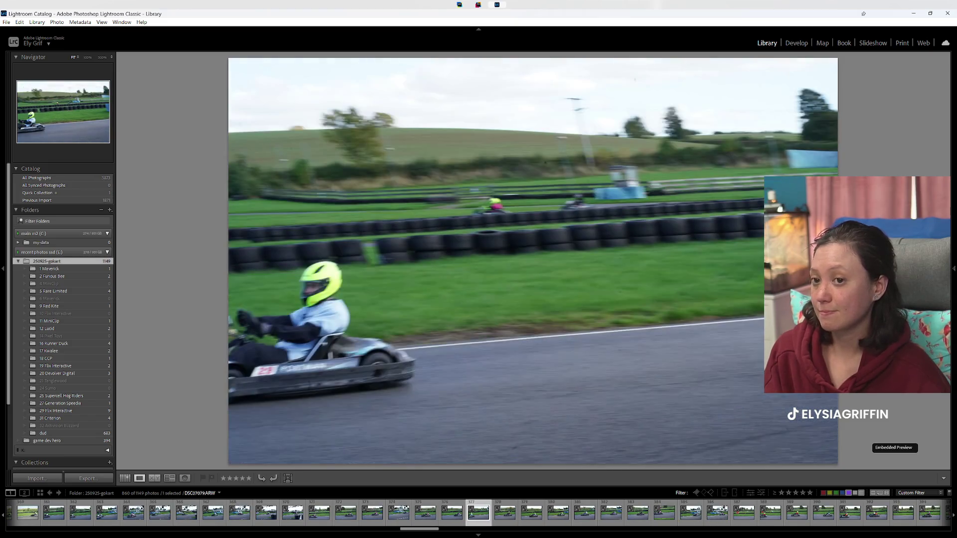
pyautogui.press('Right')
pyautogui.press('Right')
pyautogui.press('Right')
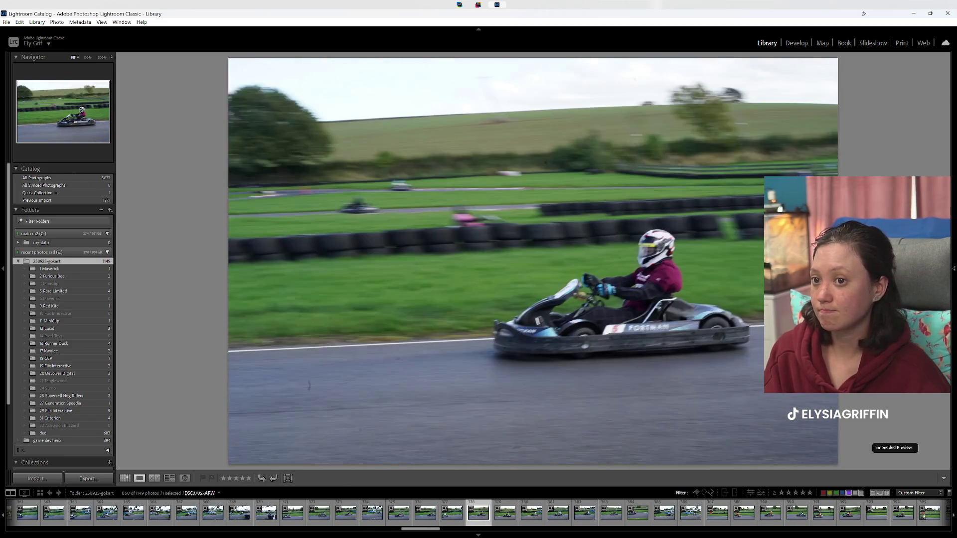
pyautogui.press('8')
pyautogui.press('8')
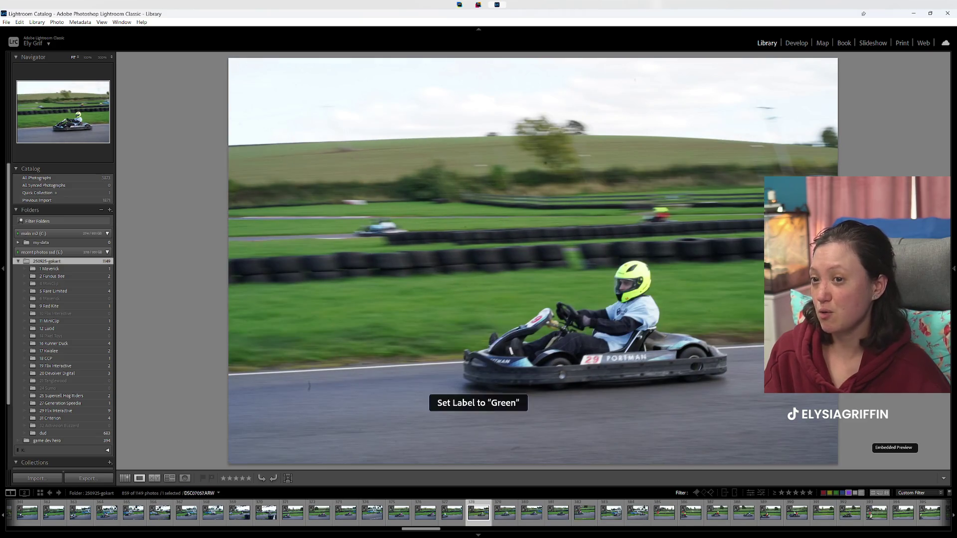
pyautogui.press('8')
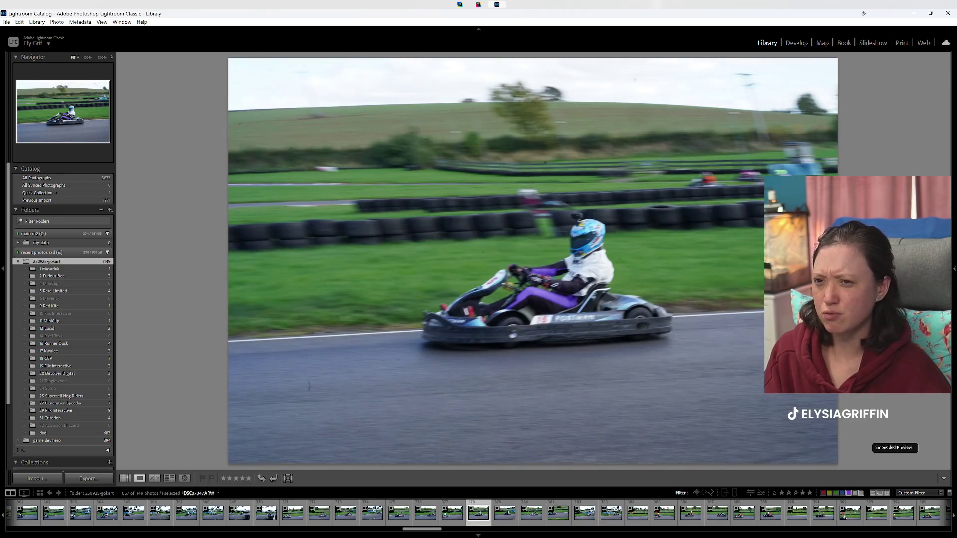
pyautogui.press('Right')
pyautogui.press('8')
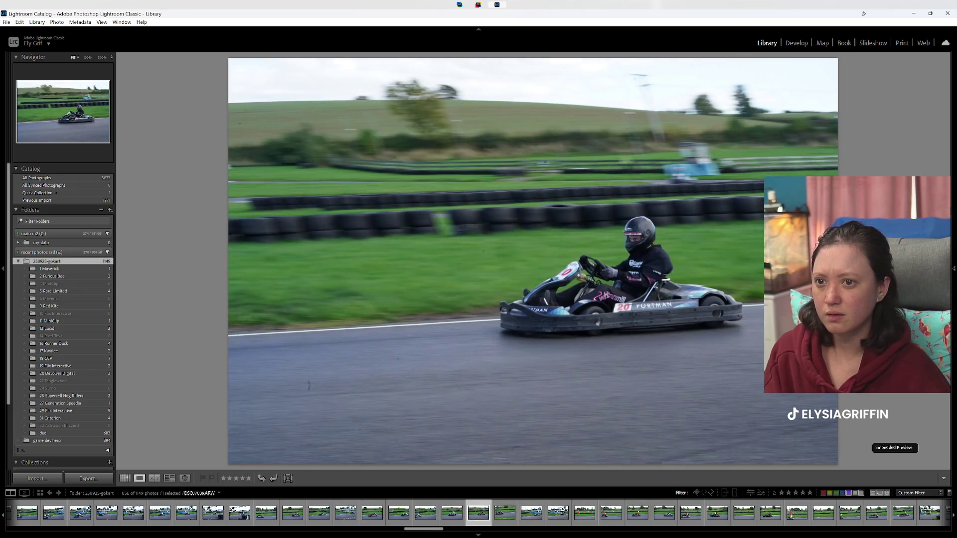
pyautogui.press('8')
# Step: Label another keeper green while moving on to the yellow-helmet and two-kart photos
pyautogui.press('Right')
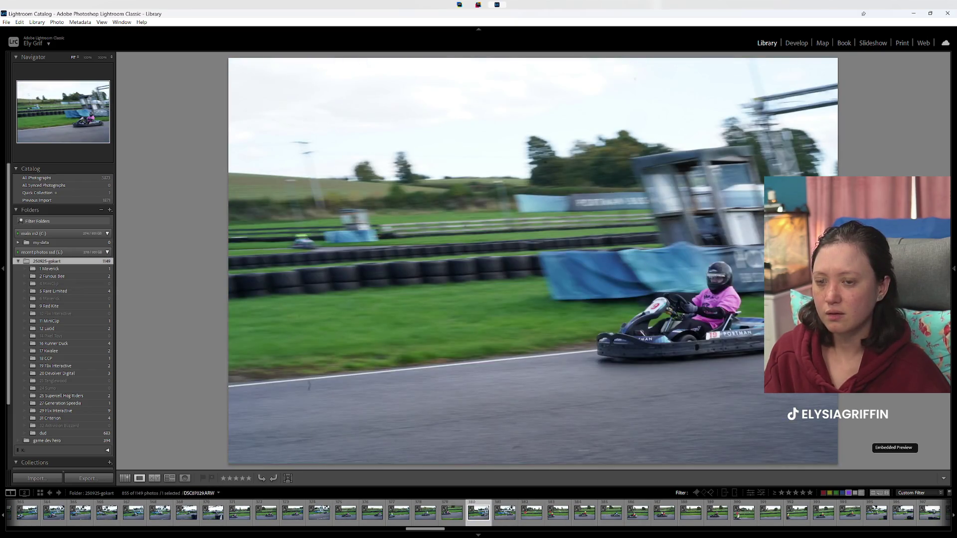
pyautogui.press('Right')
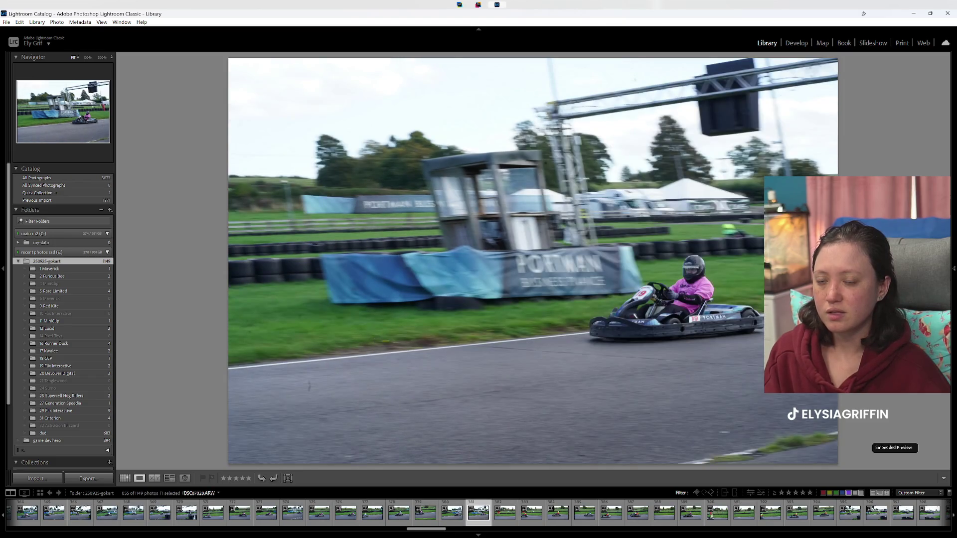
pyautogui.press('Right')
pyautogui.press('8')
pyautogui.press('Right')
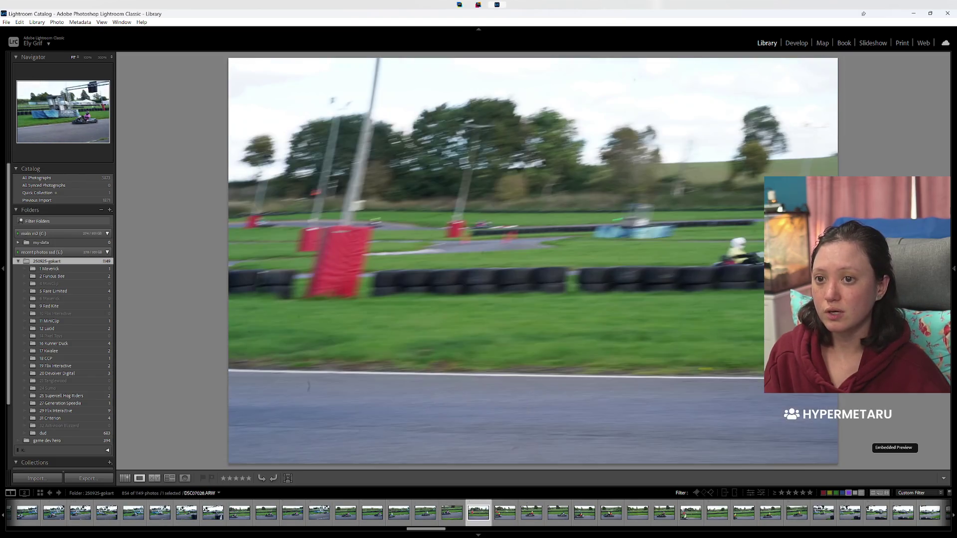
pyautogui.press('Right')
pyautogui.press('Right')
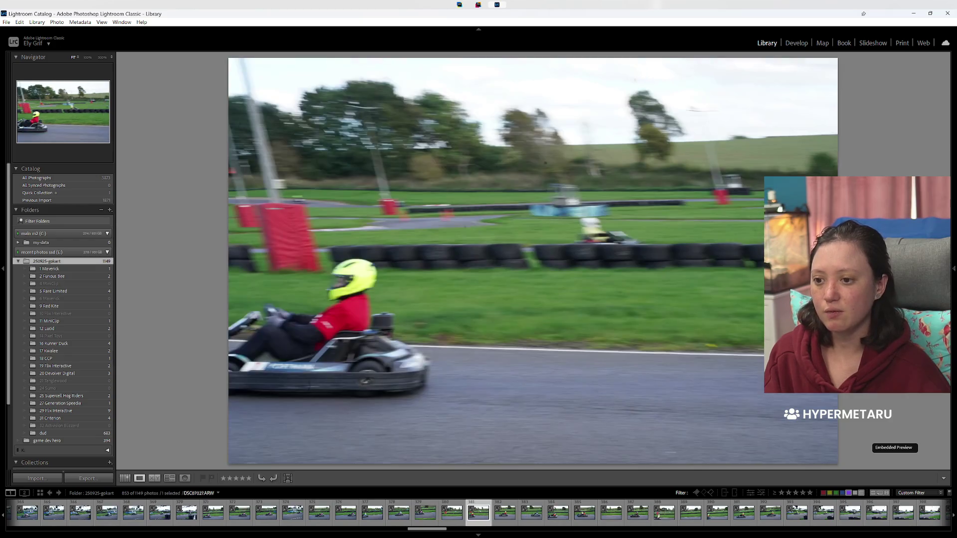
pyautogui.press('Right')
pyautogui.press('Right')
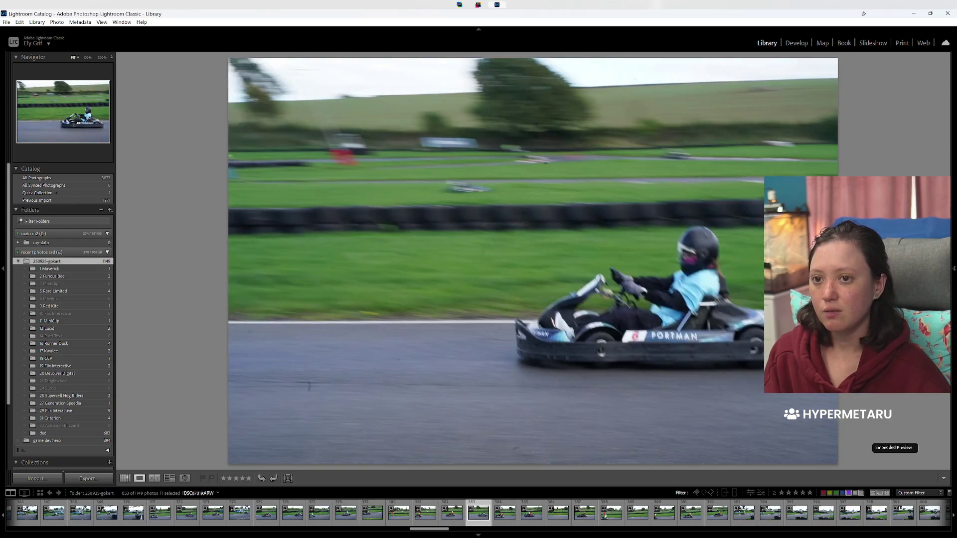
pyautogui.press('Right')
pyautogui.press('Right')
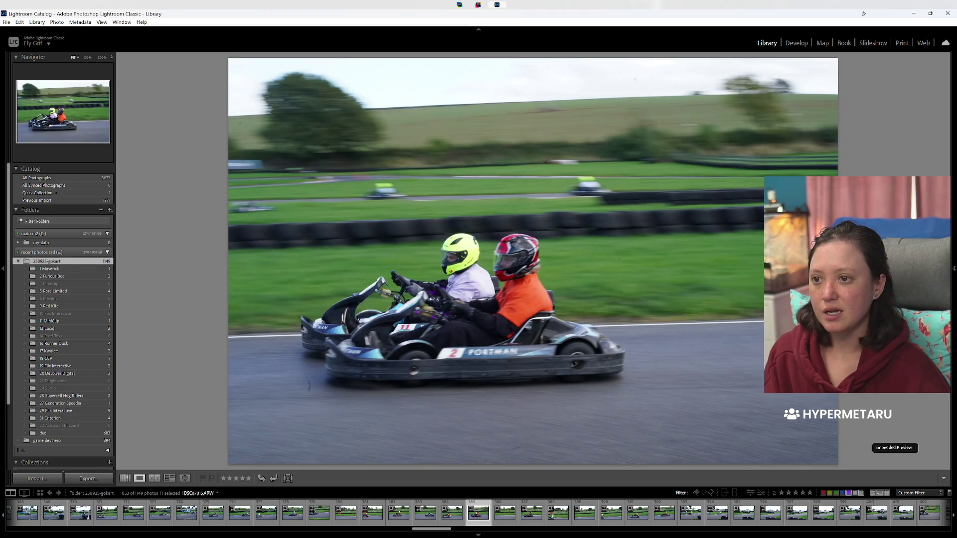
# Step: Reject one shot, mark the blurry empty-track shot red, and label the kart 23 orange-top shot green
pyautogui.press('x')
pyautogui.press('Right')
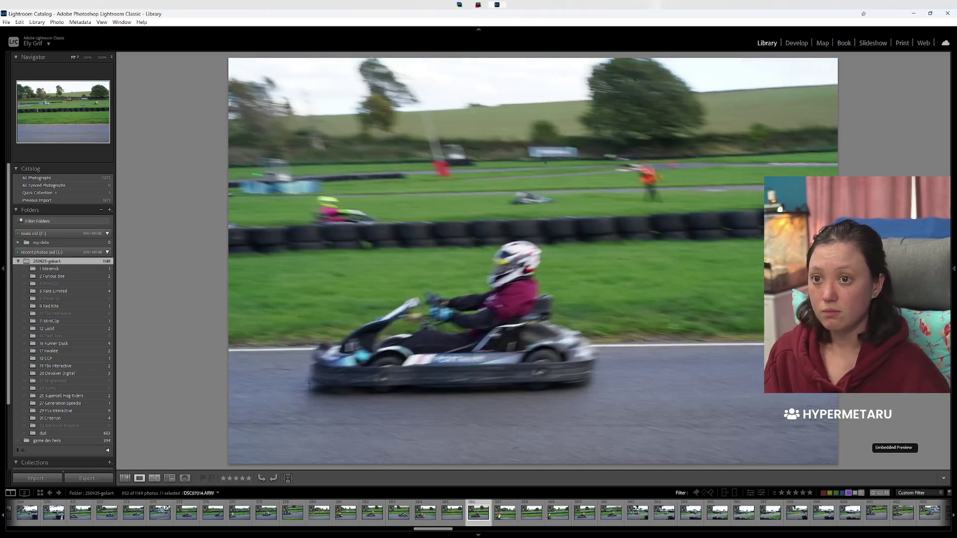
pyautogui.press('Right')
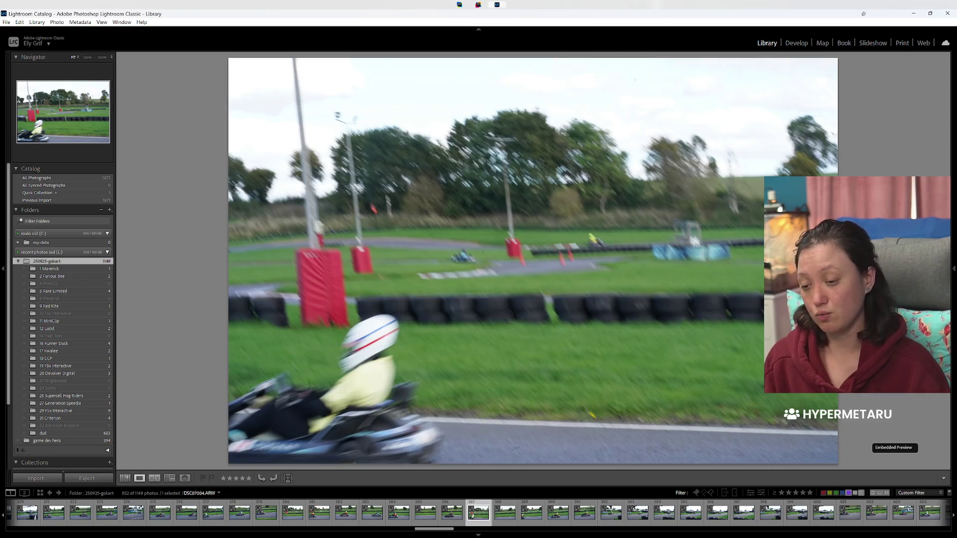
pyautogui.press('Right')
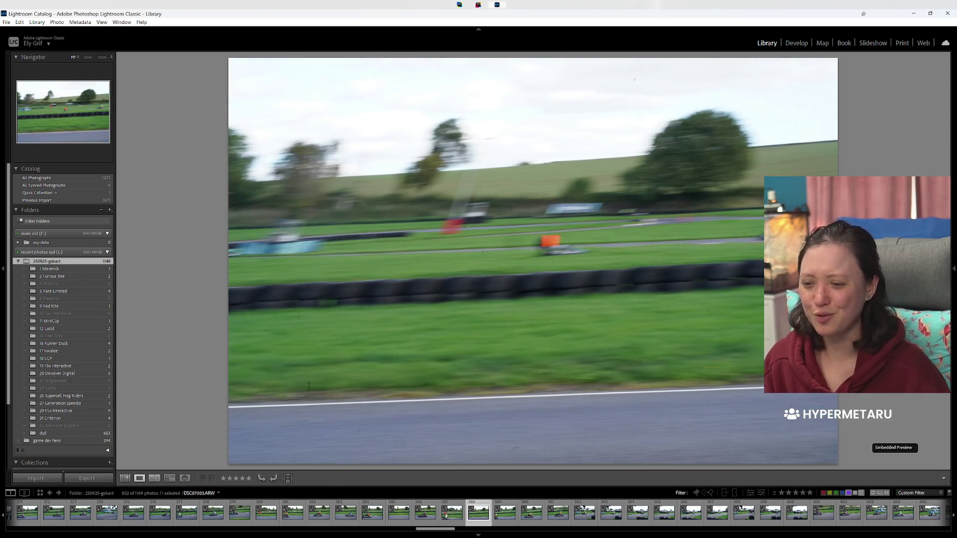
pyautogui.press('6')
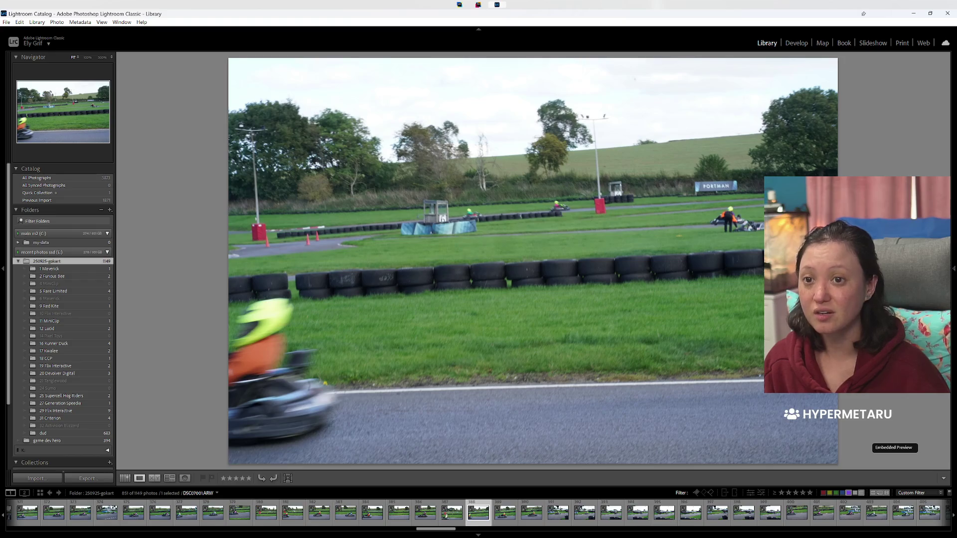
pyautogui.press('Right')
pyautogui.press('8')
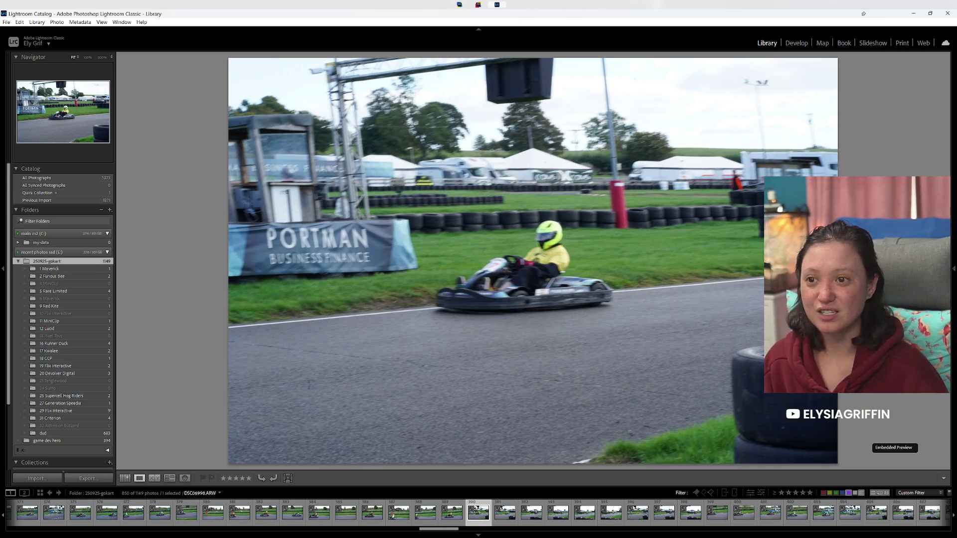
pyautogui.press('Right')
pyautogui.press('Right')
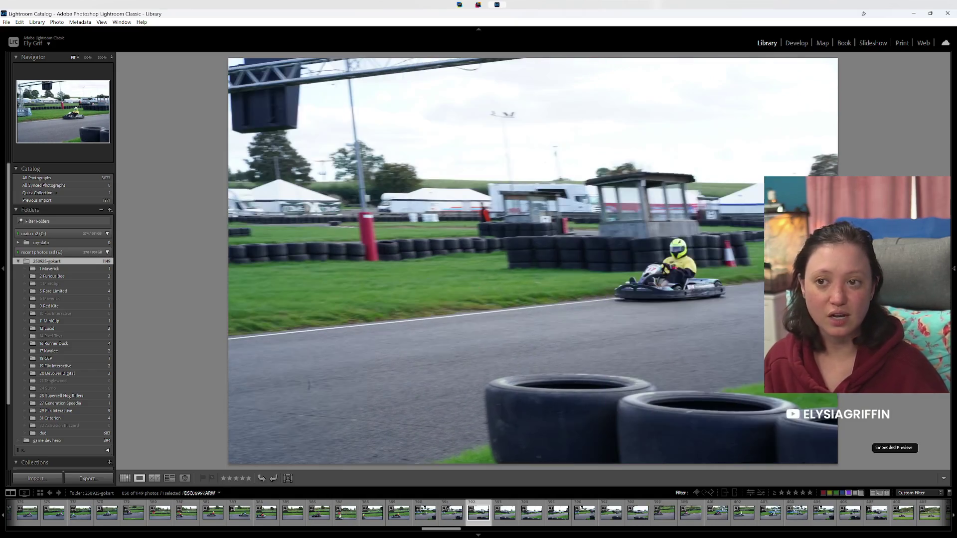
pyautogui.press('8')
pyautogui.press('8')
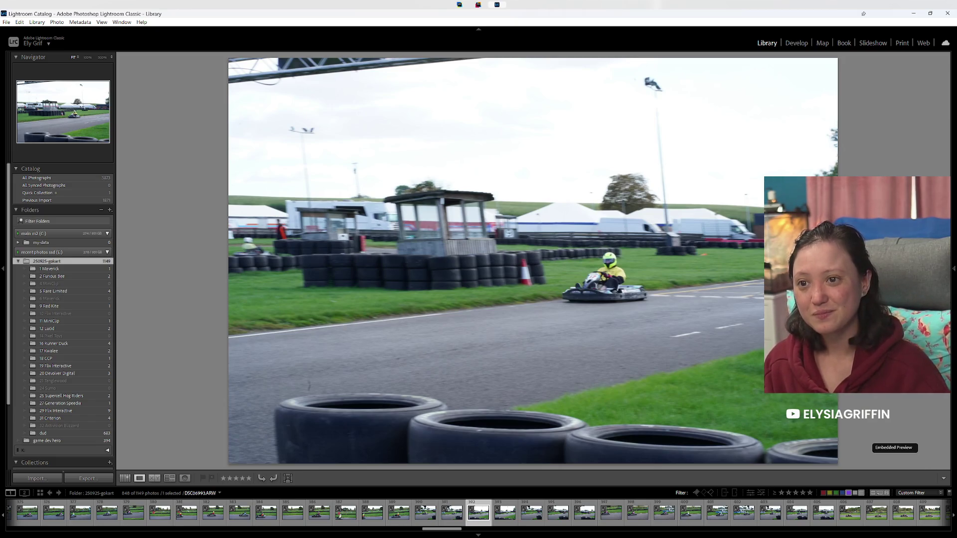
# Step: Give the first kart shots green labels, including the pink-suited driver shot
pyautogui.press('8')
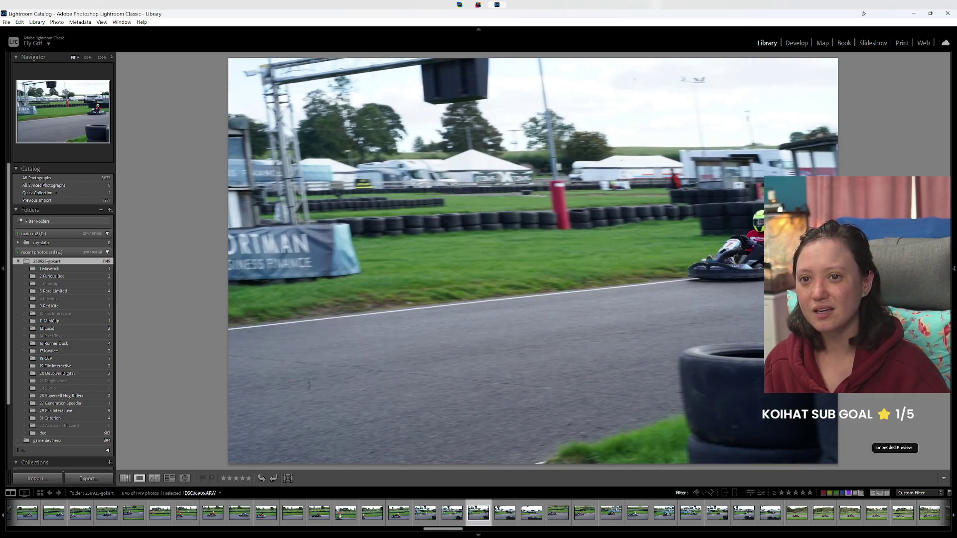
pyautogui.press('8')
pyautogui.press('Left')
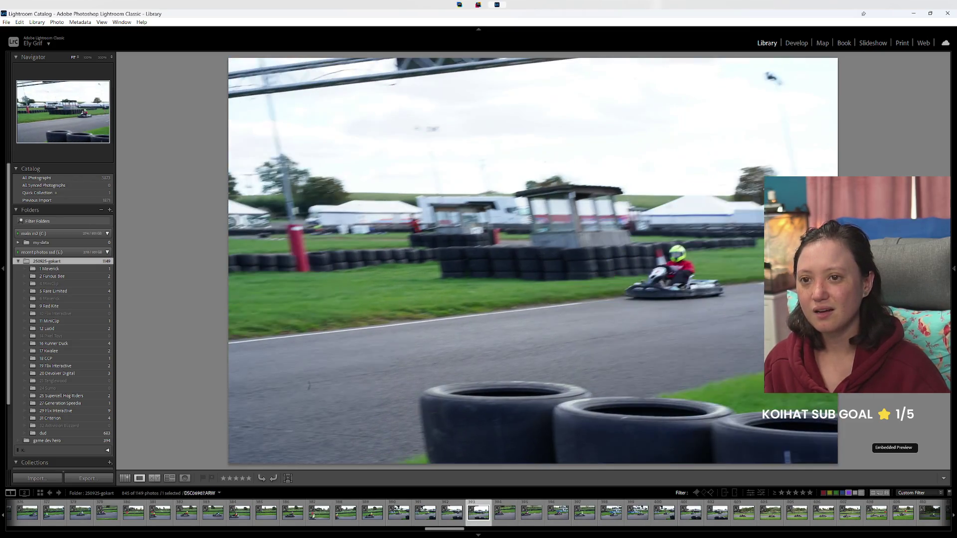
pyautogui.press('Left')
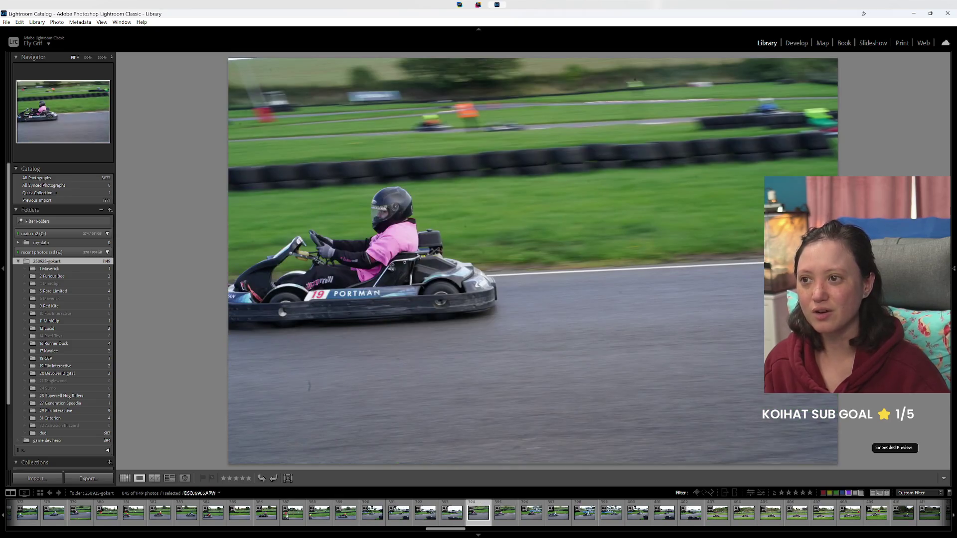
pyautogui.press('8')
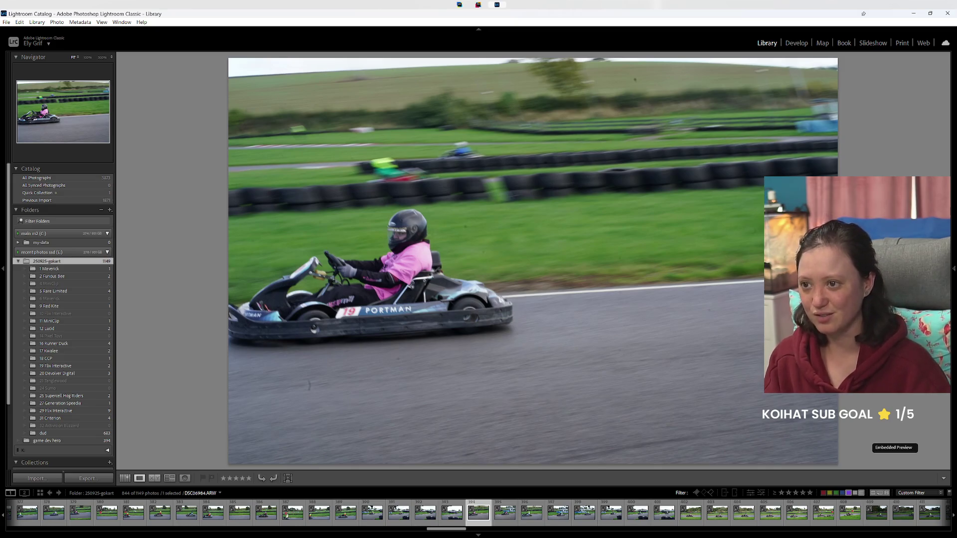
pyautogui.press('8')
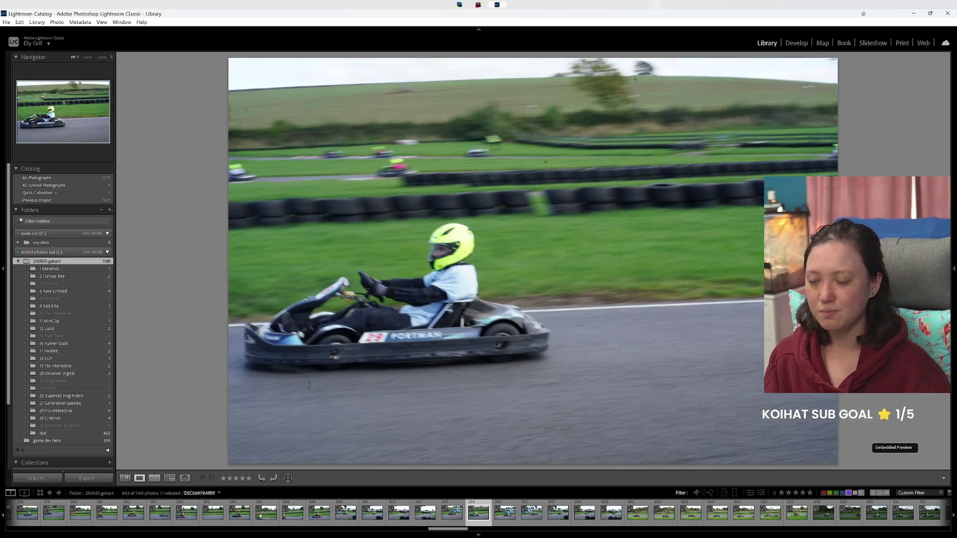
# Step: Label three more kart shots green and skip several weaker ones unlabelled
pyautogui.press('Right')
pyautogui.press('8')
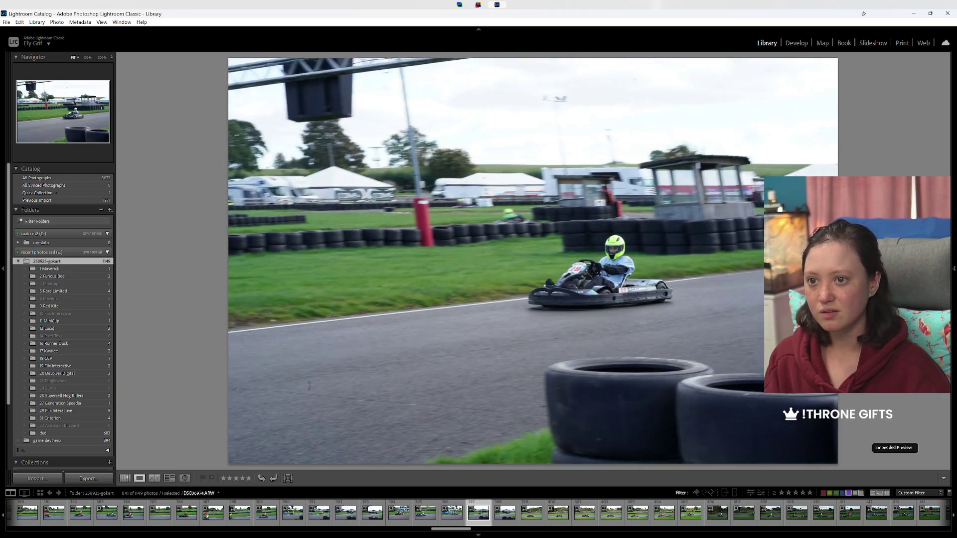
pyautogui.press('8')
pyautogui.press('8')
pyautogui.press('8')
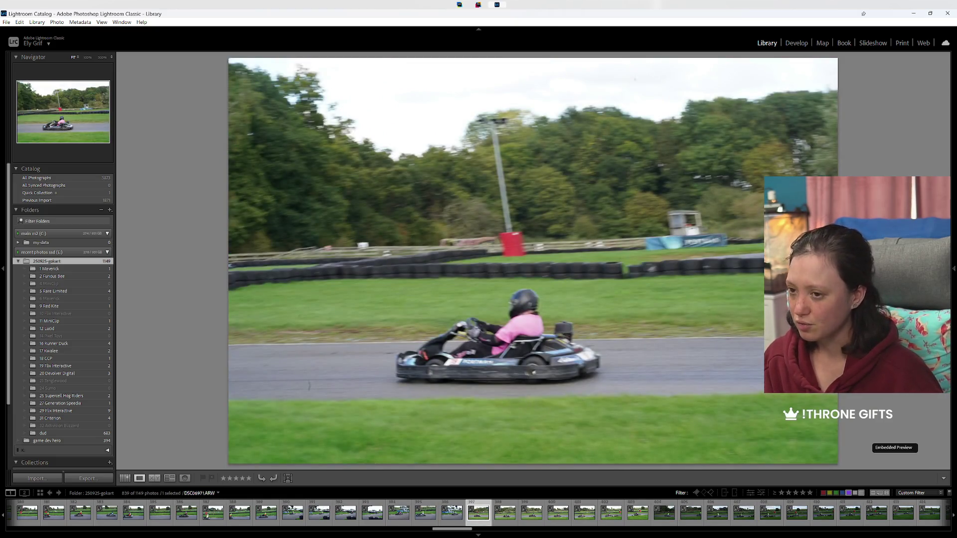
pyautogui.press('8')
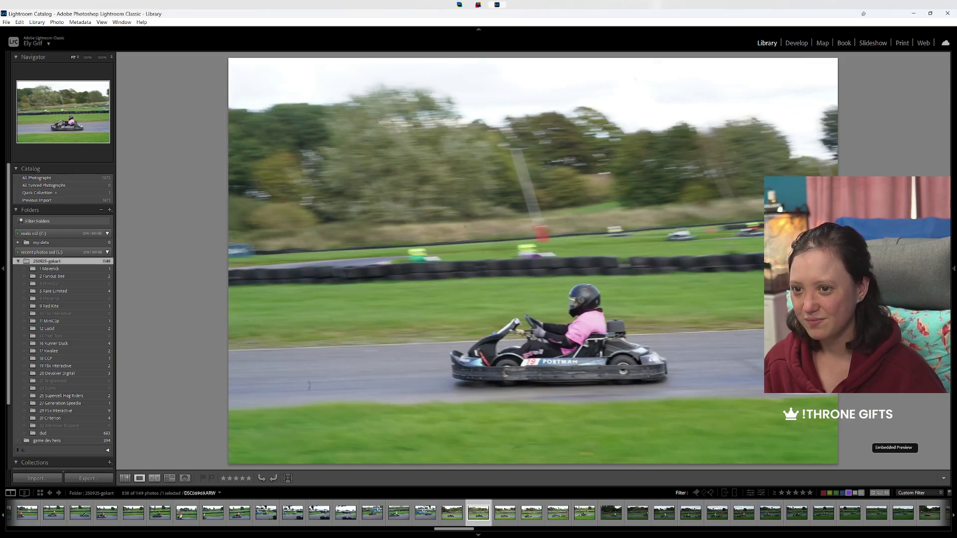
pyautogui.press('Right')
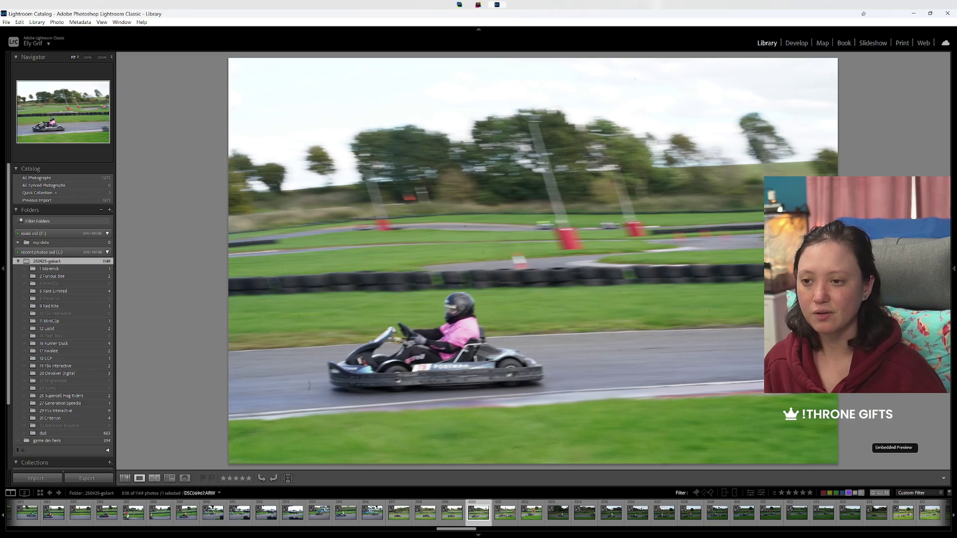
pyautogui.press('Right')
pyautogui.press('Right')
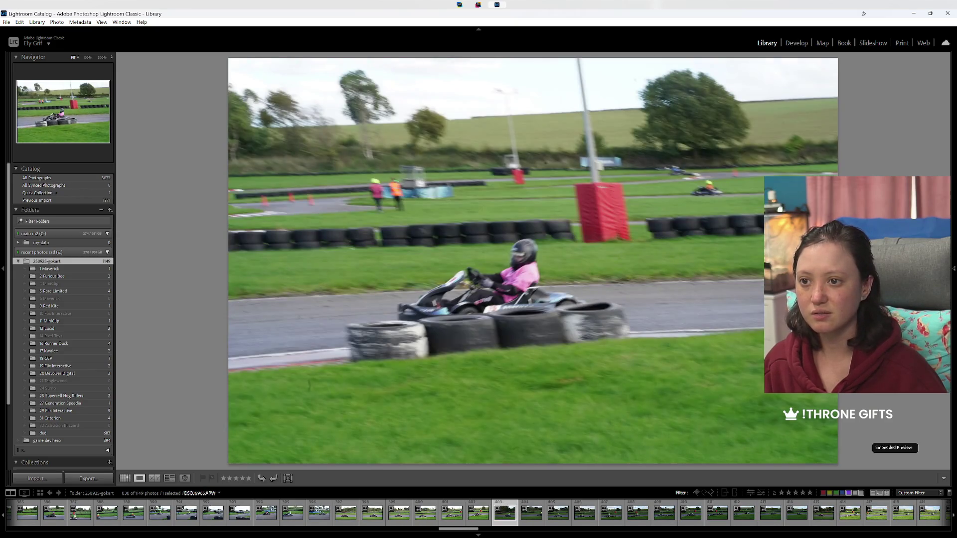
pyautogui.press('Right')
pyautogui.press('Right')
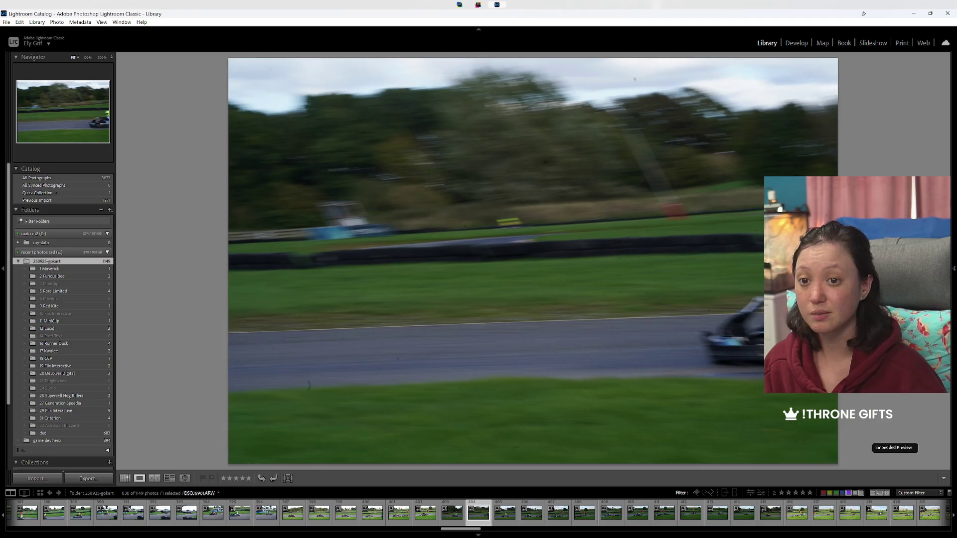
pyautogui.press('Right')
pyautogui.press('Right')
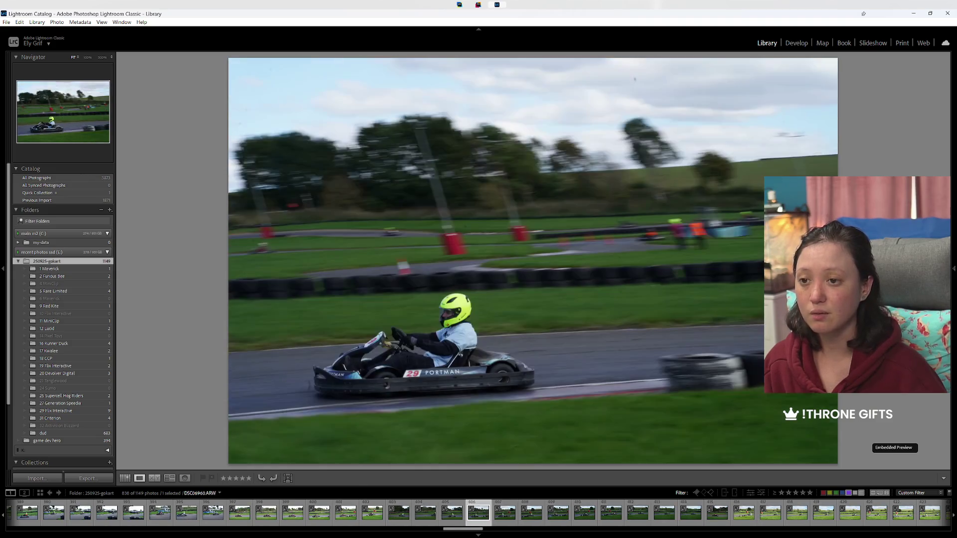
# Step: Green-label another kart shot, compare neighbours, and mark the yellow-helmet shot out of view
pyautogui.press('8')
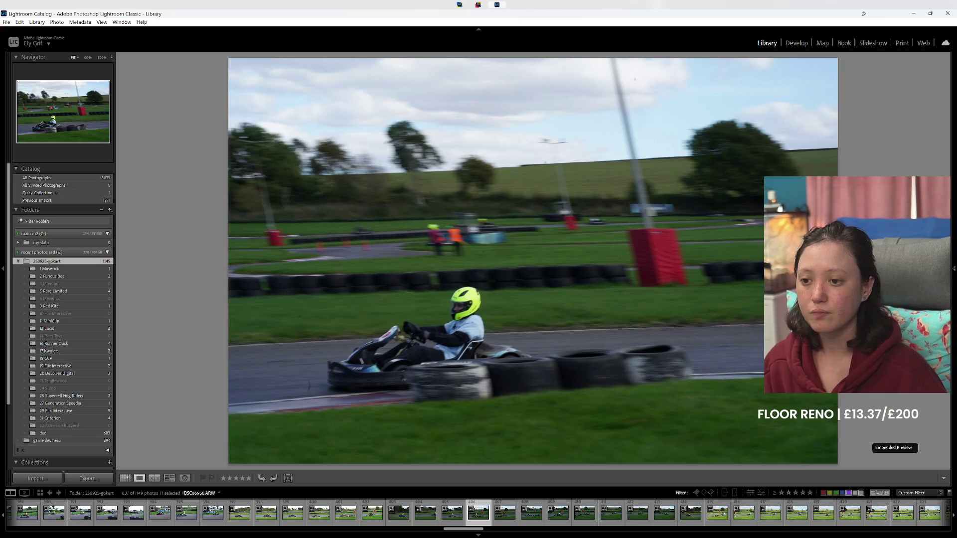
pyautogui.press('Right')
pyautogui.press('Right')
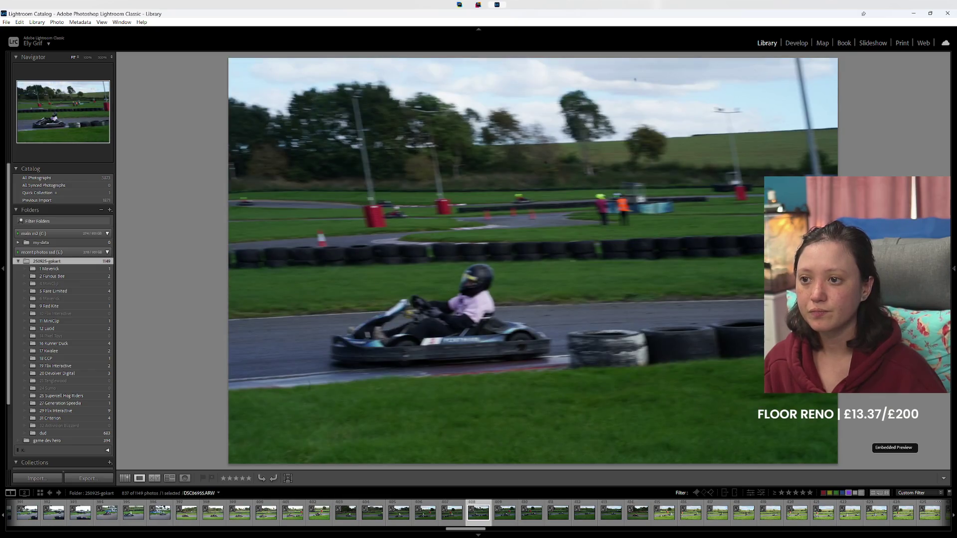
pyautogui.press('Right')
pyautogui.press('Right')
pyautogui.press('Right')
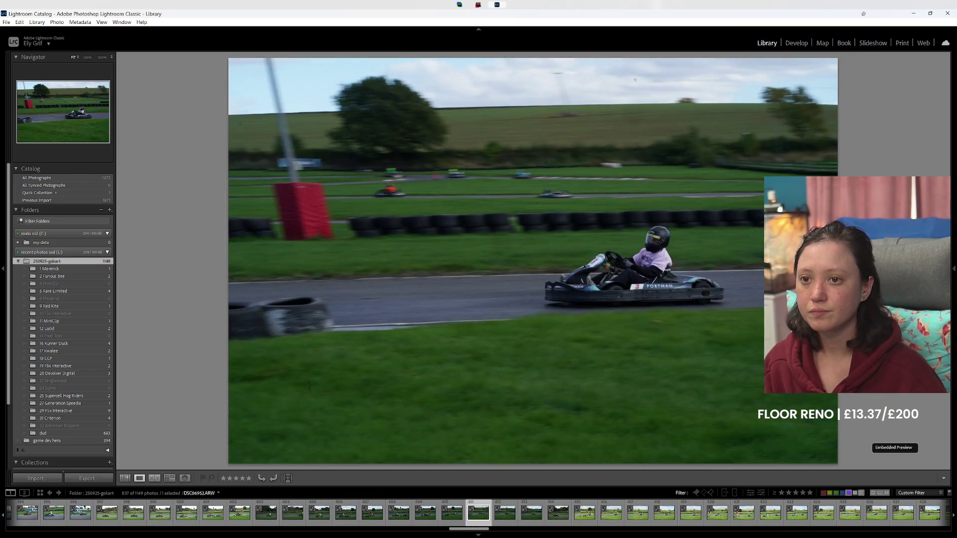
pyautogui.press('Left')
pyautogui.press('Left')
pyautogui.press('Left')
pyautogui.press('Right')
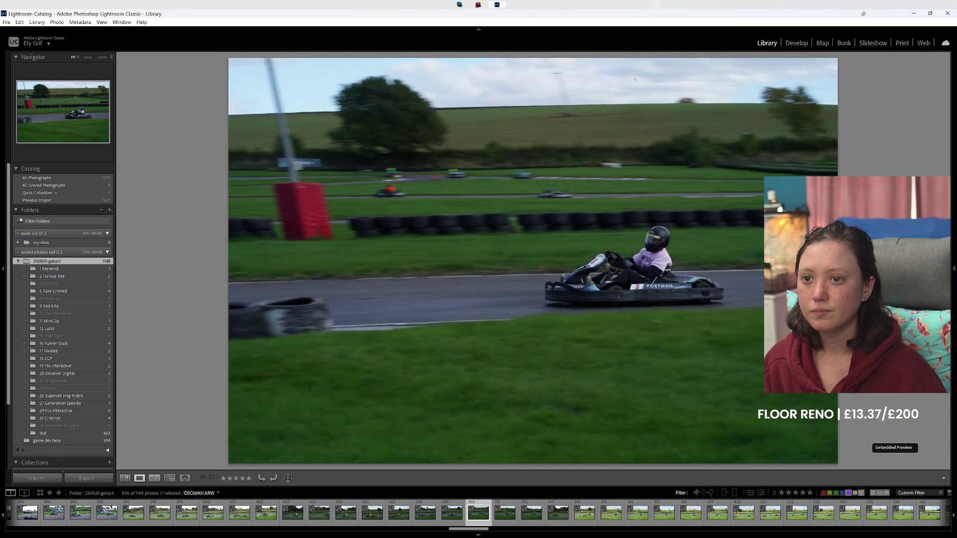
pyautogui.press('Left')
pyautogui.press('Right')
pyautogui.press('Left')
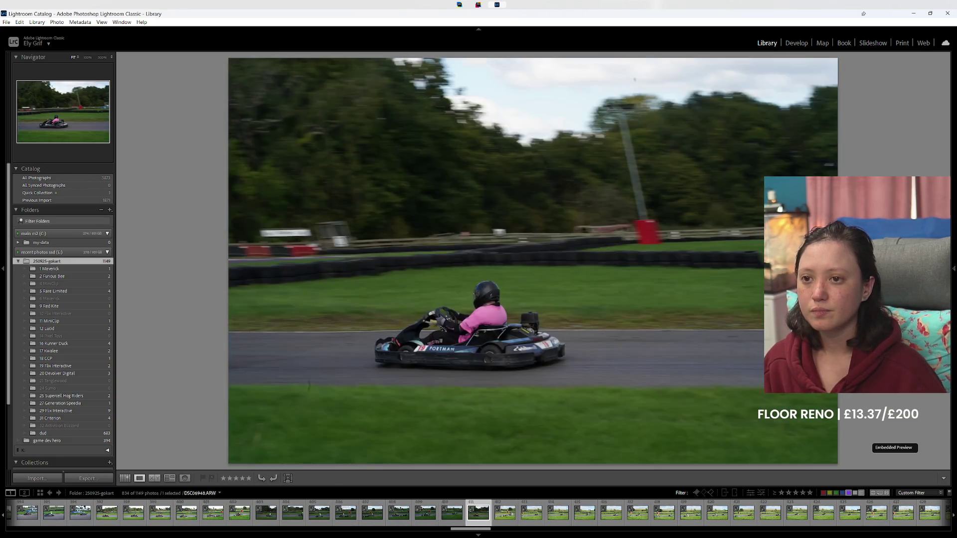
pyautogui.press('Right')
pyautogui.press('Right')
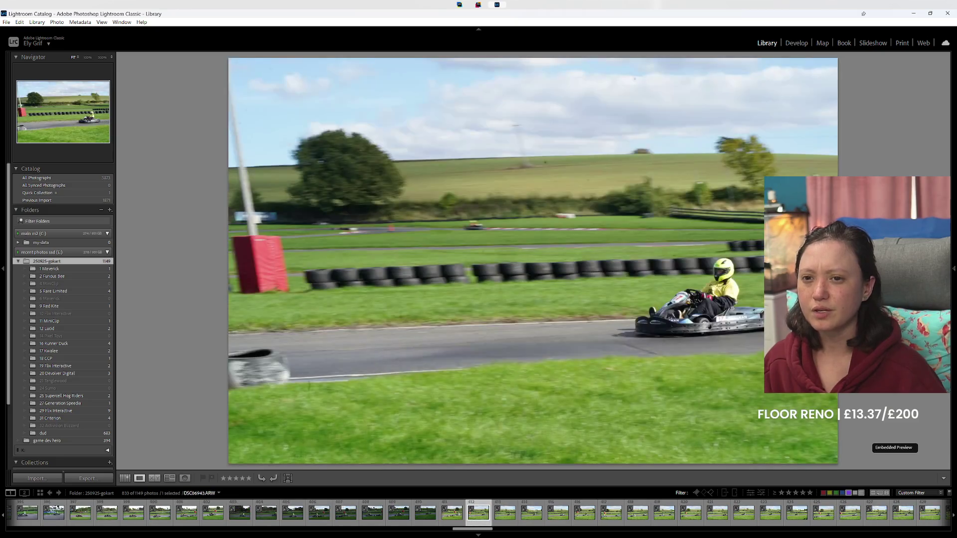
pyautogui.press('x')
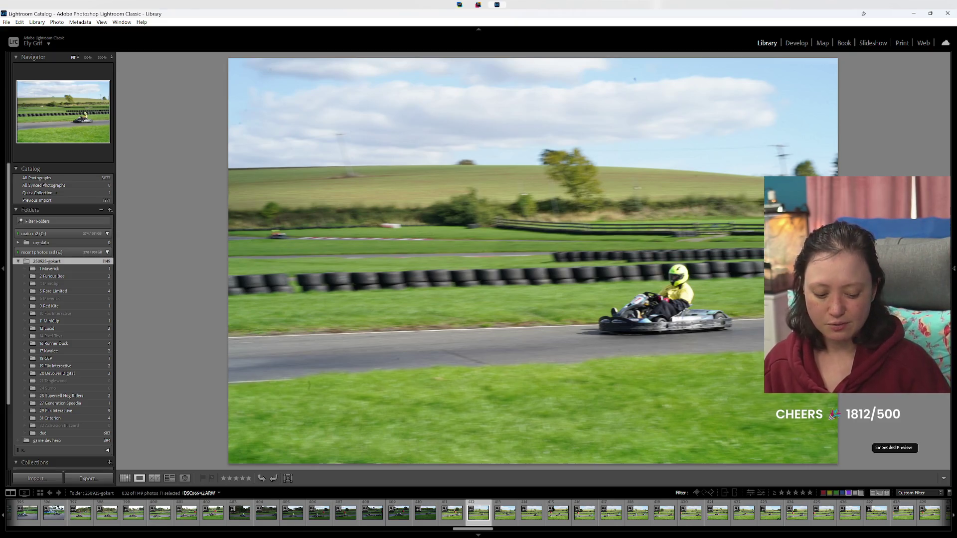
# Step: Recheck the recent kart photos and give the next keepers green labels
pyautogui.press('Right')
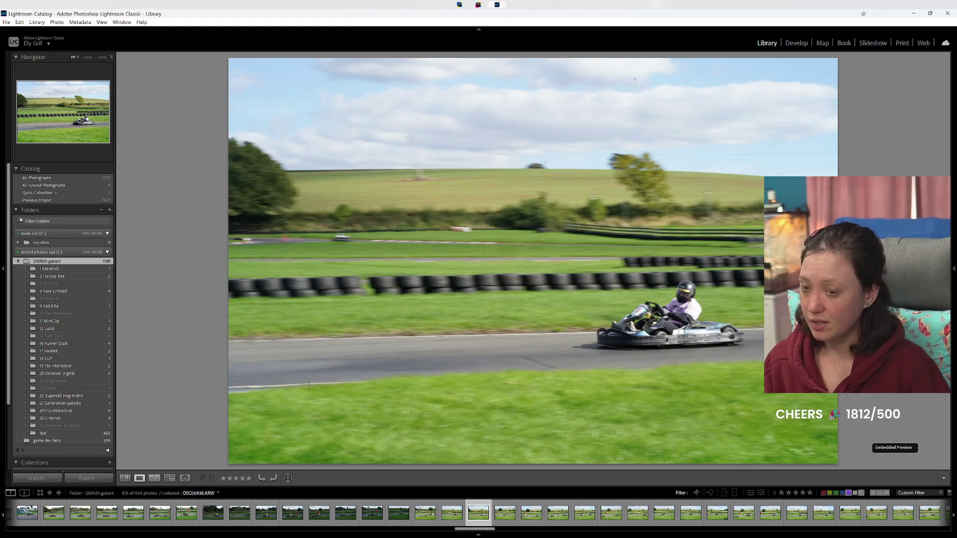
pyautogui.press('Left')
pyautogui.press('Left')
pyautogui.press('Left')
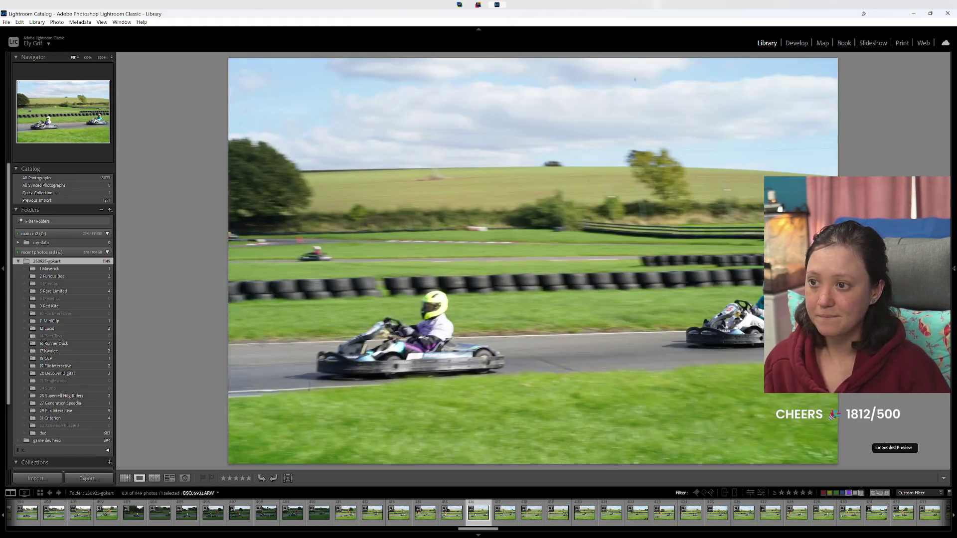
pyautogui.press('Right')
pyautogui.press('Right')
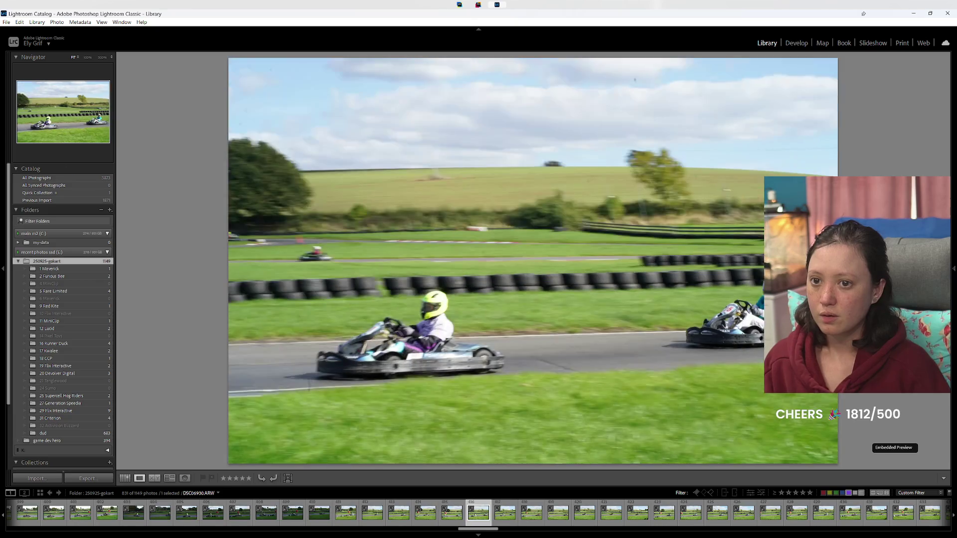
pyautogui.press('Left')
pyautogui.press('8')
pyautogui.press('Left')
pyautogui.press('Right')
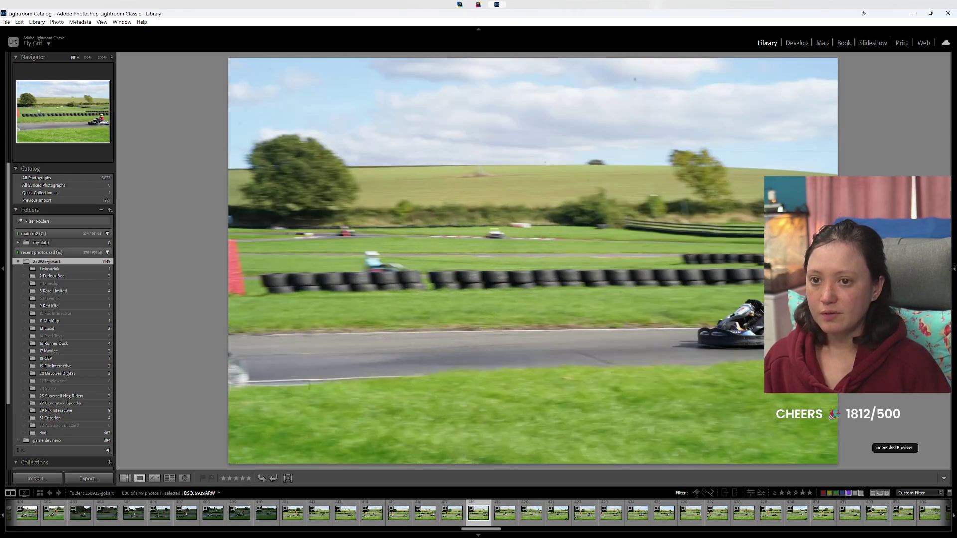
pyautogui.press('8')
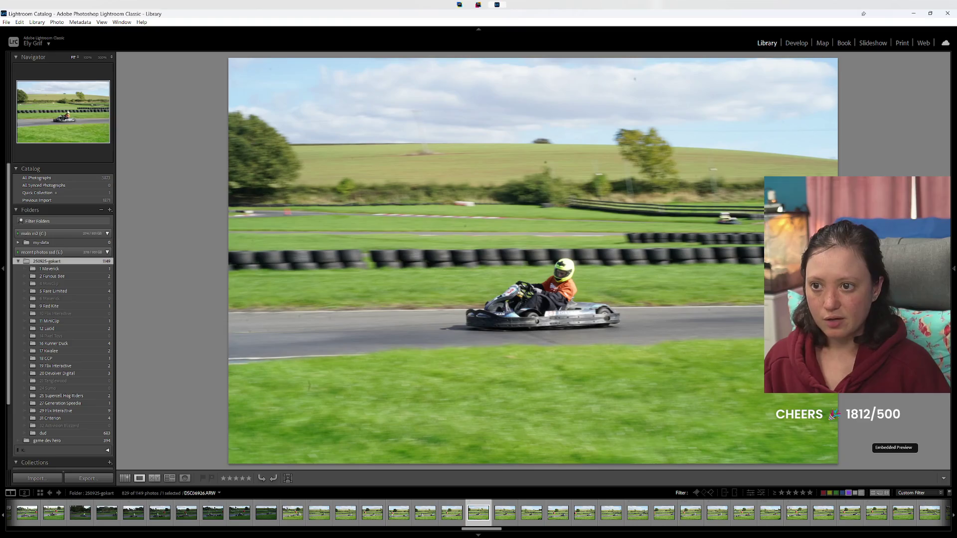
pyautogui.press('8')
# Step: Step back through earlier photos and green-label one more kart shot
pyautogui.press('Left')
pyautogui.press('Left')
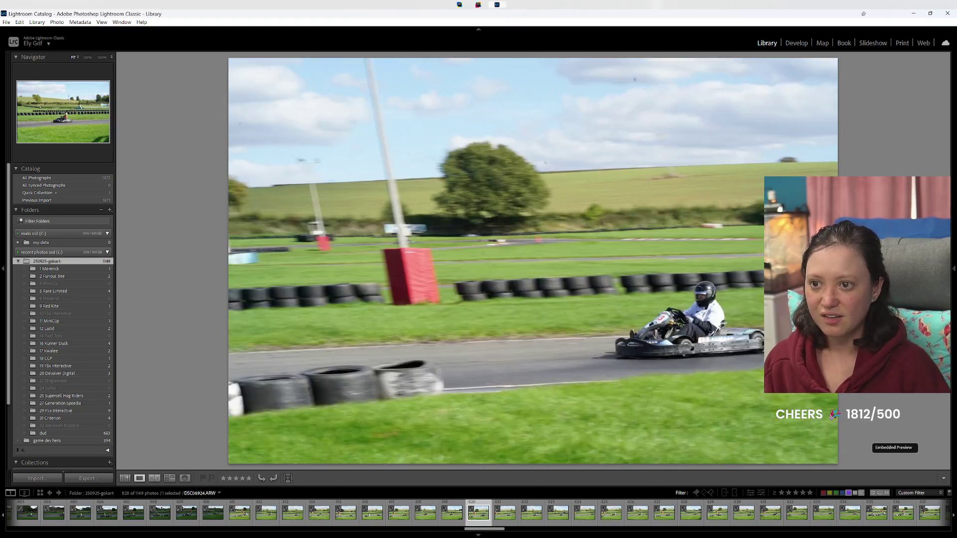
pyautogui.press('Left')
pyautogui.press('8')
pyautogui.press('8')
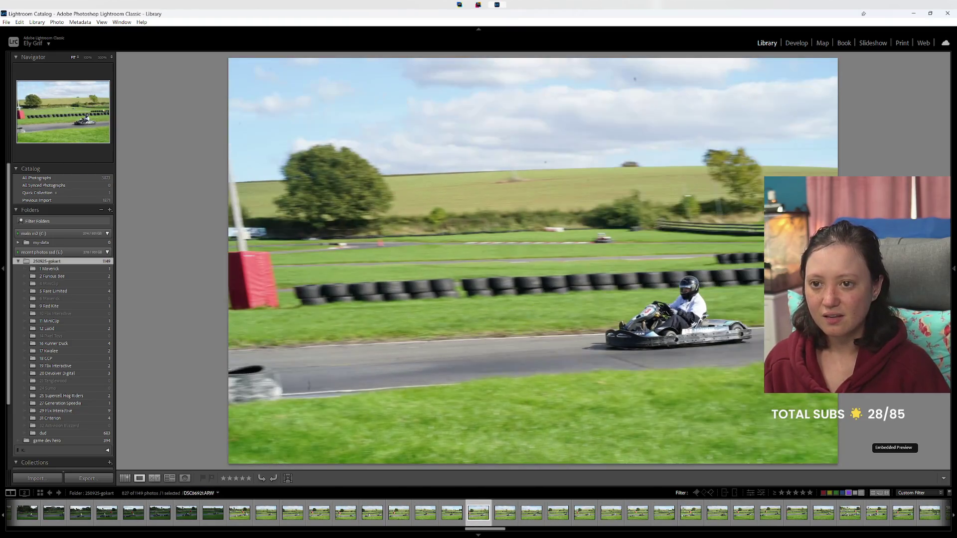
pyautogui.press('Left')
pyautogui.press('Left')
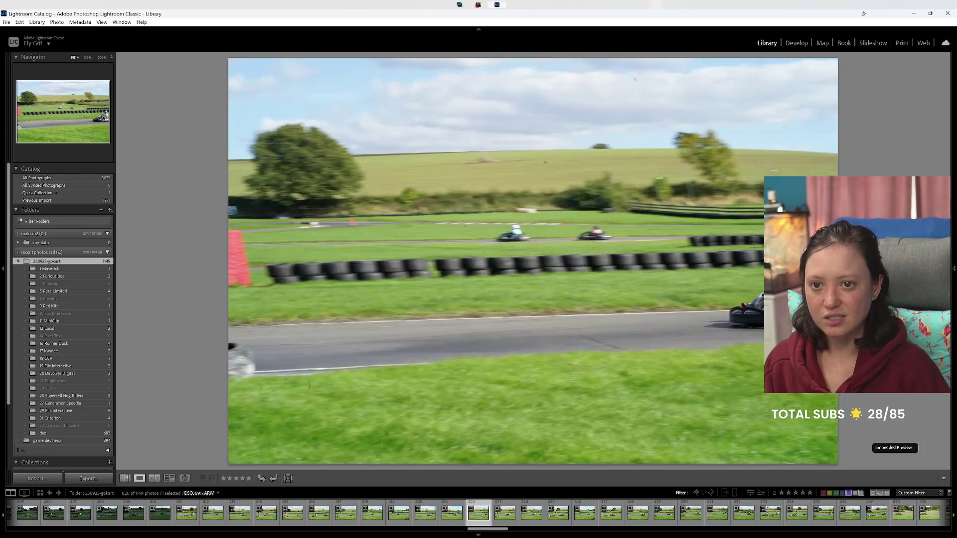
pyautogui.press('Left')
pyautogui.press('Left')
pyautogui.press('Left')
pyautogui.press('Left')
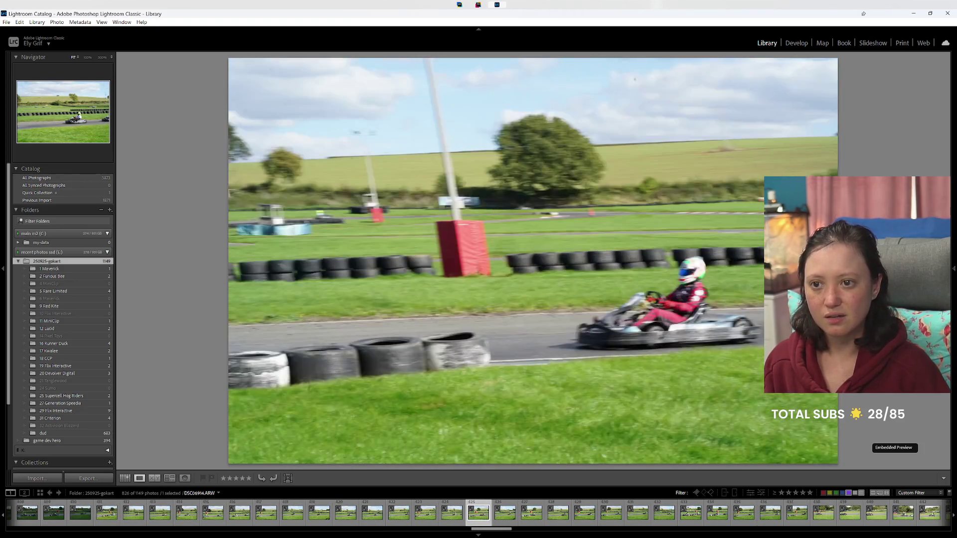
# Step: Advance through the next five photos, compare neighbours, and label the chosen one green
pyautogui.press('Right')
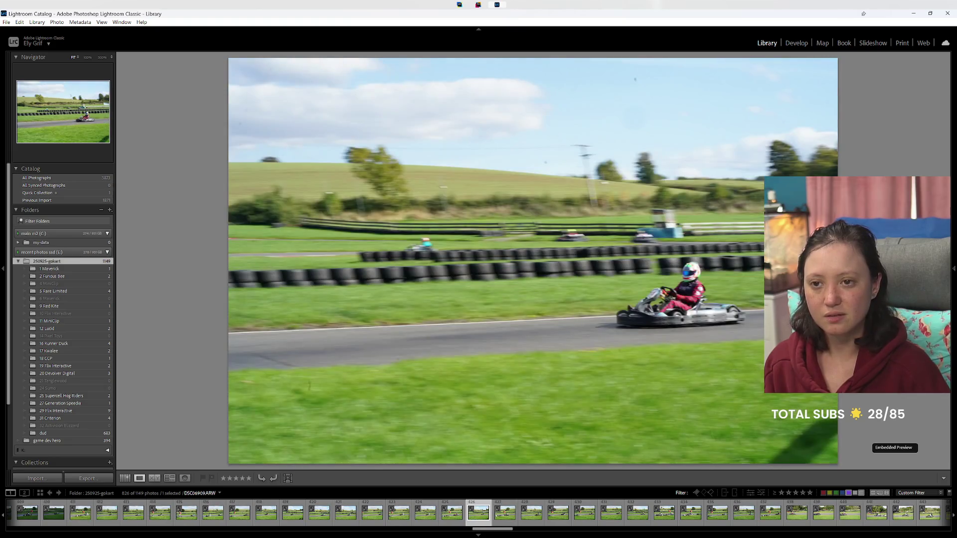
pyautogui.press('Right')
pyautogui.press('Right')
pyautogui.press('Right')
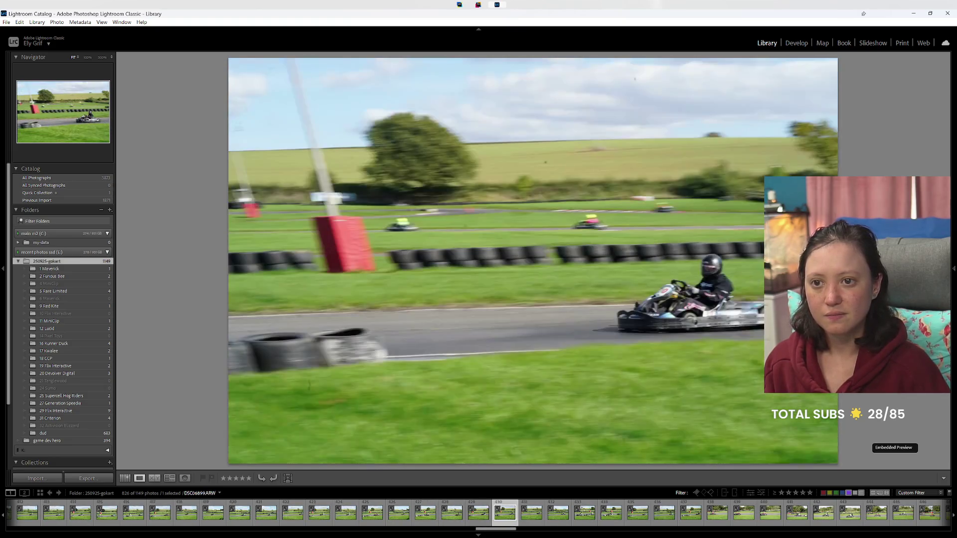
pyautogui.press('Right')
pyautogui.press('Right')
pyautogui.press('Right')
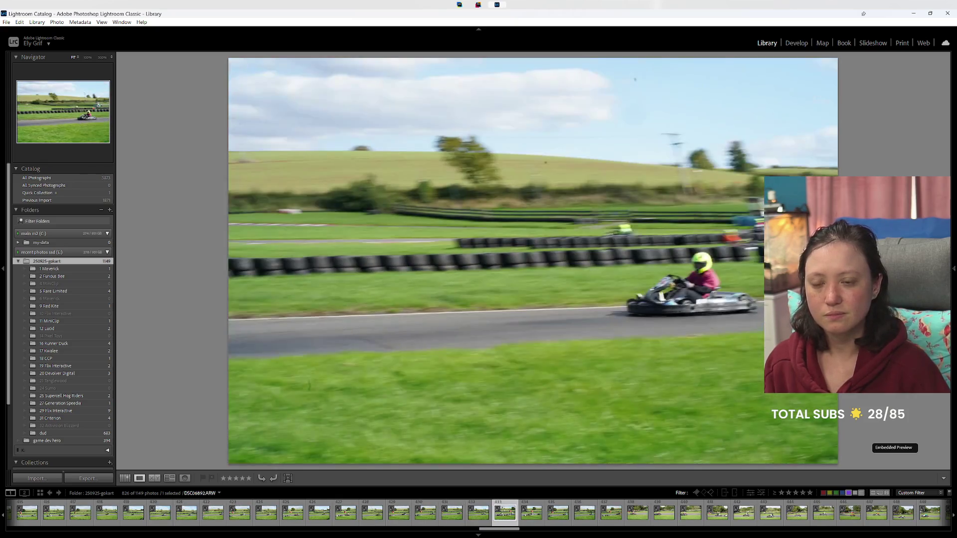
pyautogui.press('Right')
pyautogui.press('Right')
pyautogui.press('Right')
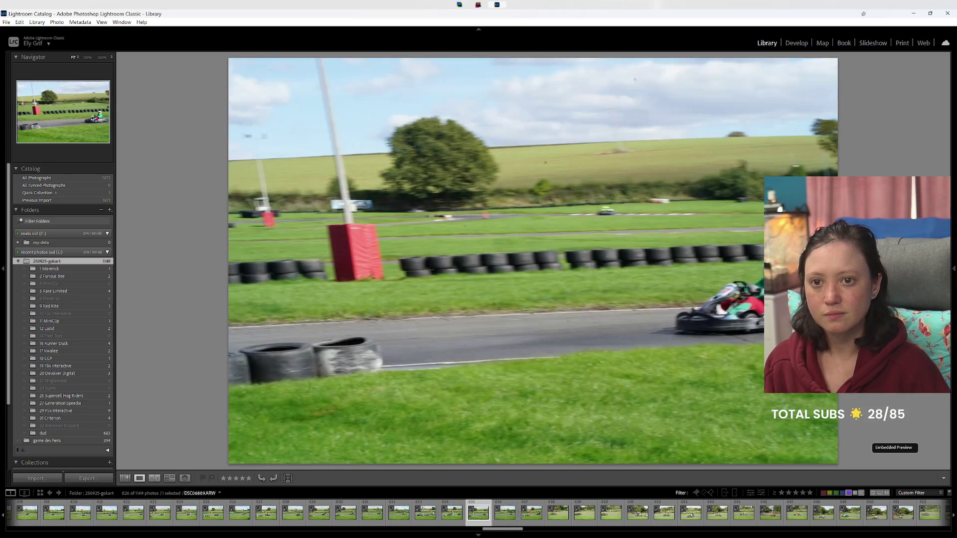
pyautogui.press('Right')
pyautogui.press('Right')
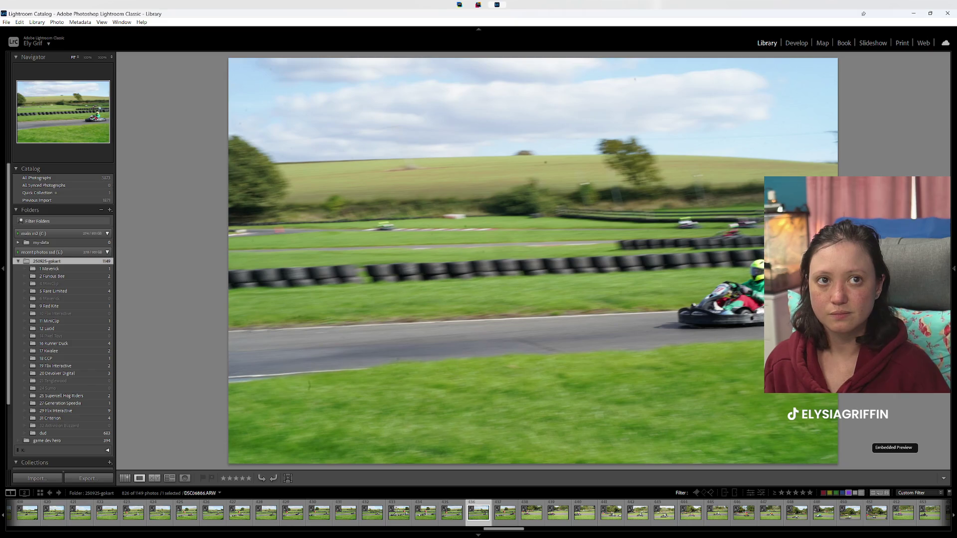
pyautogui.press('Right')
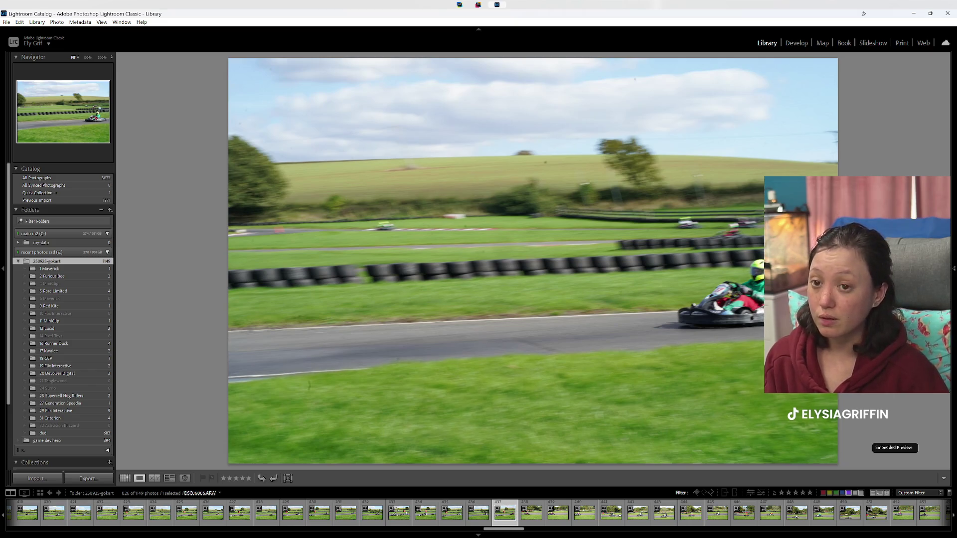
pyautogui.press('Left')
pyautogui.press('Right')
pyautogui.press('8')
# Step: Label three more shots green, including the pink-jacket and two-kart shots
pyautogui.press('Left')
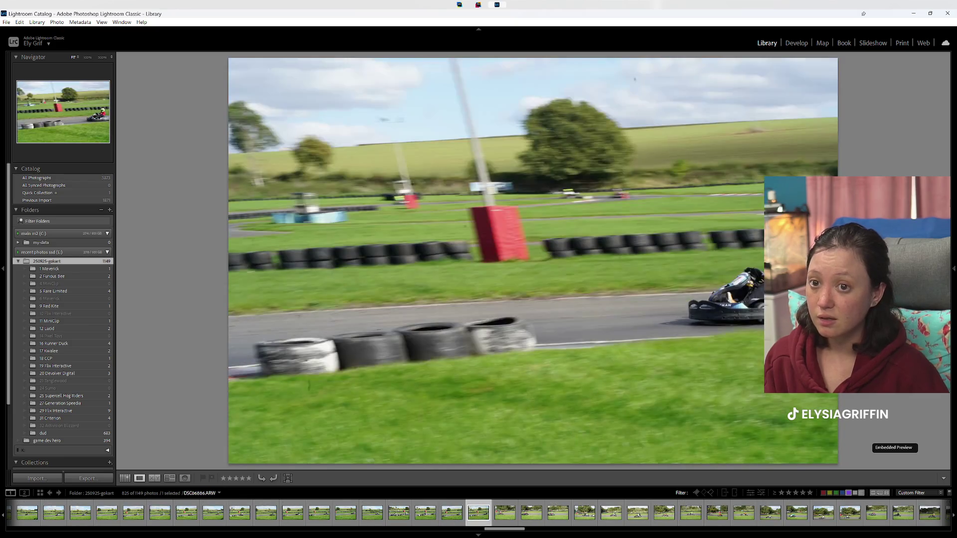
pyautogui.press('8')
pyautogui.press('Left')
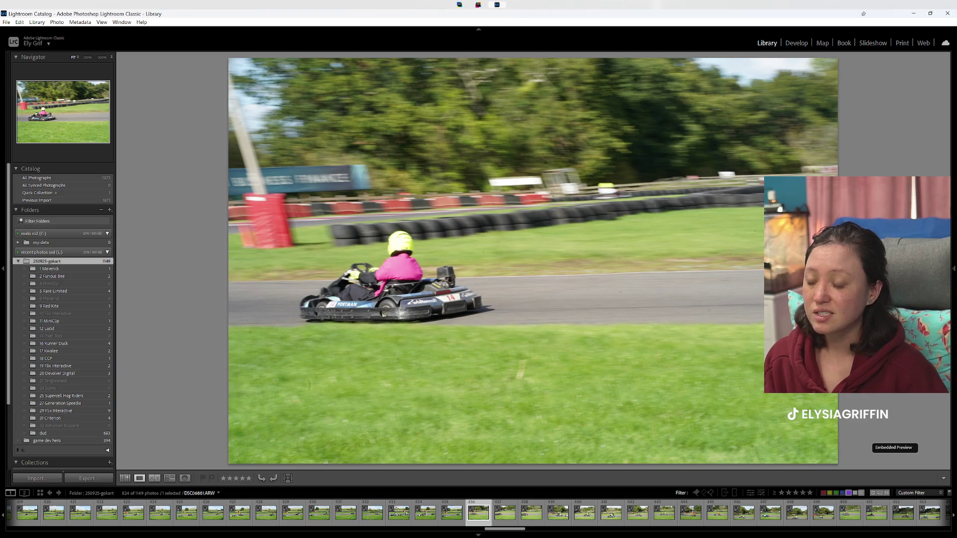
pyautogui.press('8')
pyautogui.press('Left')
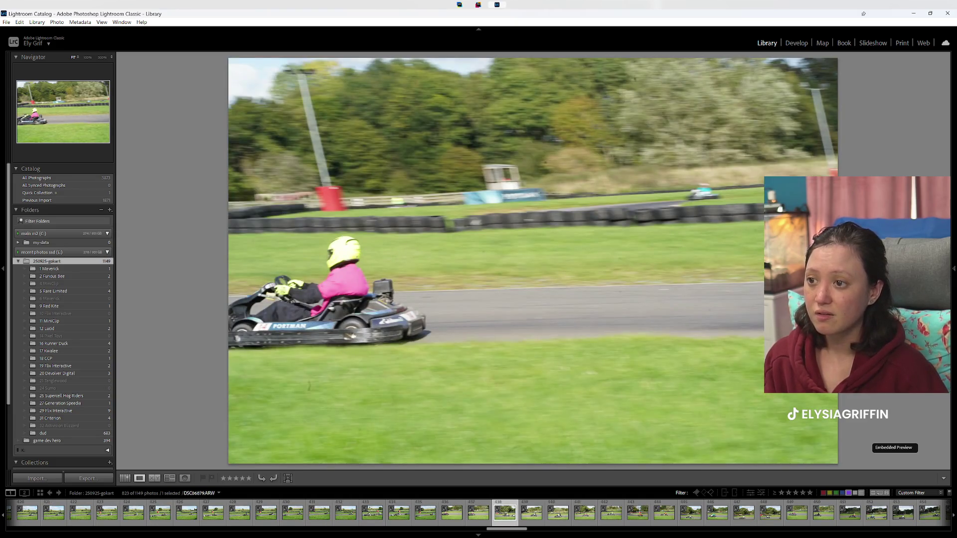
pyautogui.press('Left')
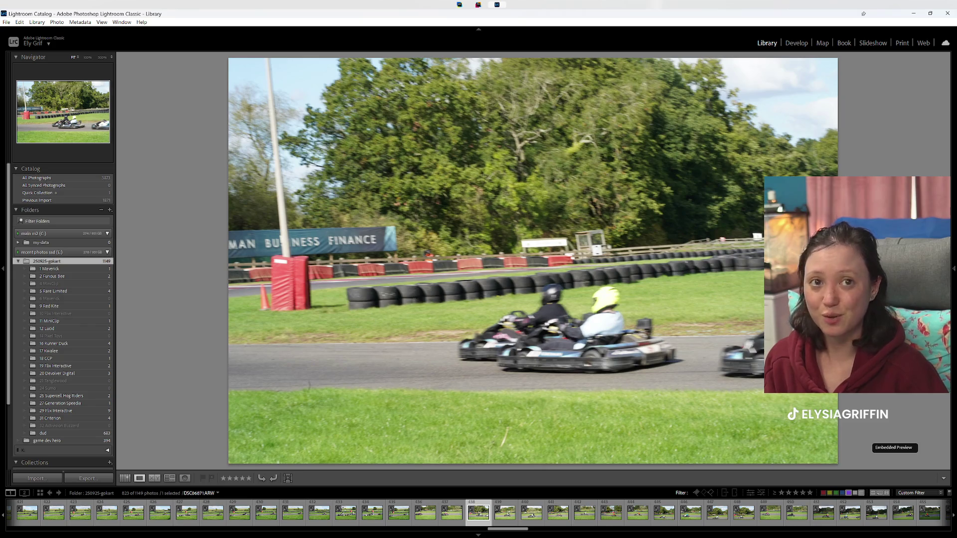
pyautogui.press('Right')
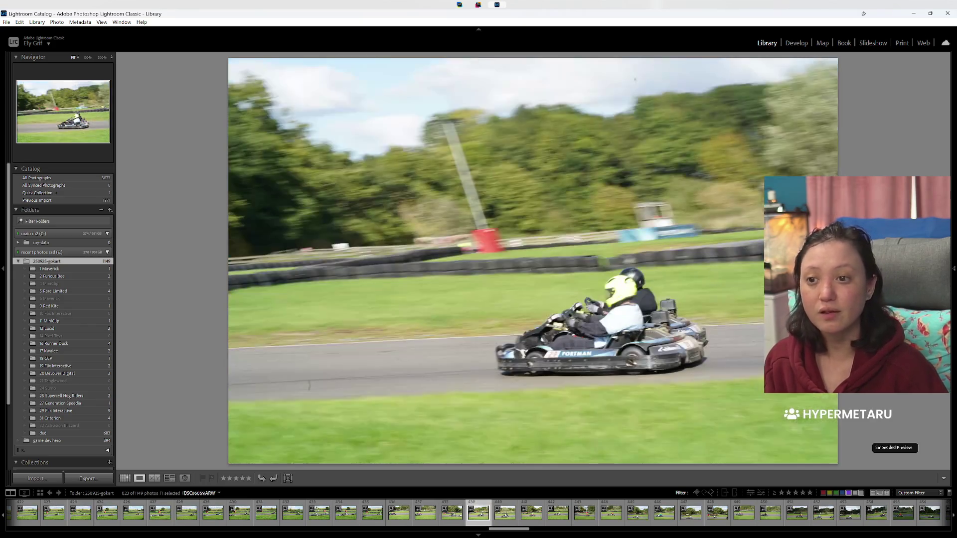
pyautogui.press('8')
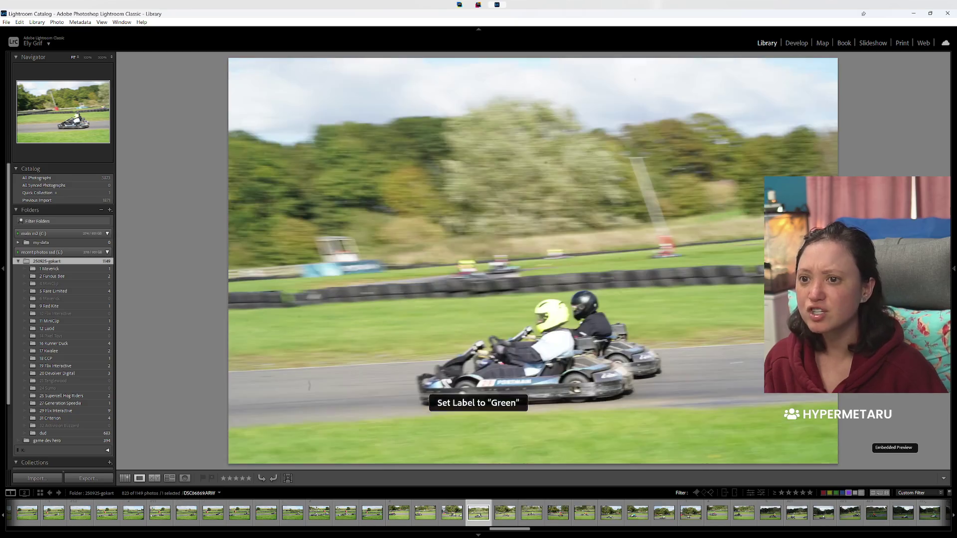
# Step: Skip weaker and blurry shots, labelling another keeper and the orange-jacket kart shot green
pyautogui.press('Right')
pyautogui.press('Right')
pyautogui.press('Right')
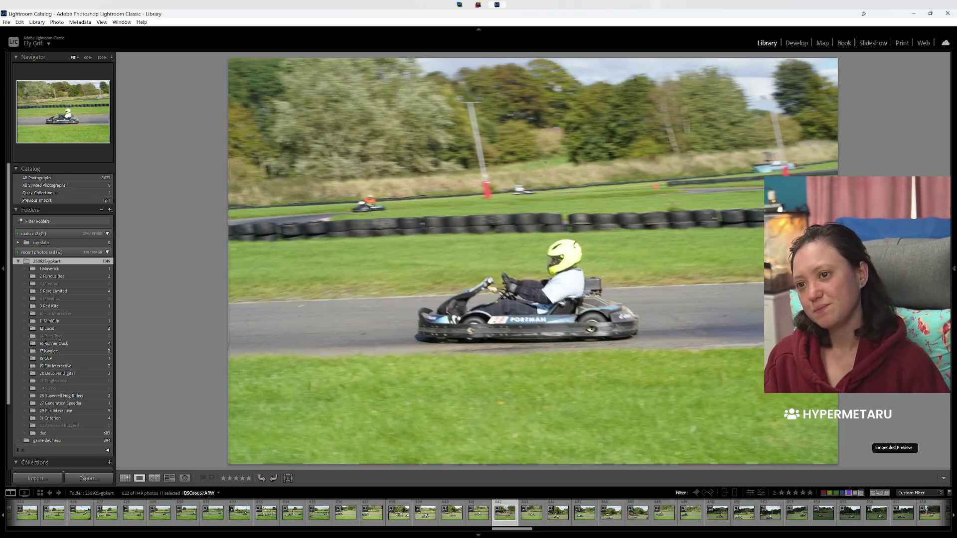
pyautogui.press('Right')
pyautogui.press('Right')
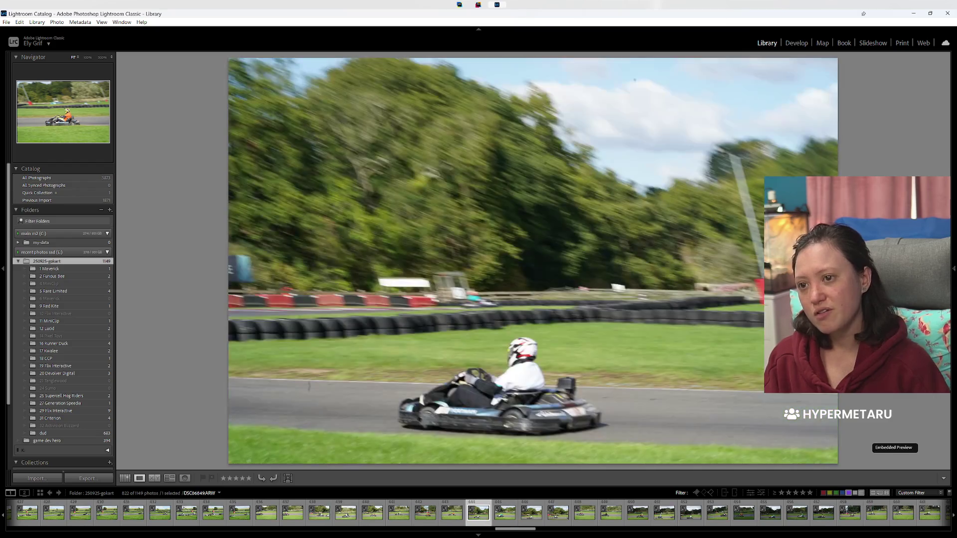
pyautogui.press('Right')
pyautogui.press('Right')
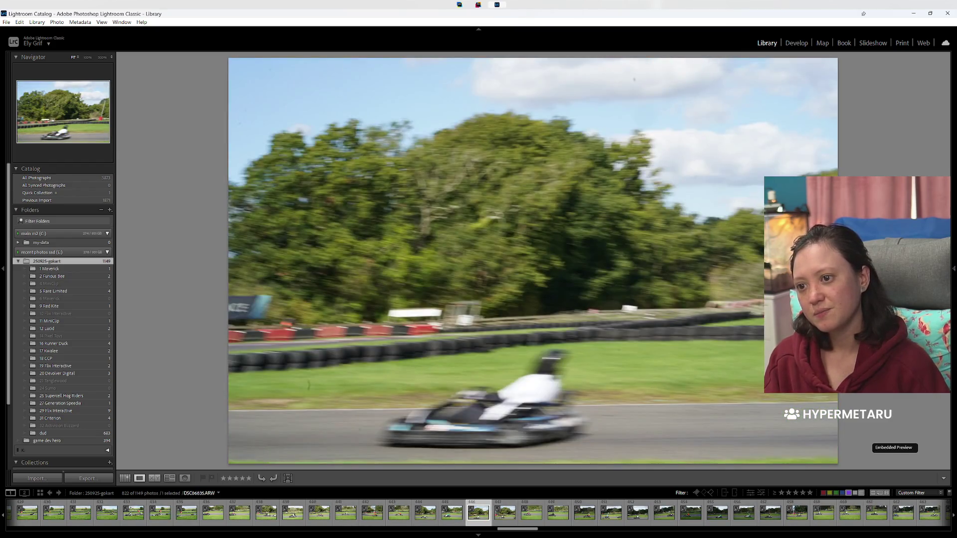
pyautogui.press('Right')
pyautogui.press('Right')
pyautogui.press('8')
pyautogui.press('Right')
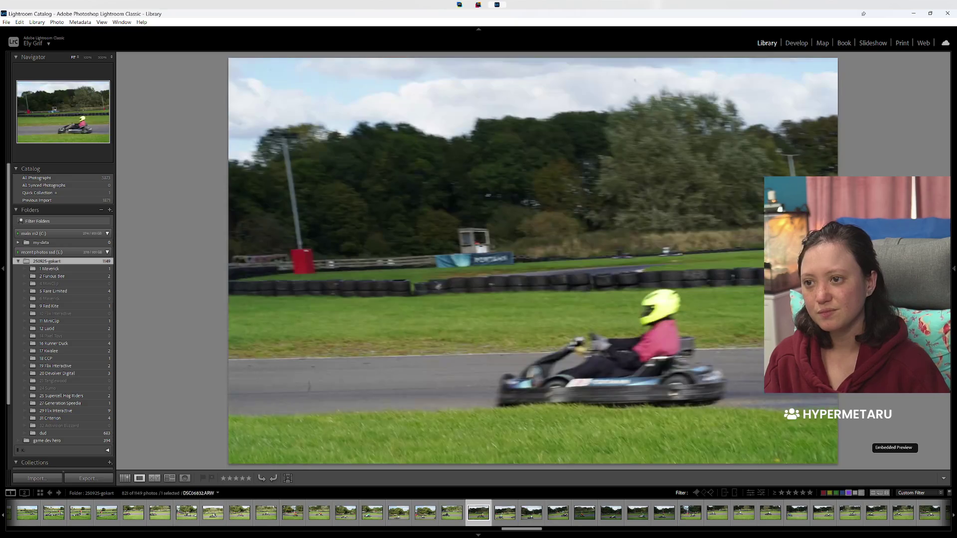
pyautogui.press('Right')
pyautogui.press('Right')
pyautogui.press('Right')
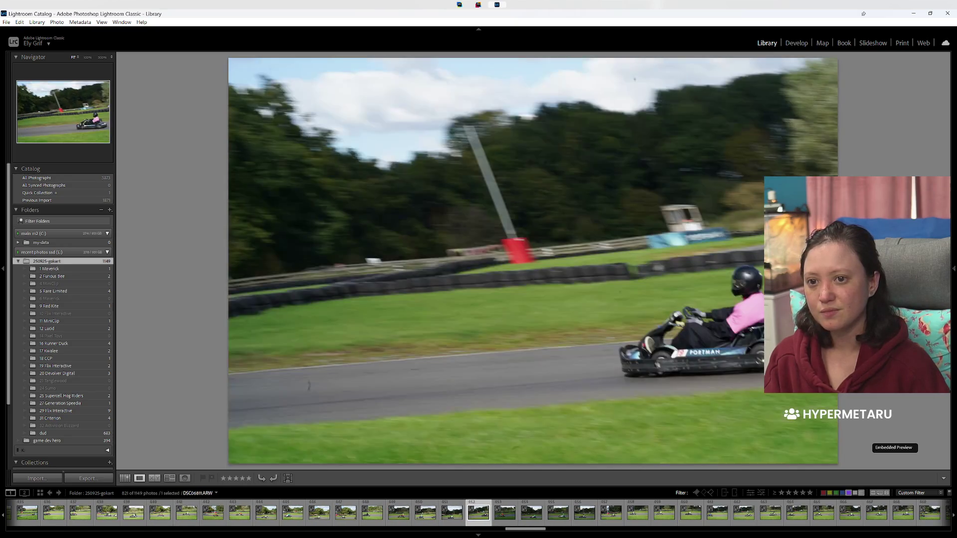
pyautogui.press('Right')
pyautogui.press('8')
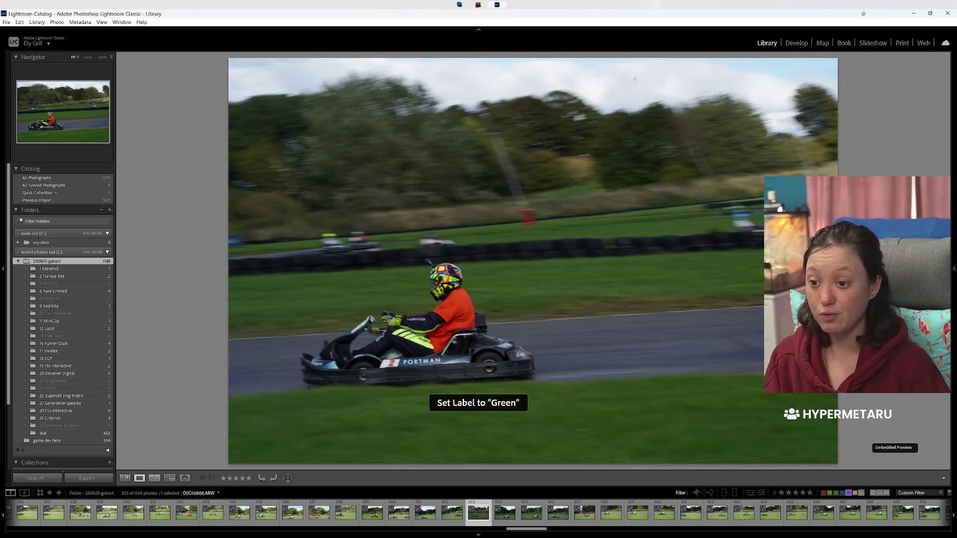
pyautogui.press('Right')
pyautogui.press('Right')
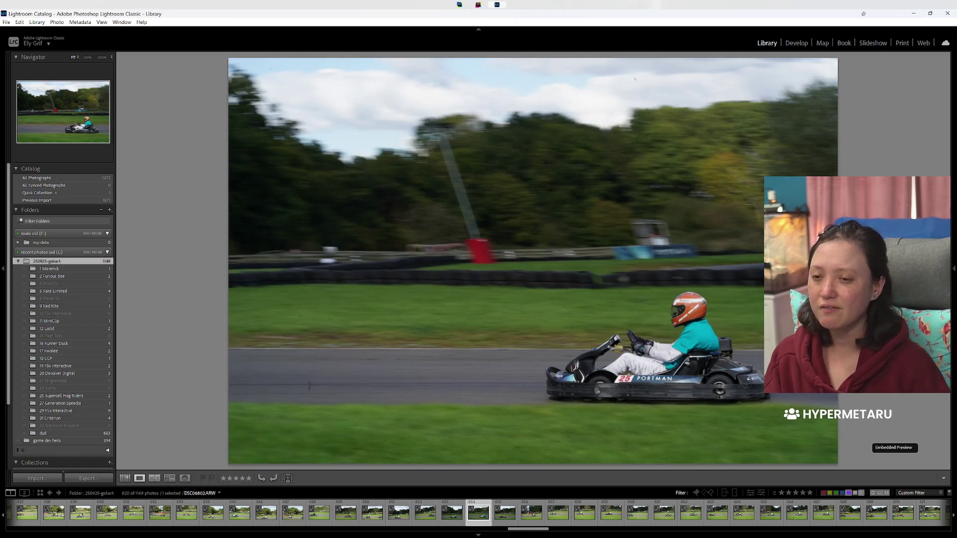
# Step: Label three consecutive kart photos green, then go back two photos to the white-shirted driver
pyautogui.press('8')
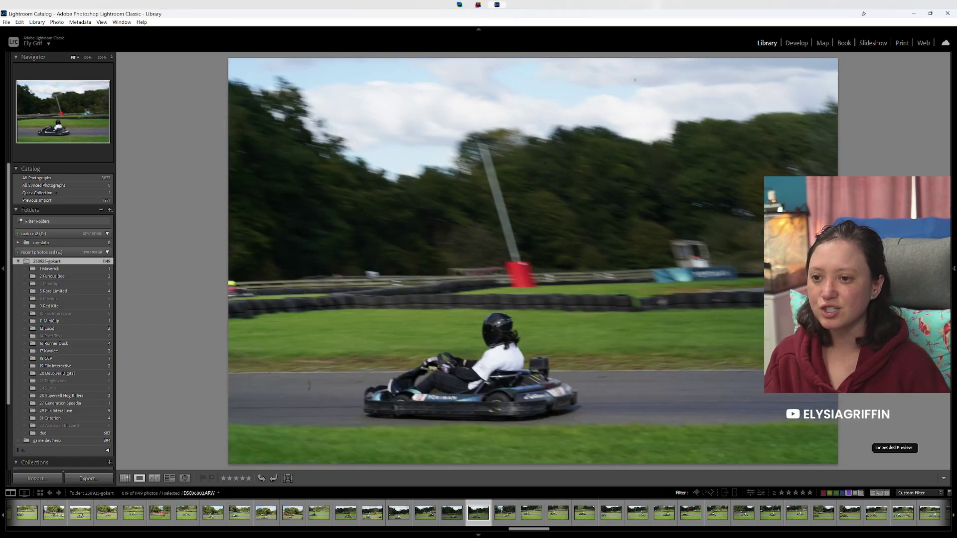
pyautogui.press('Right')
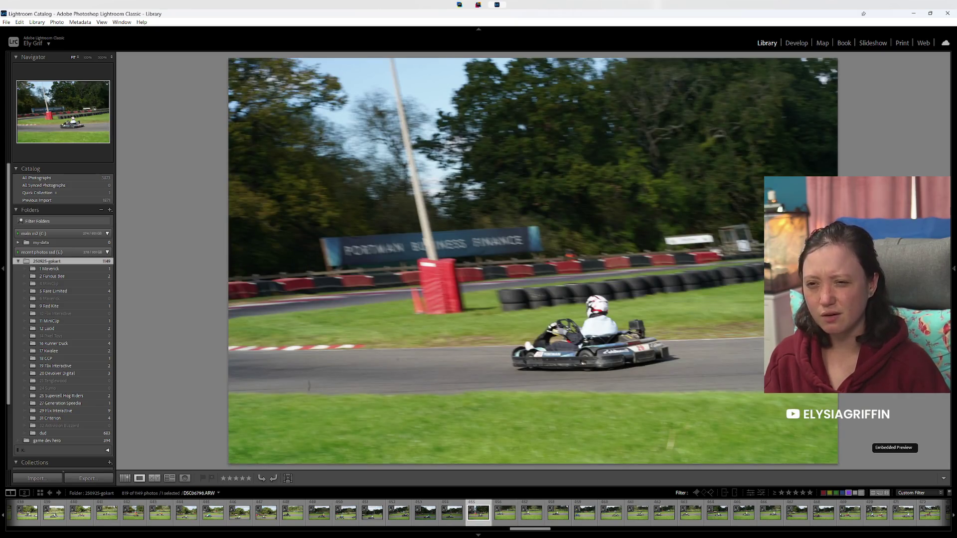
pyautogui.press('8')
pyautogui.press('8')
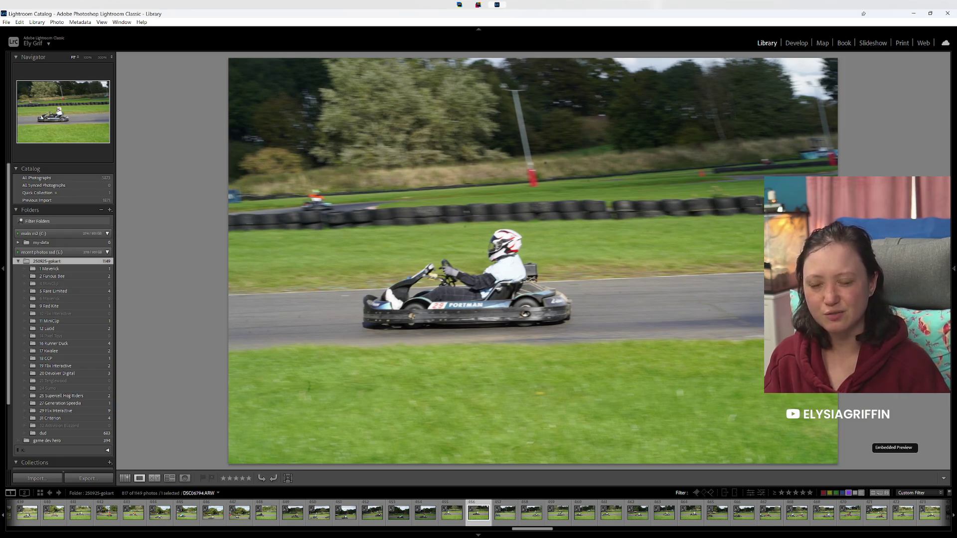
pyautogui.press('Right')
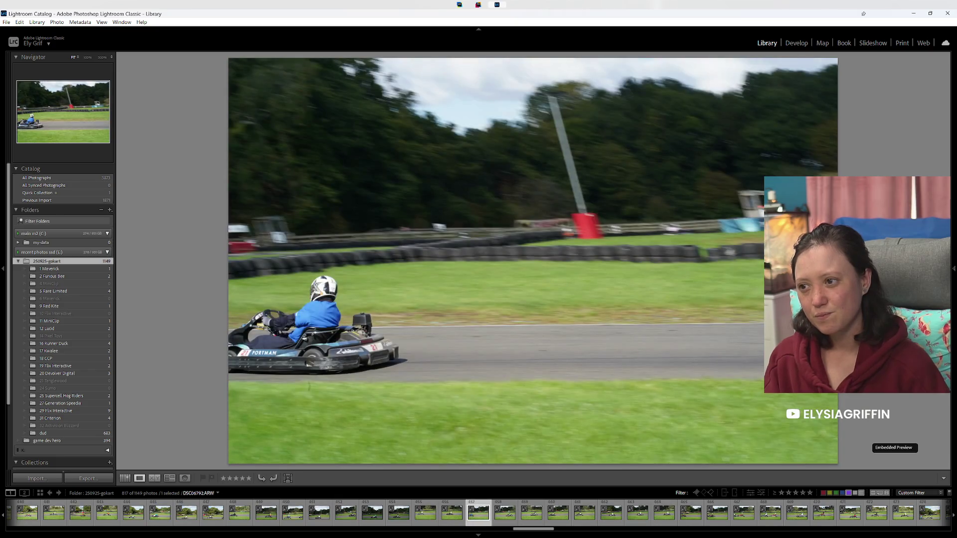
pyautogui.press('8')
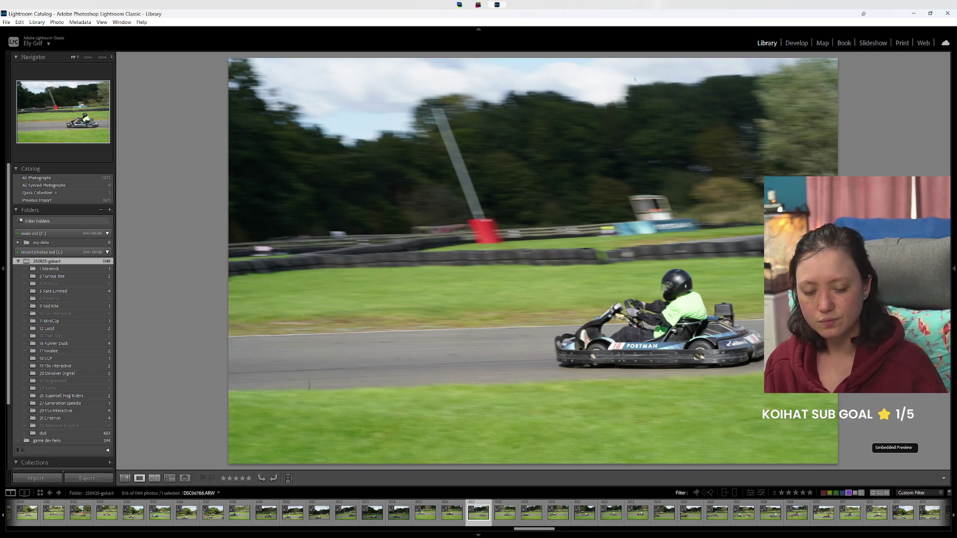
pyautogui.press('Left')
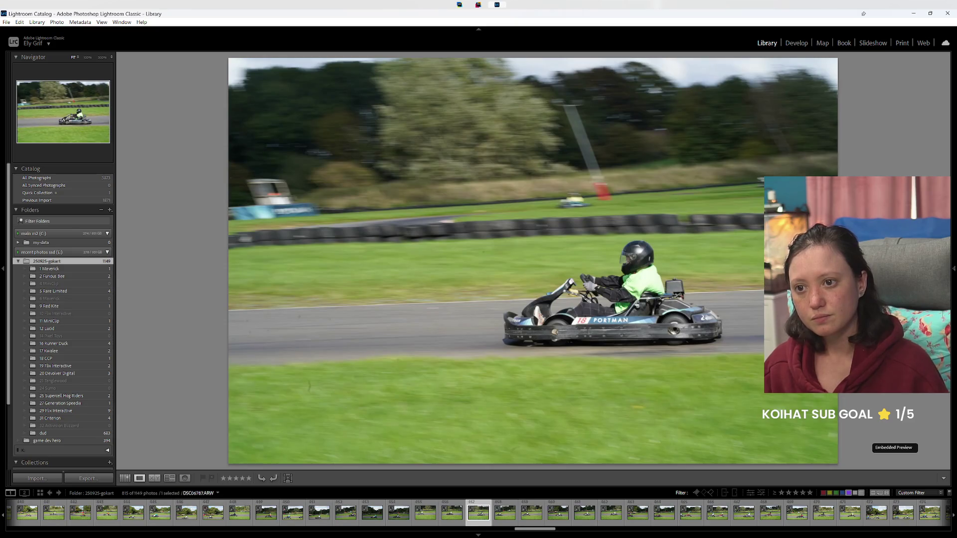
pyautogui.press('Left')
# Step: Label the white-shirted driver's photo green and move forward through the next shots
pyautogui.press('8')
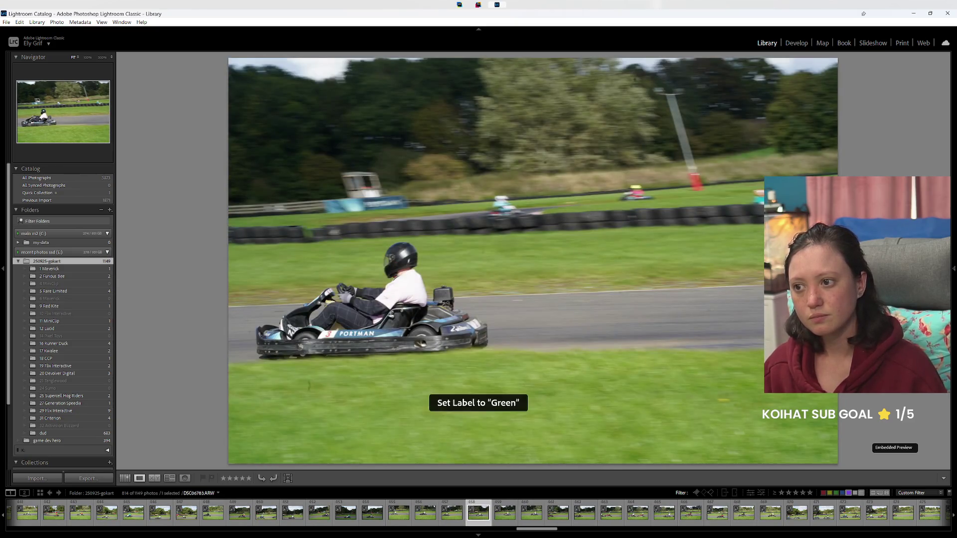
pyautogui.press('Left')
pyautogui.press('Left')
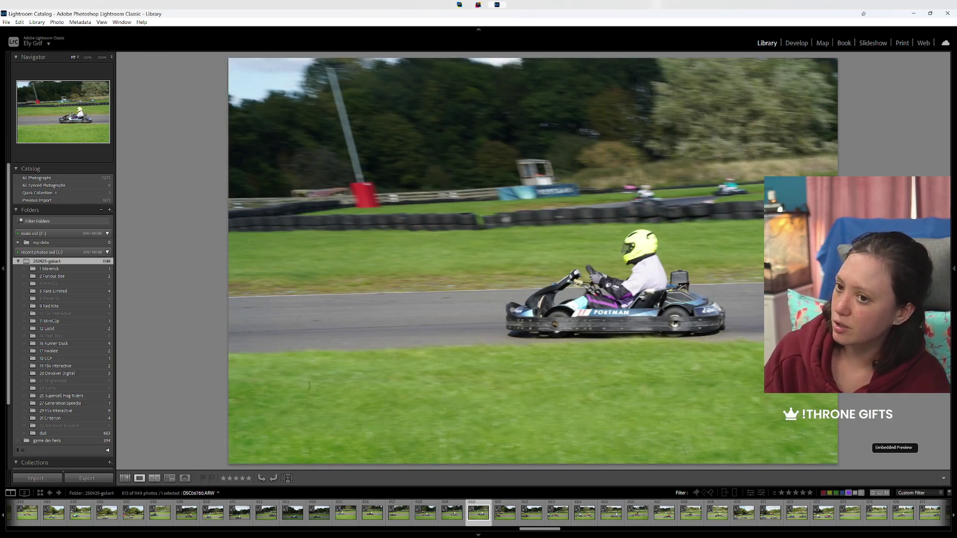
pyautogui.press('Right')
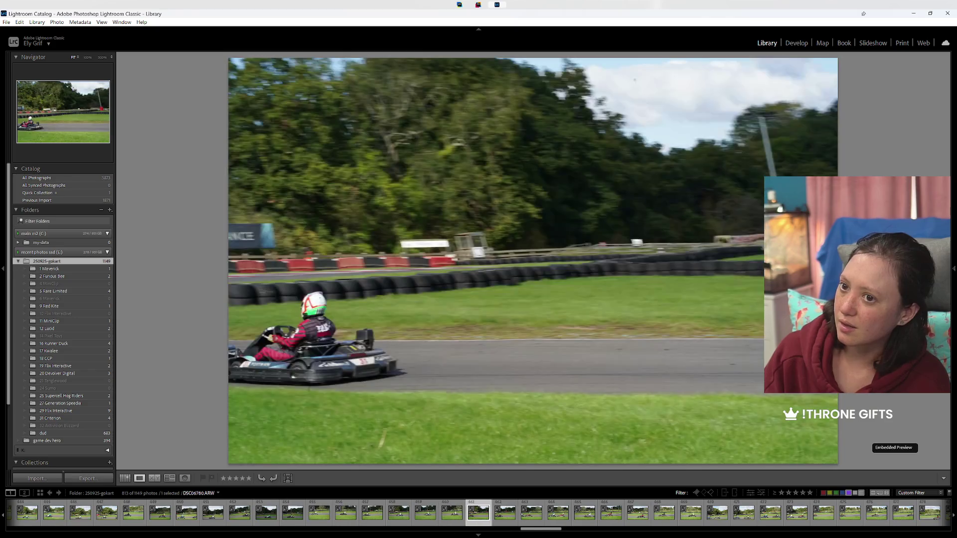
pyautogui.press('Right')
pyautogui.press('Right')
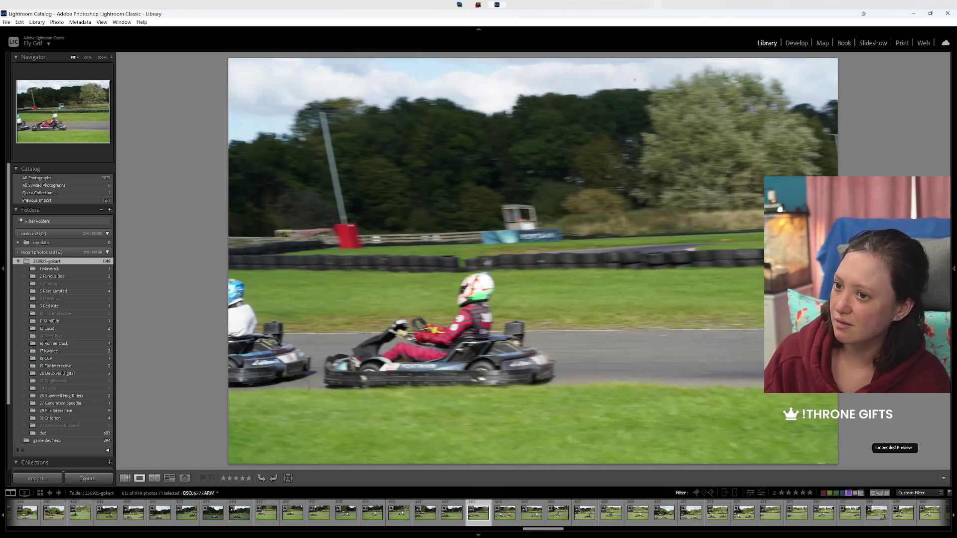
pyautogui.press('Right')
pyautogui.press('Right')
pyautogui.press('Right')
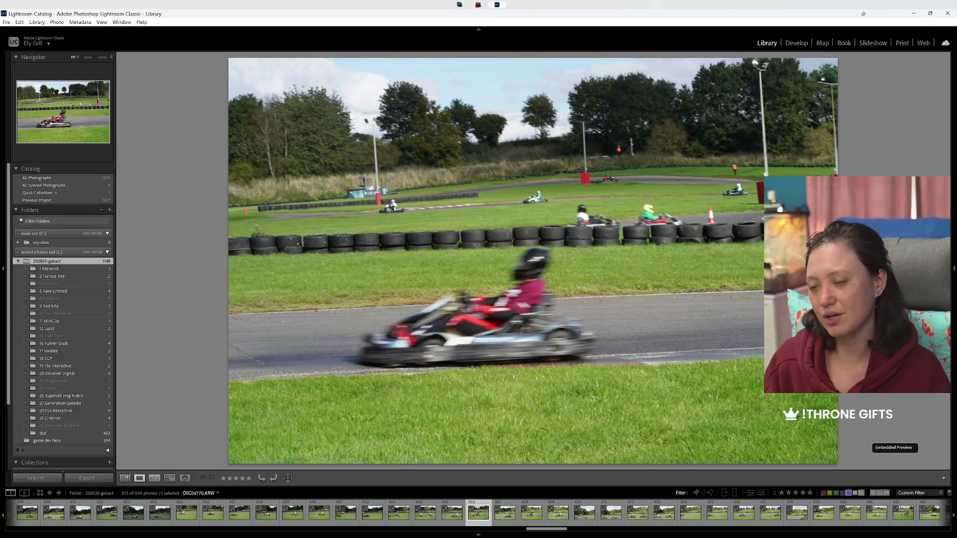
# Step: Browse past near-identical frames and give the kart 28 photo a green label
pyautogui.press('Right')
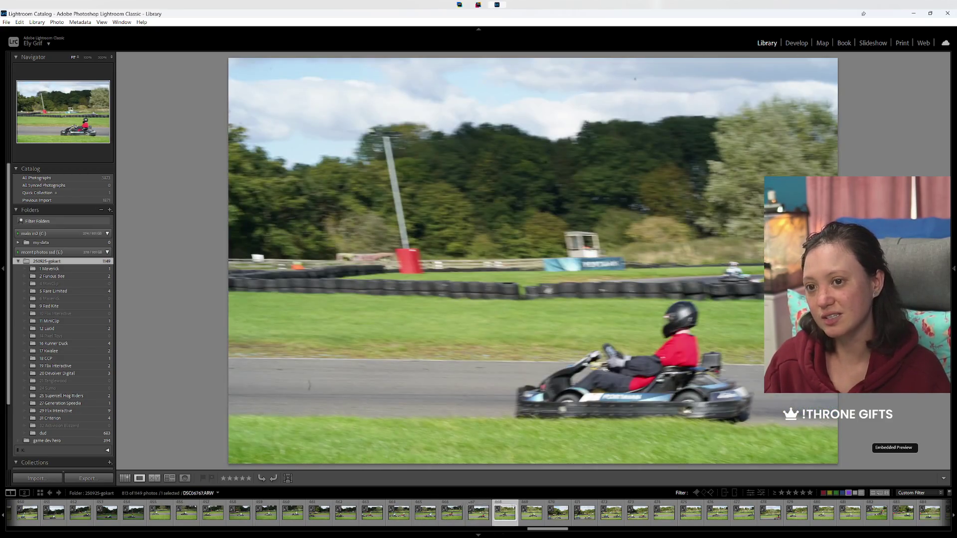
pyautogui.press('Right')
pyautogui.press('Right')
pyautogui.press('Right')
pyautogui.press('Right')
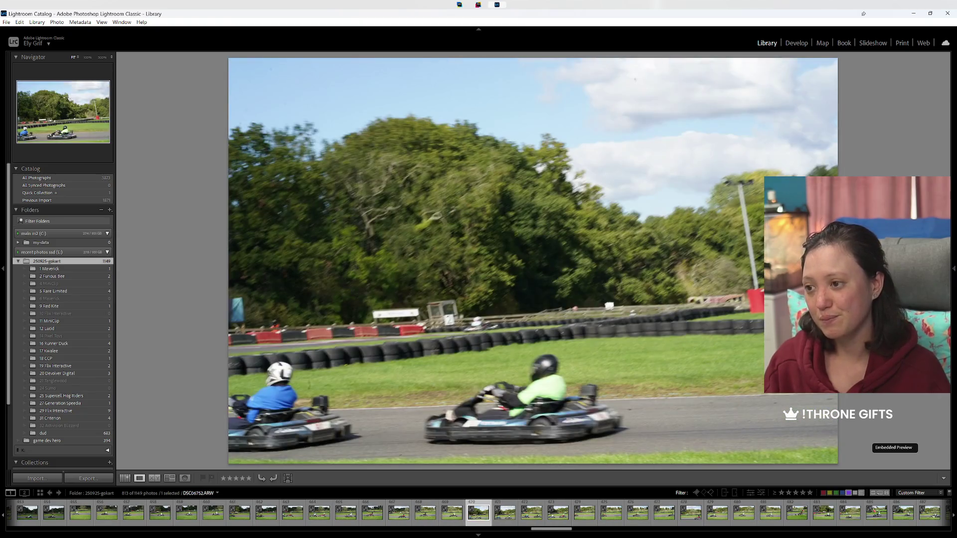
pyautogui.press('Right')
pyautogui.press('Right')
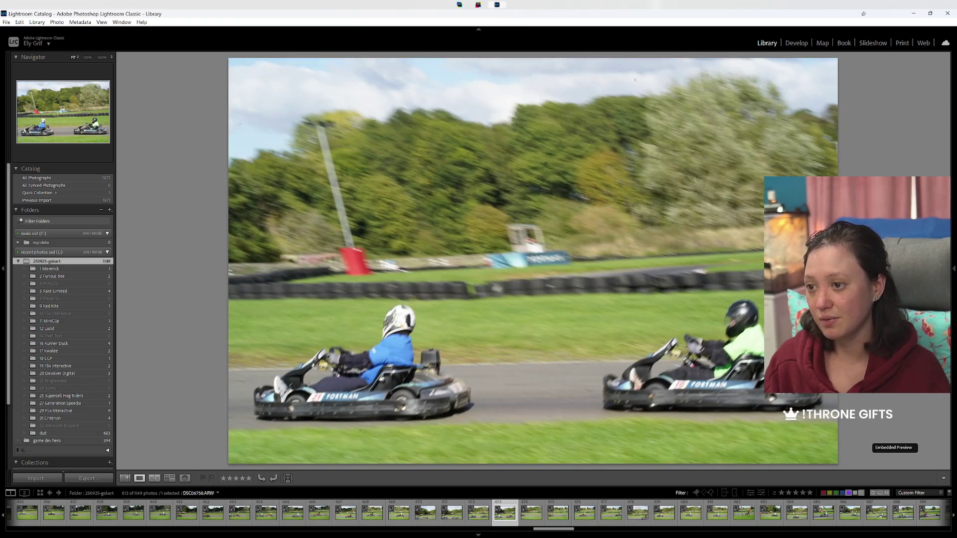
pyautogui.press('Right')
pyautogui.press('Right')
pyautogui.press('Right')
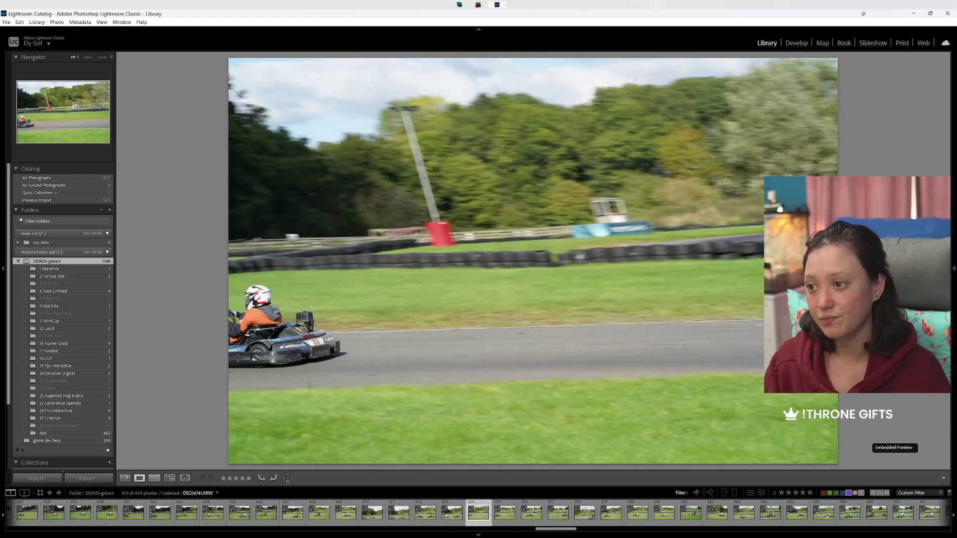
pyautogui.press('Right')
pyautogui.press('Right')
pyautogui.press('Right')
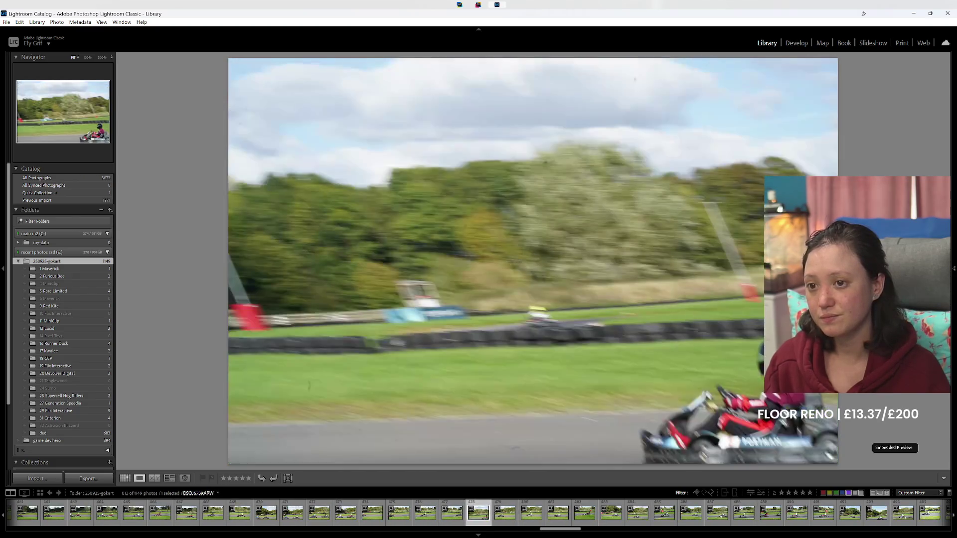
pyautogui.press('Right')
pyautogui.press('Right')
pyautogui.press('Right')
pyautogui.press('Right')
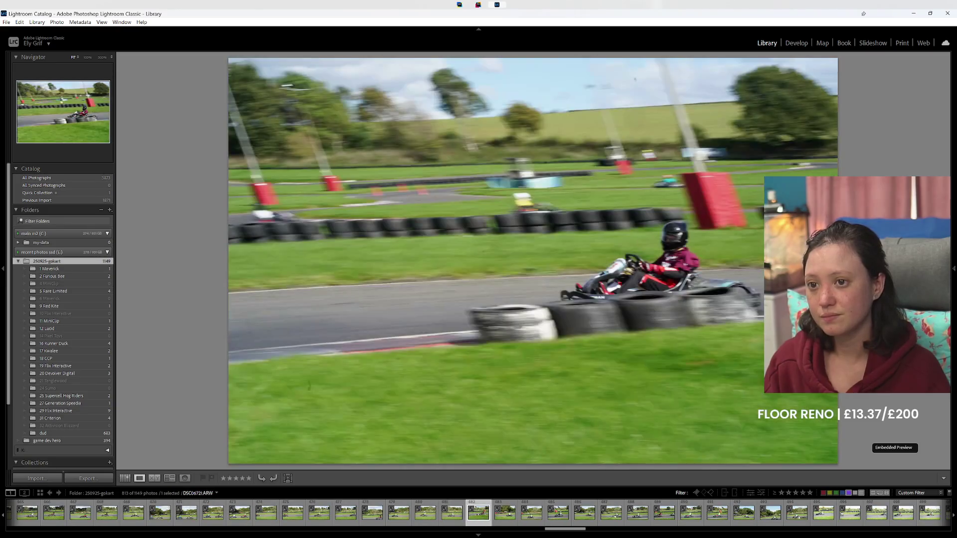
pyautogui.press('Left')
pyautogui.press('Left')
pyautogui.press('Right')
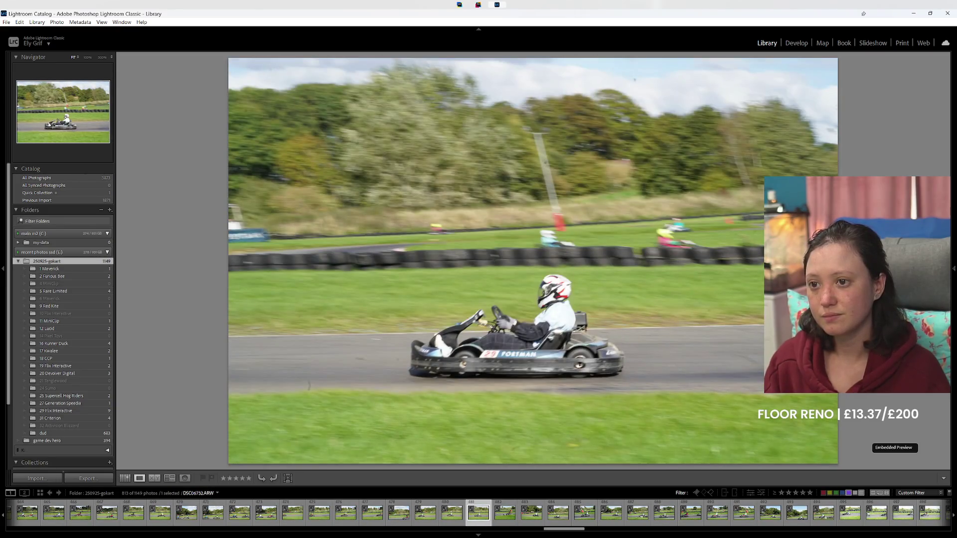
pyautogui.press('Right')
pyautogui.press('Right')
pyautogui.press('Right')
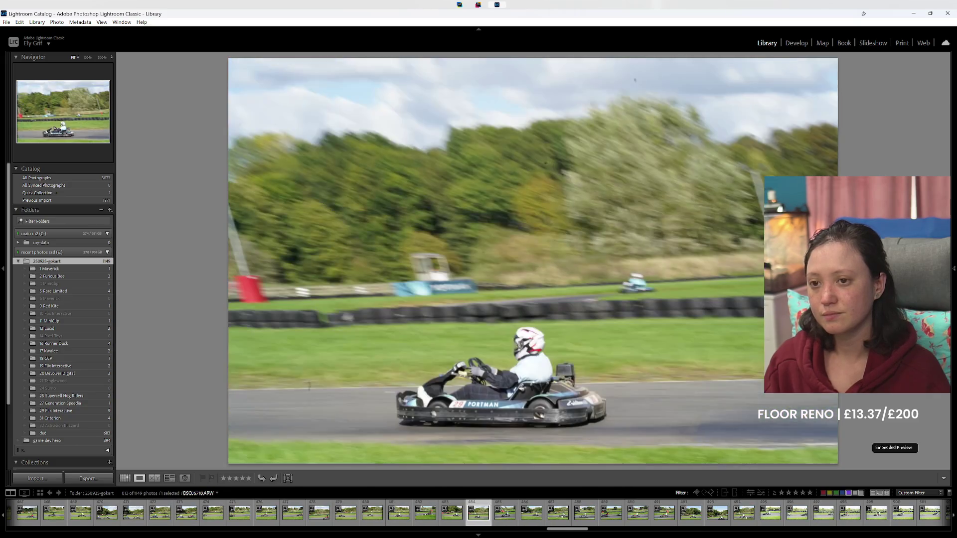
pyautogui.press('Right')
pyautogui.press('Right')
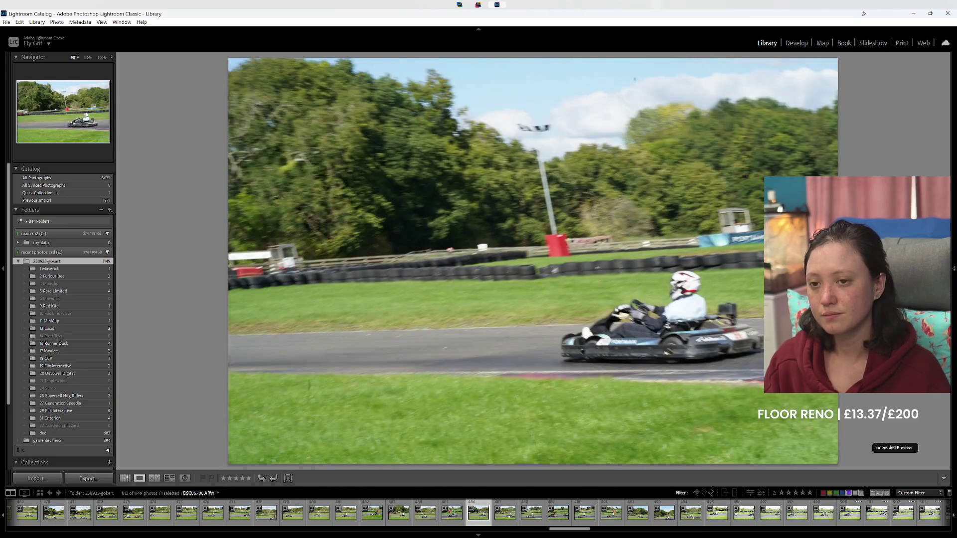
pyautogui.press('Right')
pyautogui.press('Right')
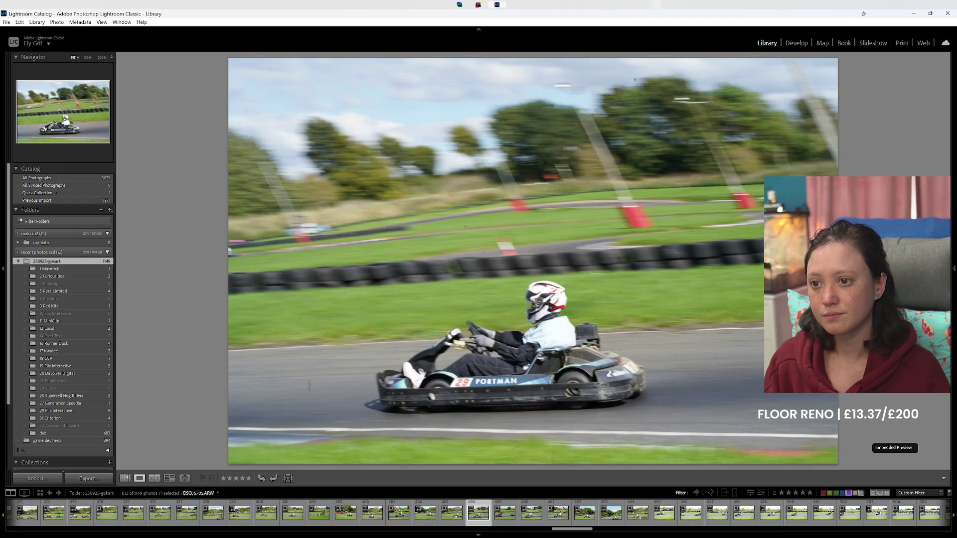
pyautogui.press('8')
# Step: Give the kart 22 photo a green label and continue forward
pyautogui.press('Right')
pyautogui.press('Right')
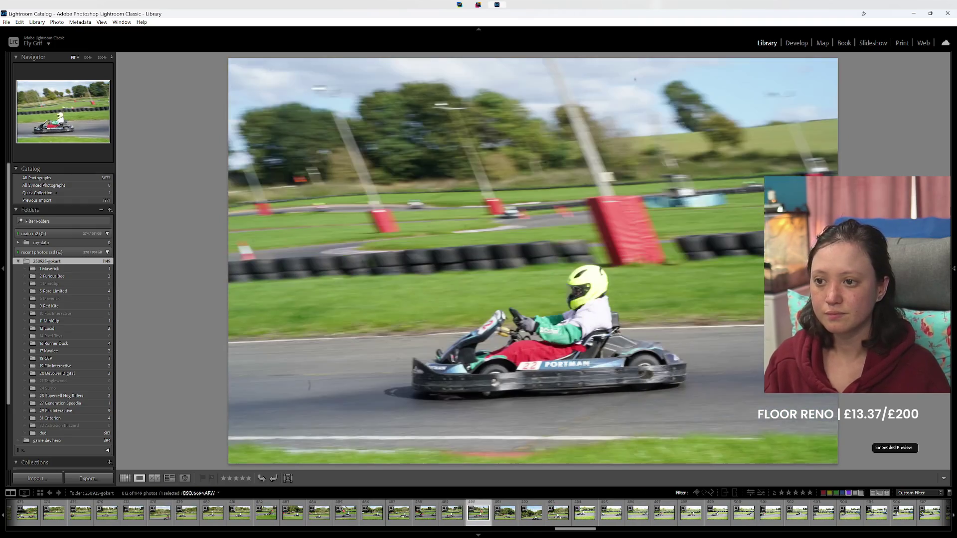
pyautogui.press('Right')
pyautogui.press('Left')
pyautogui.press('8')
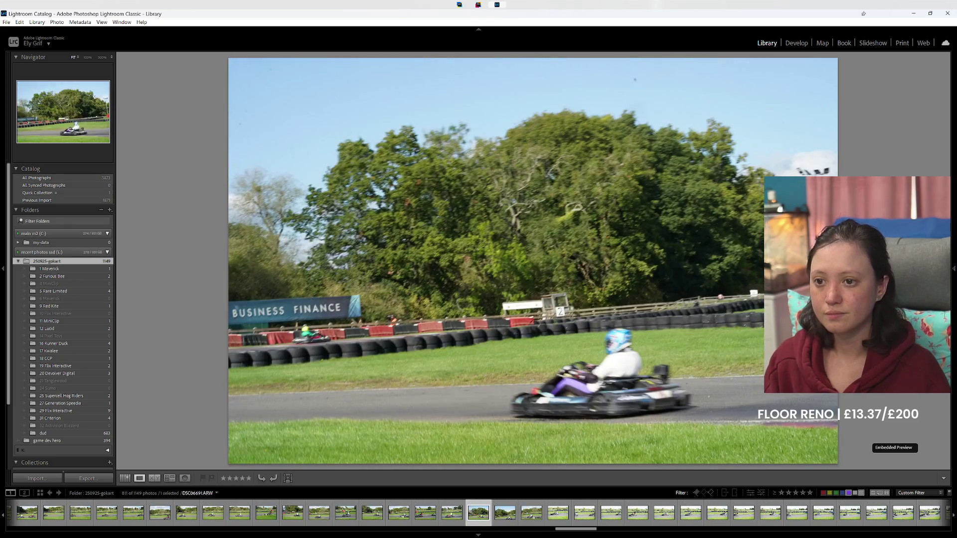
pyautogui.press('Right')
pyautogui.press('Right')
pyautogui.press('Right')
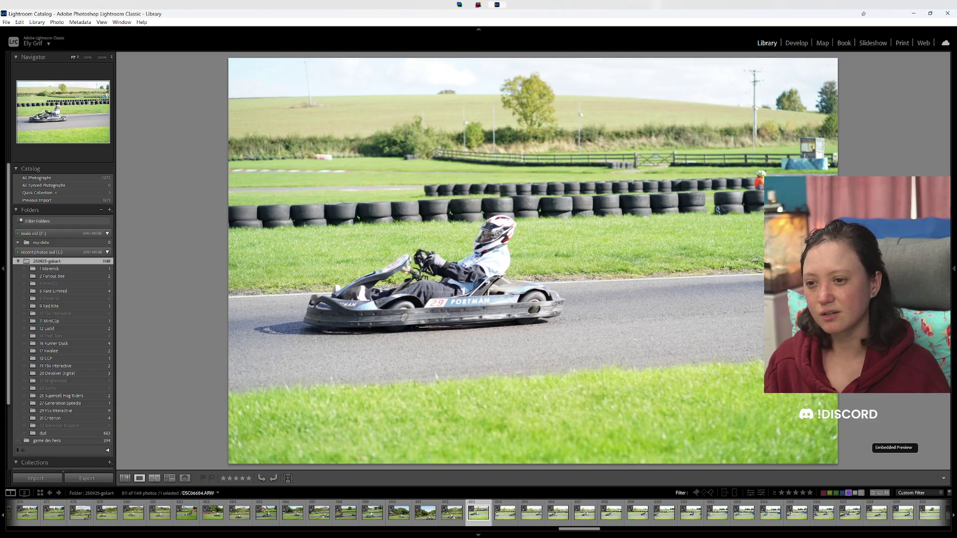
# Step: Label the tyre-wall kart shot green, then compare neighbours, ending on the red-top driver shot
pyautogui.press('8')
pyautogui.press('Right')
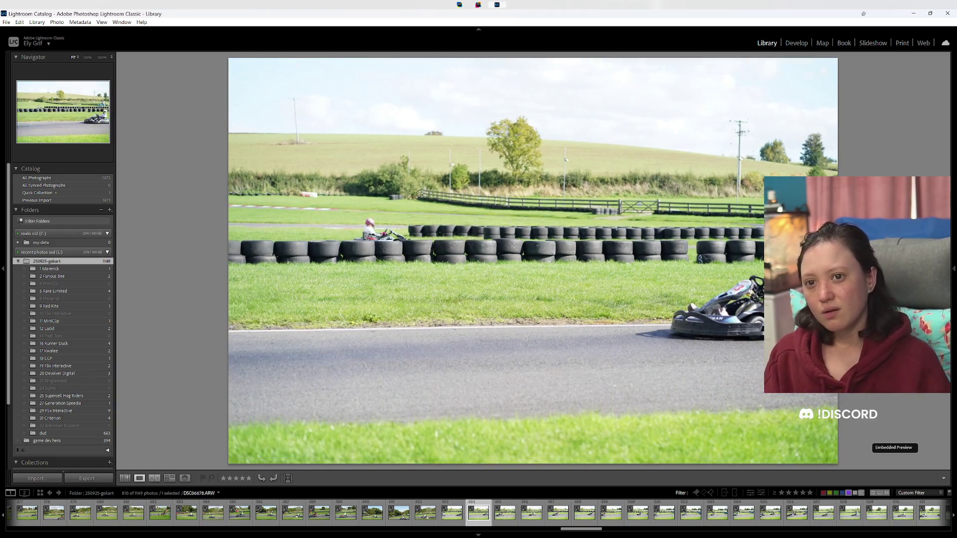
pyautogui.press('Right')
pyautogui.press('Left')
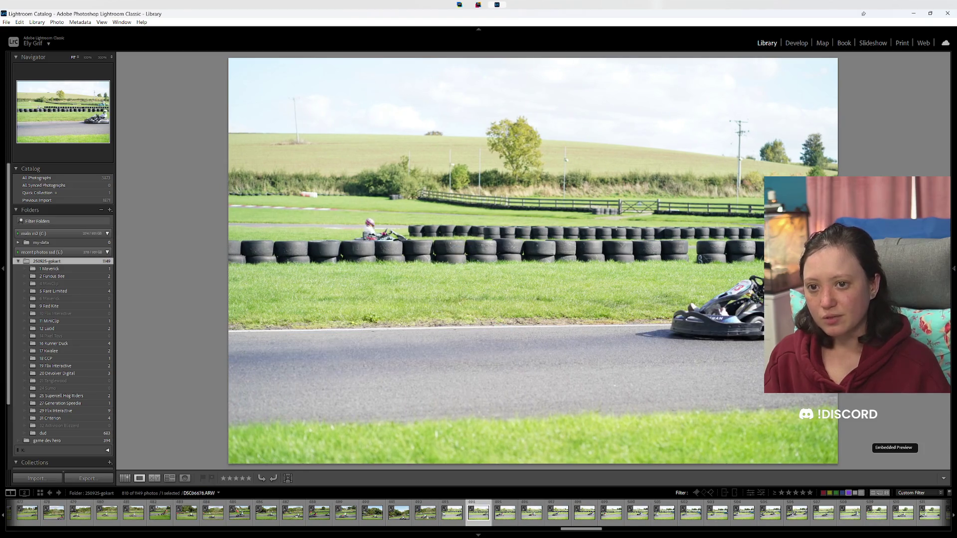
pyautogui.press('Left')
pyautogui.press('Left')
pyautogui.press('Right')
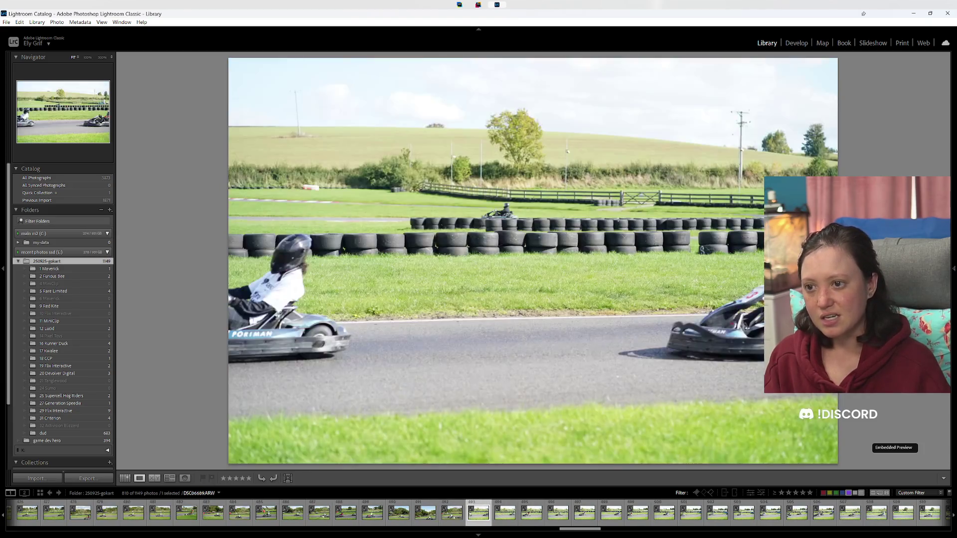
pyautogui.press('Right')
pyautogui.press('Right')
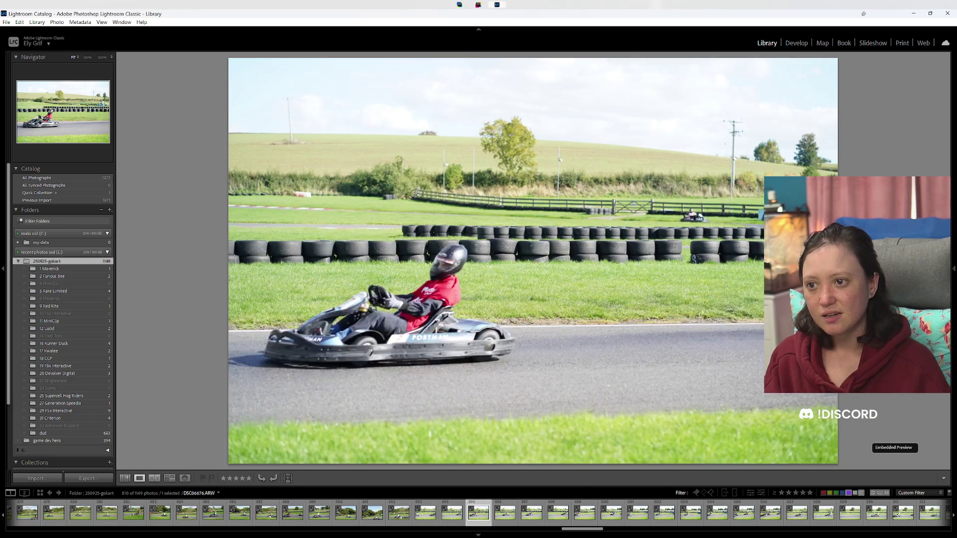
pyautogui.press('Left')
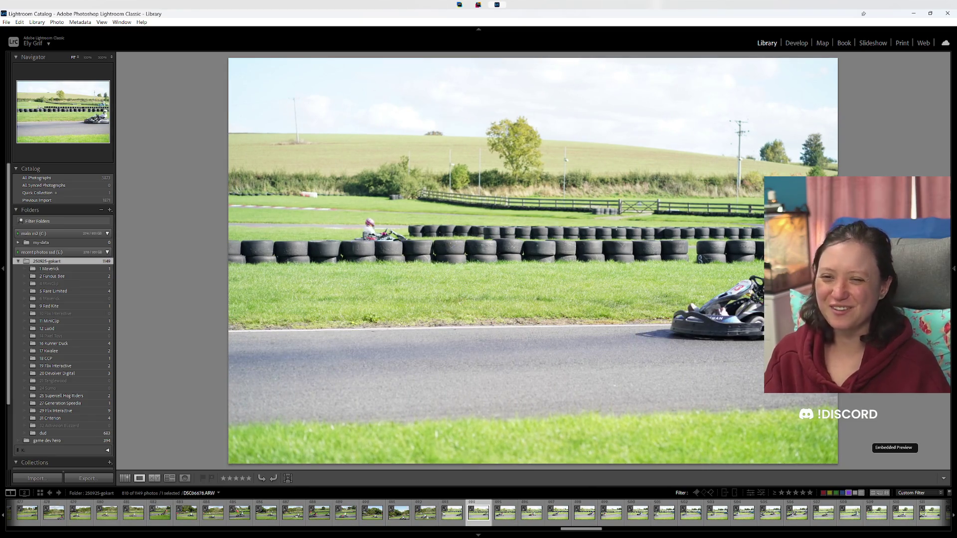
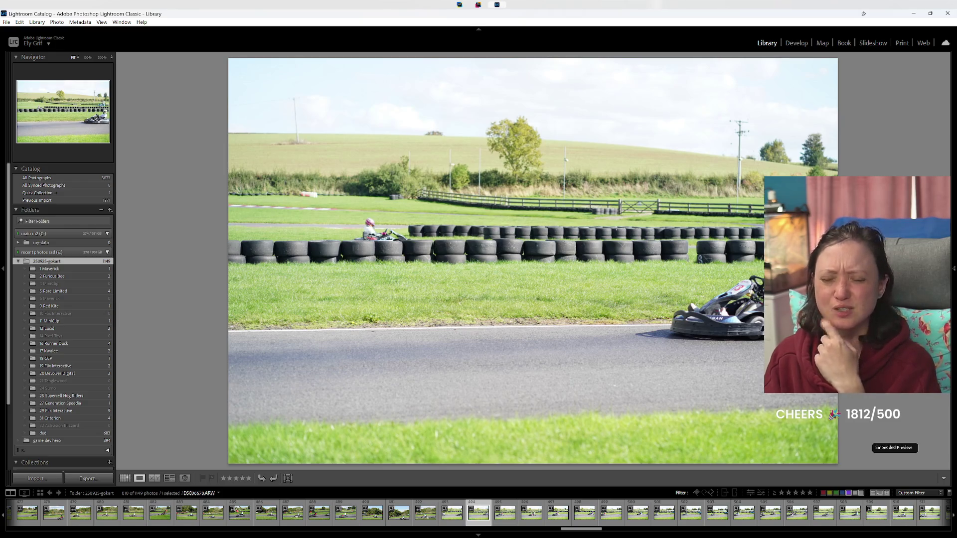
# Step: Review the next run of go-kart photos, comparing neighbouring similar shots
pyautogui.press('Right')
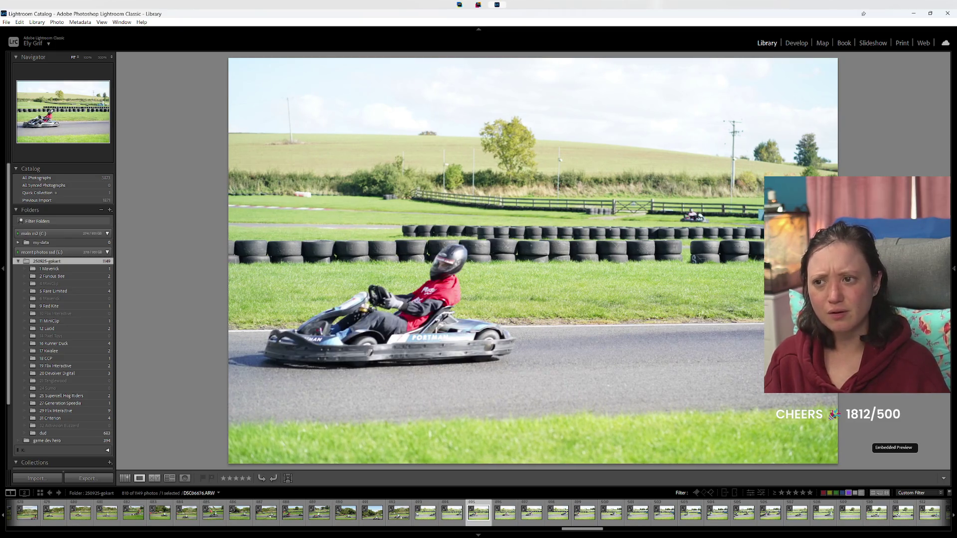
pyautogui.press('Right')
pyautogui.press('Right')
pyautogui.press('Right')
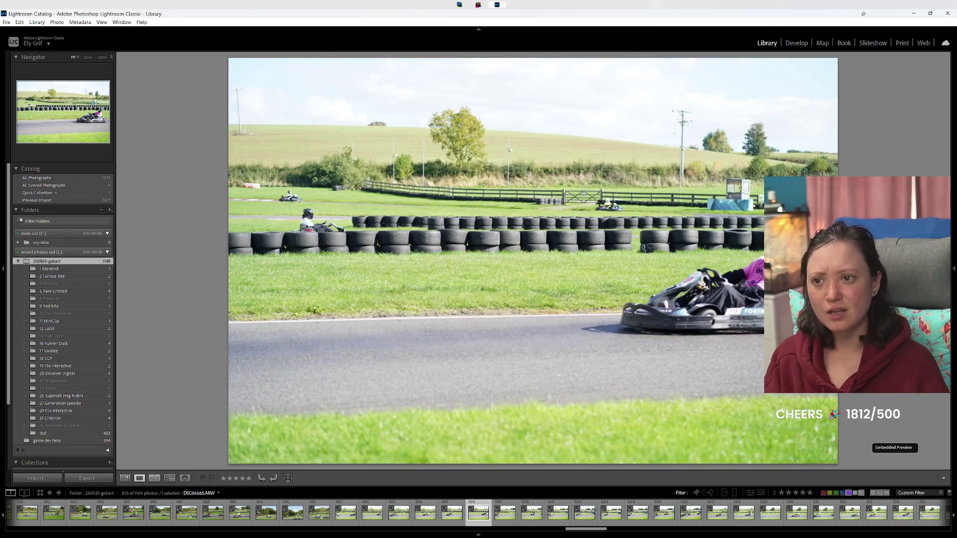
pyautogui.press('Right')
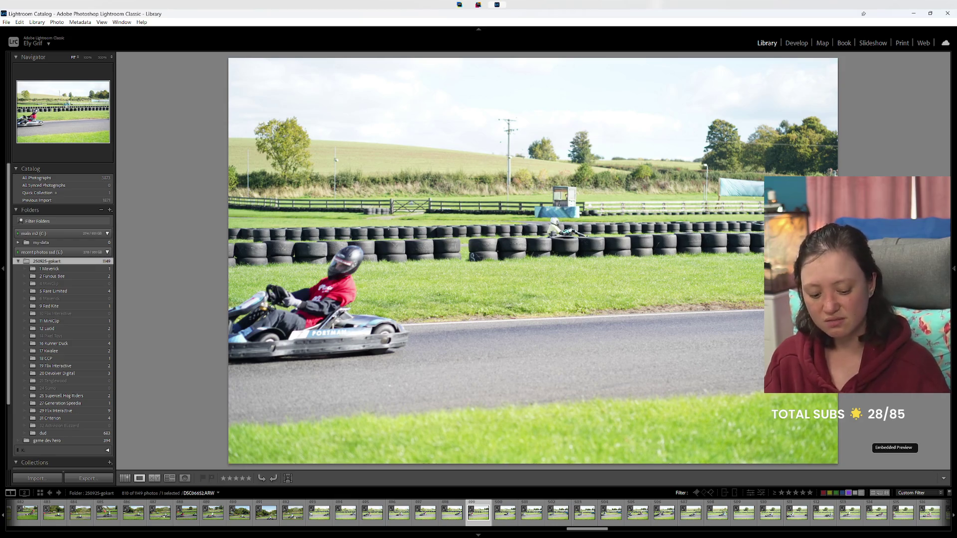
pyautogui.press('Right')
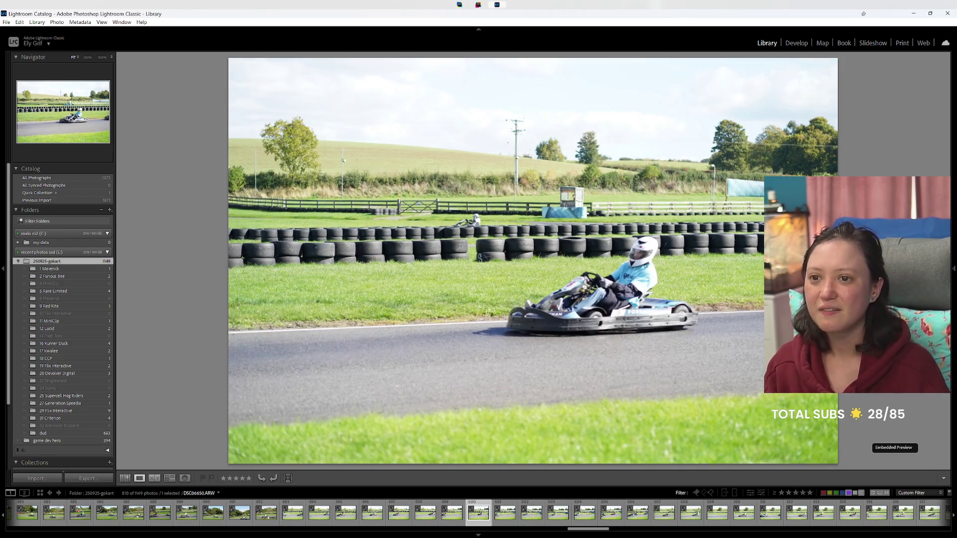
pyautogui.press('Right')
pyautogui.press('Left')
pyautogui.press('Right')
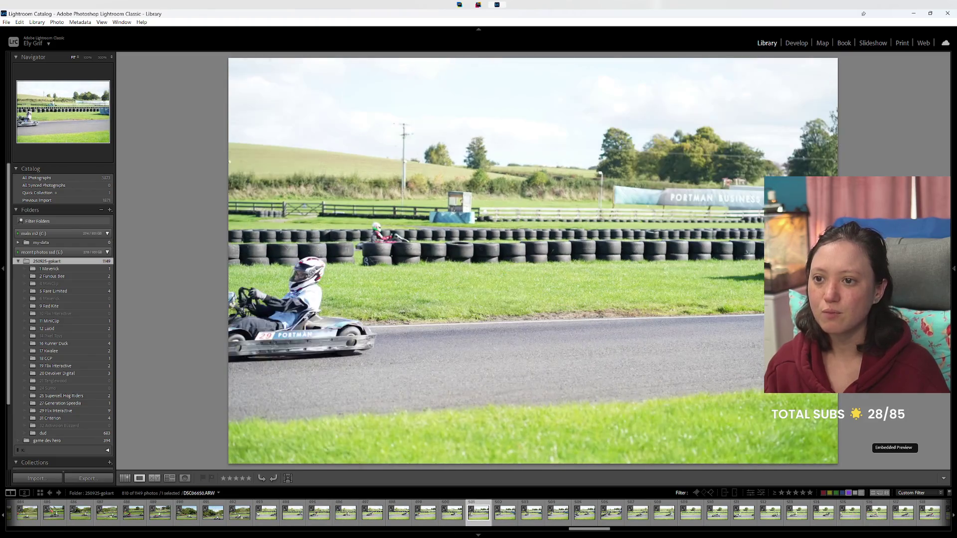
pyautogui.press('Right')
pyautogui.press('Right')
pyautogui.press('Right')
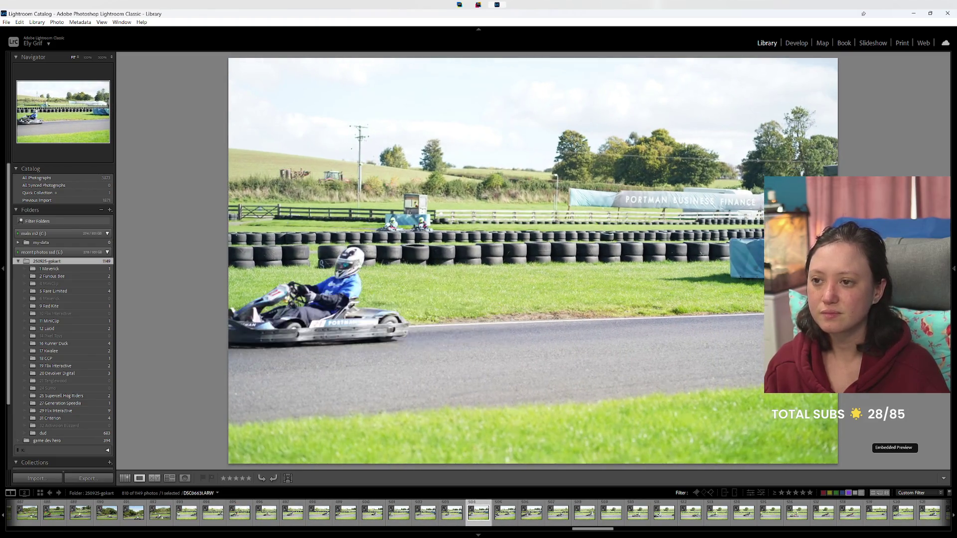
pyautogui.press('Right')
pyautogui.press('Right')
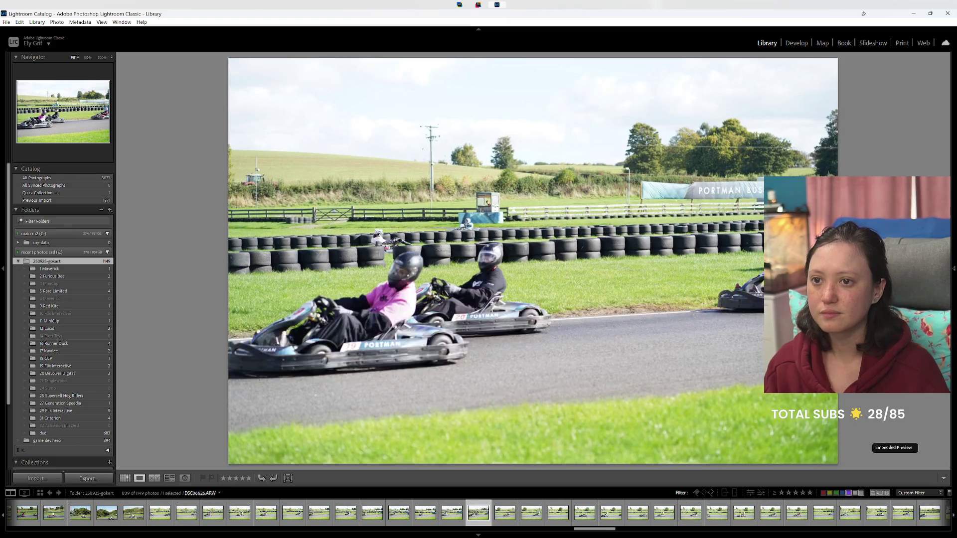
pyautogui.press('Right')
# Step: Keep reviewing kart photos, stepping back to recheck earlier frames
pyautogui.press('Right')
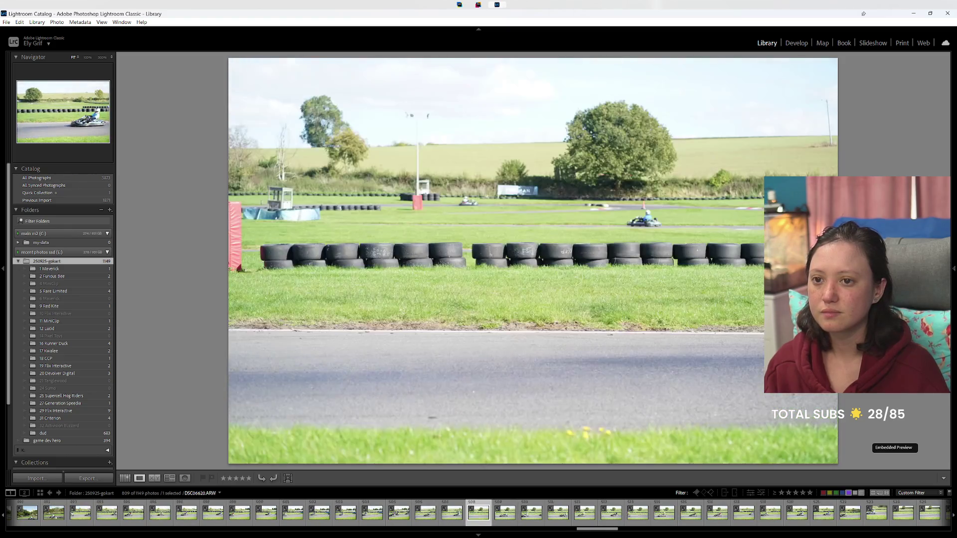
pyautogui.press('Right')
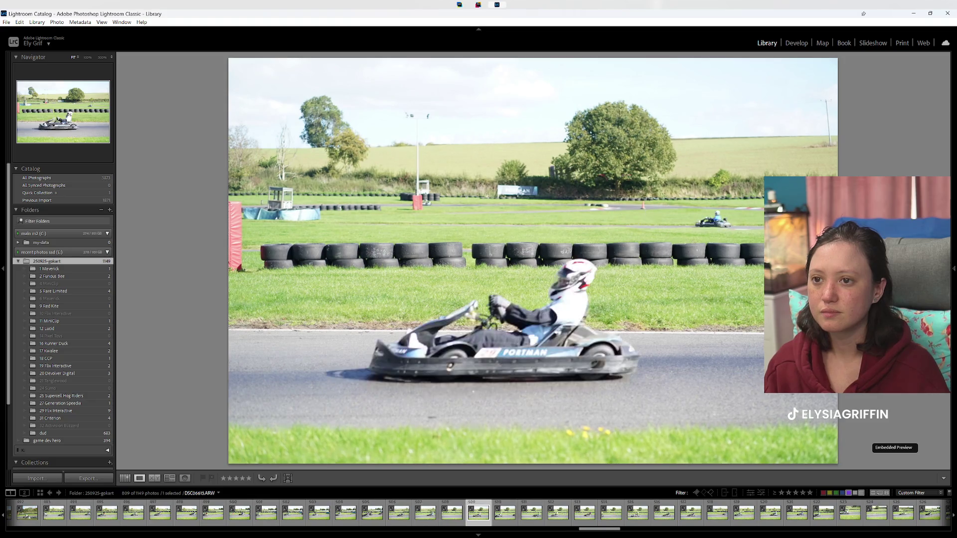
pyautogui.press('Right')
pyautogui.press('Right')
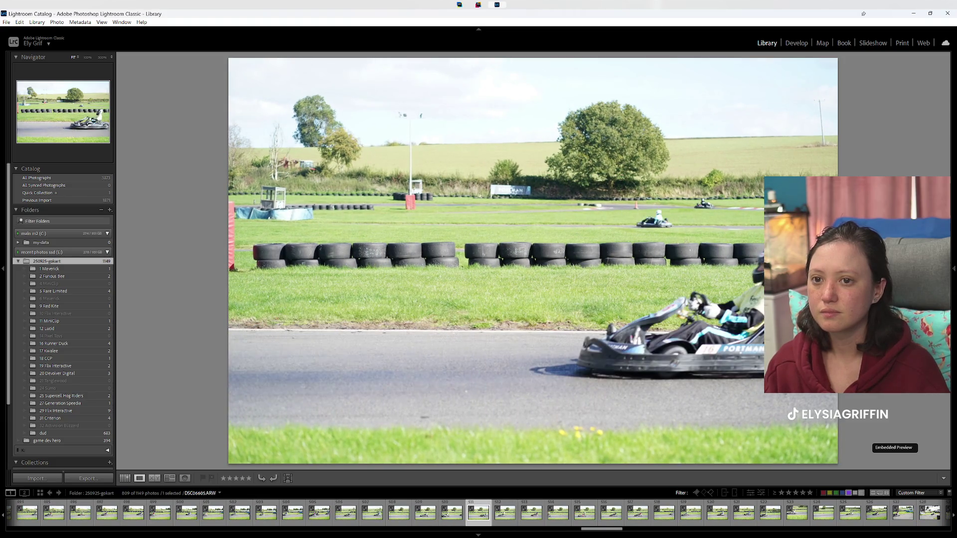
pyautogui.press('Right')
pyautogui.press('Right')
pyautogui.press('Right')
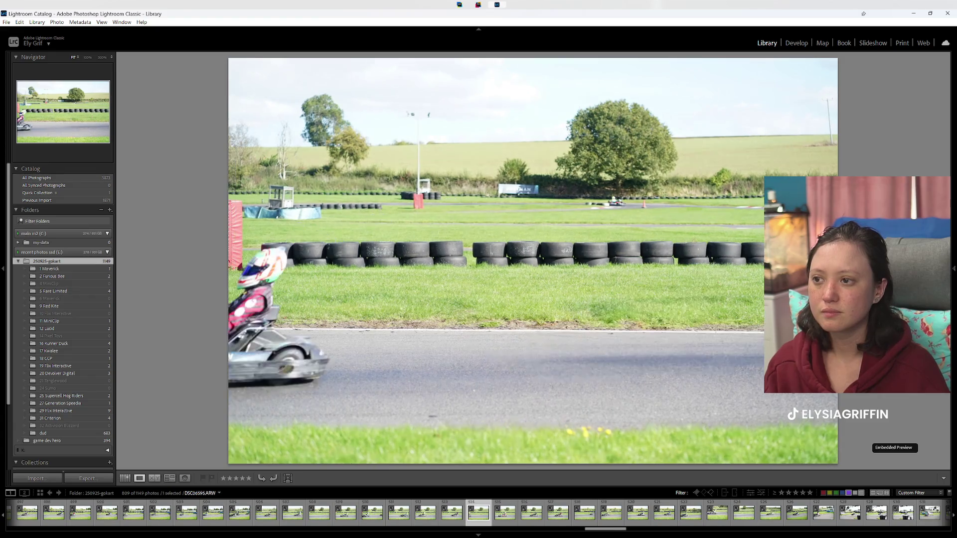
pyautogui.press('Left')
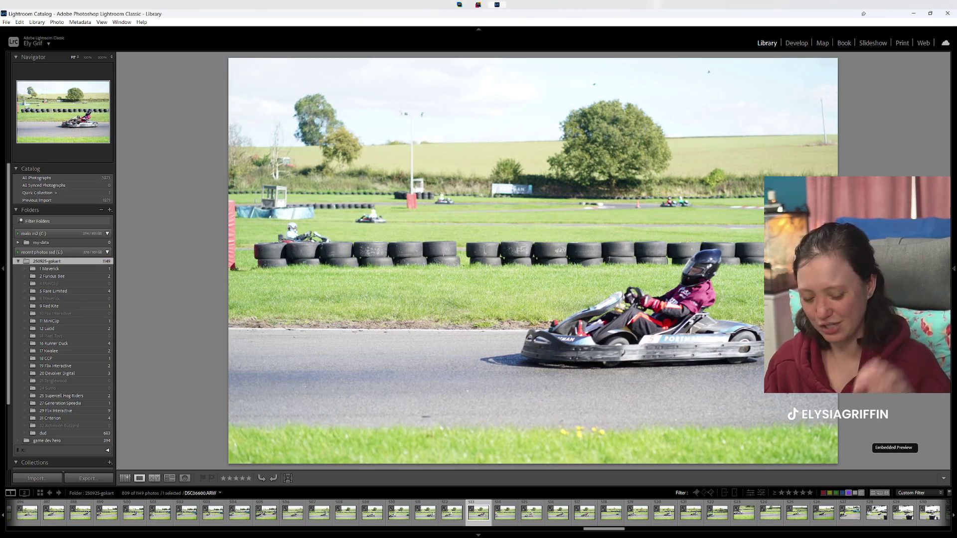
pyautogui.press('Left')
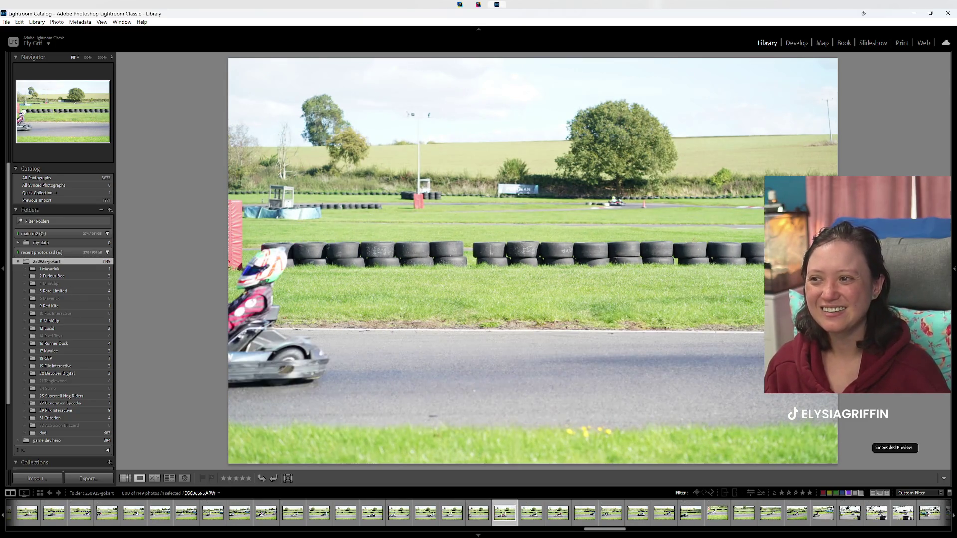
pyautogui.press('Left')
pyautogui.press('Left')
pyautogui.press('Right')
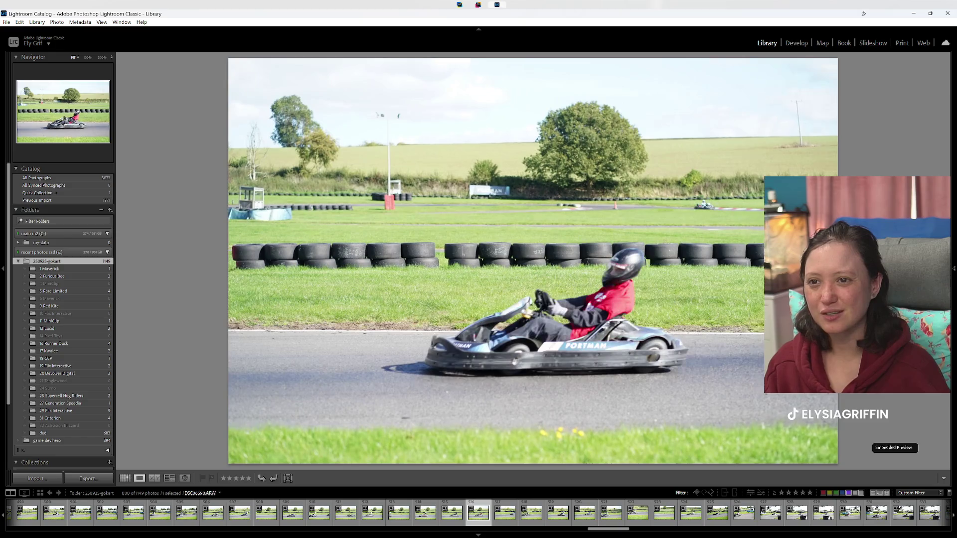
pyautogui.press('Right')
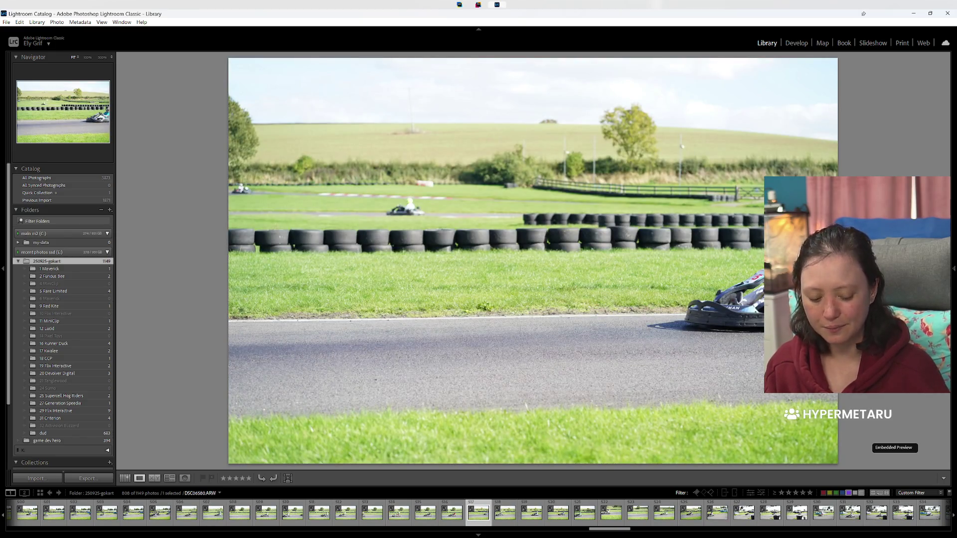
pyautogui.press('Right')
pyautogui.press('Left')
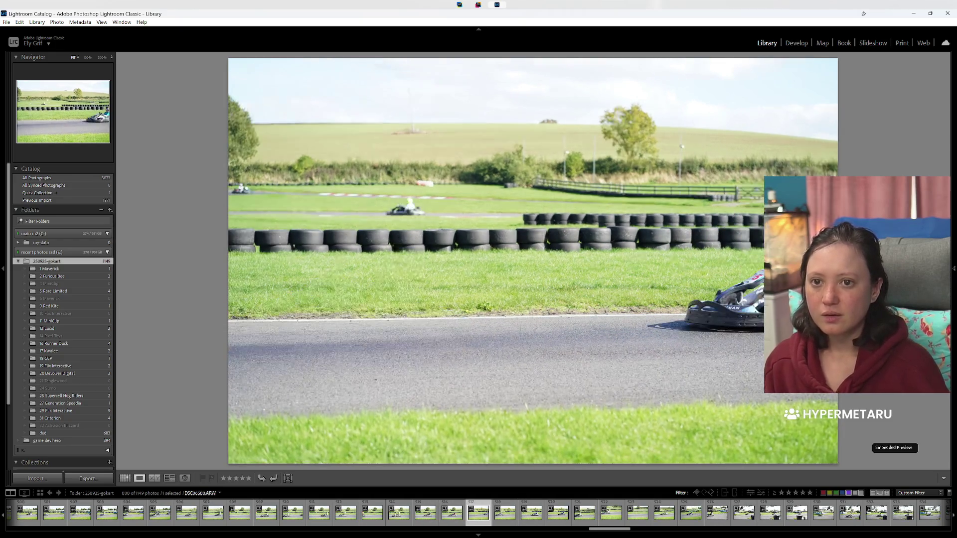
# Step: Label the current kart photo and the pink-helmet kart photo green
pyautogui.press('x')
pyautogui.press('Right')
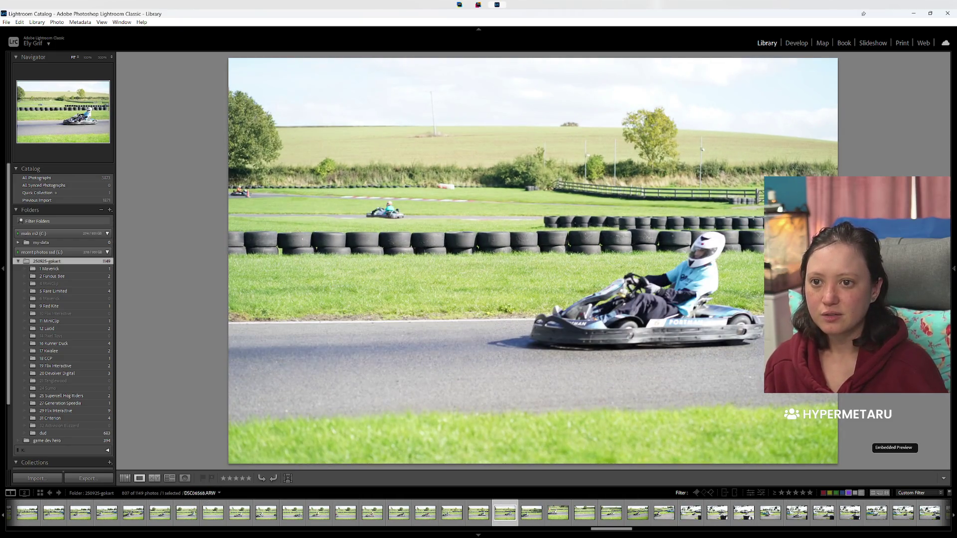
pyautogui.press('Left')
pyautogui.press('Right')
pyautogui.press('Right')
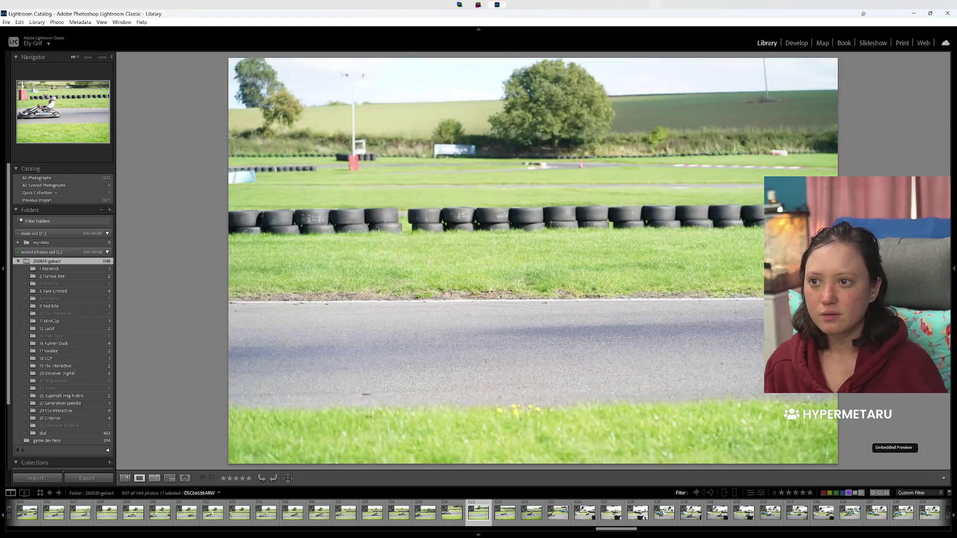
pyautogui.press('Left')
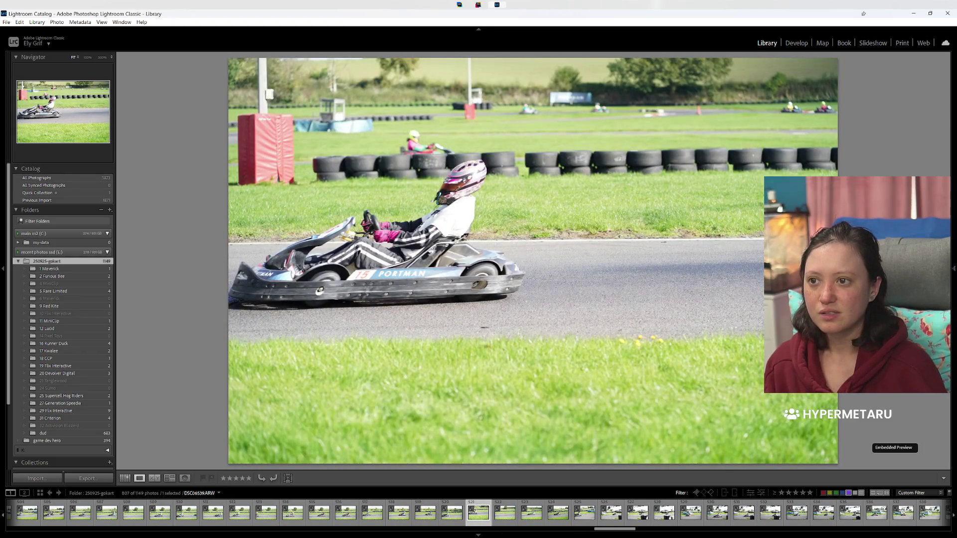
pyautogui.press('8')
# Step: Give green labels to the next several kart photos, bringing the filtered count to 801
pyautogui.press('Right')
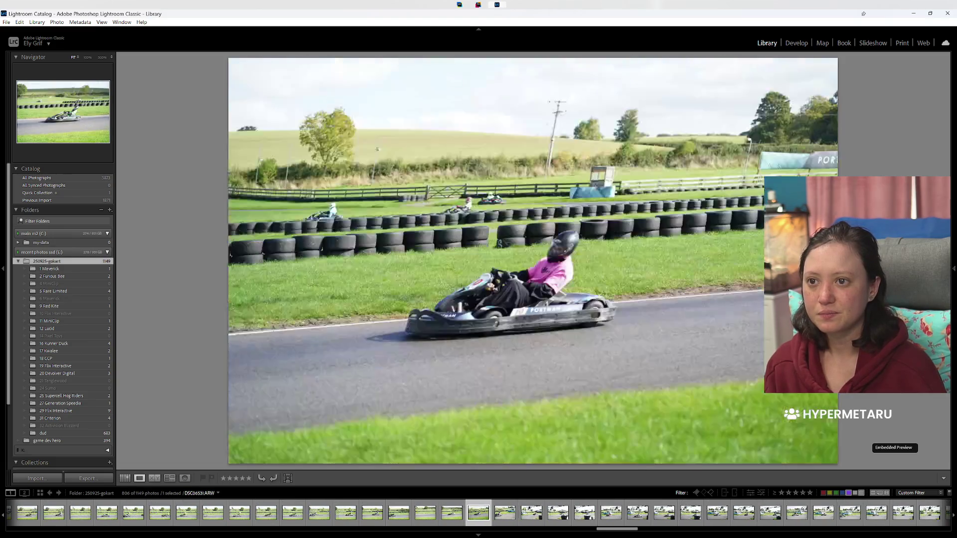
pyautogui.press('Right')
pyautogui.press('Right')
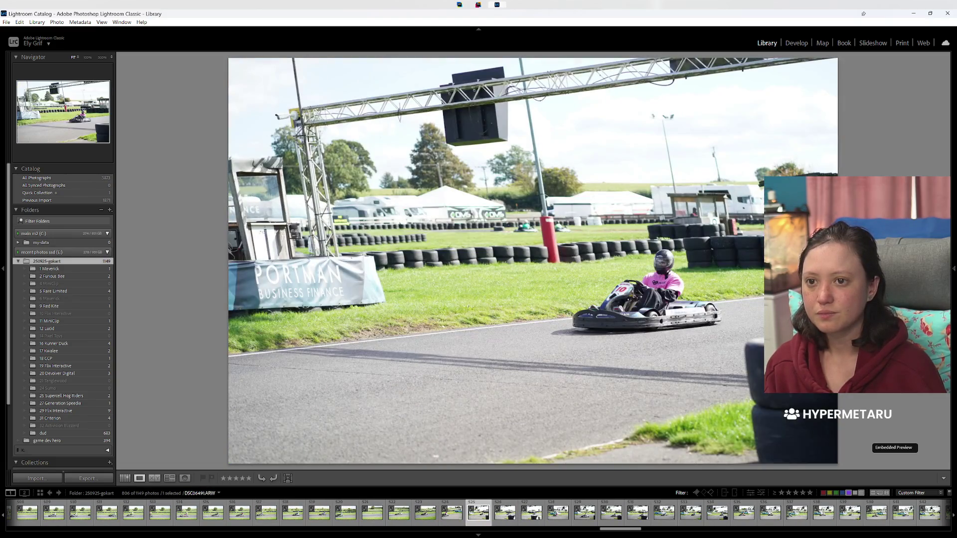
pyautogui.press('Right')
pyautogui.press('Right')
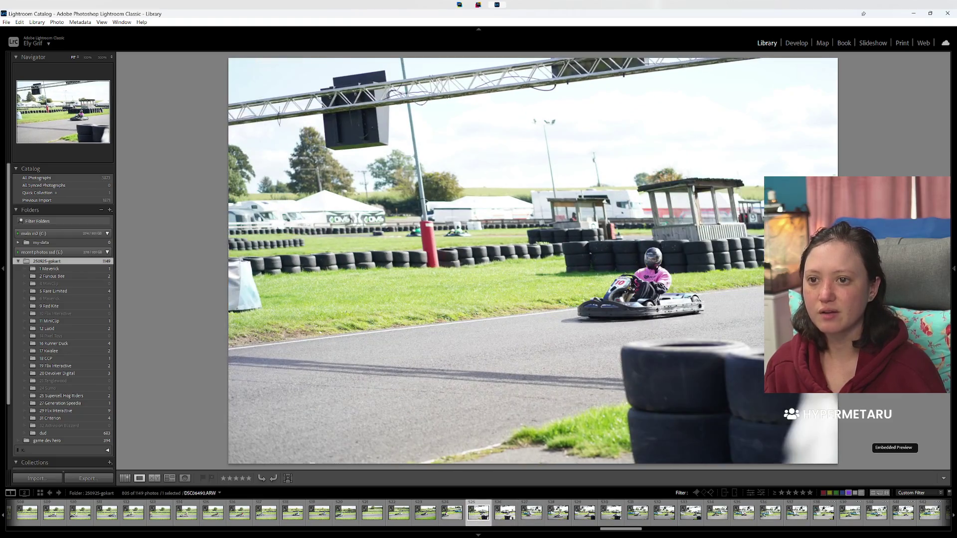
pyautogui.press('8')
pyautogui.press('8')
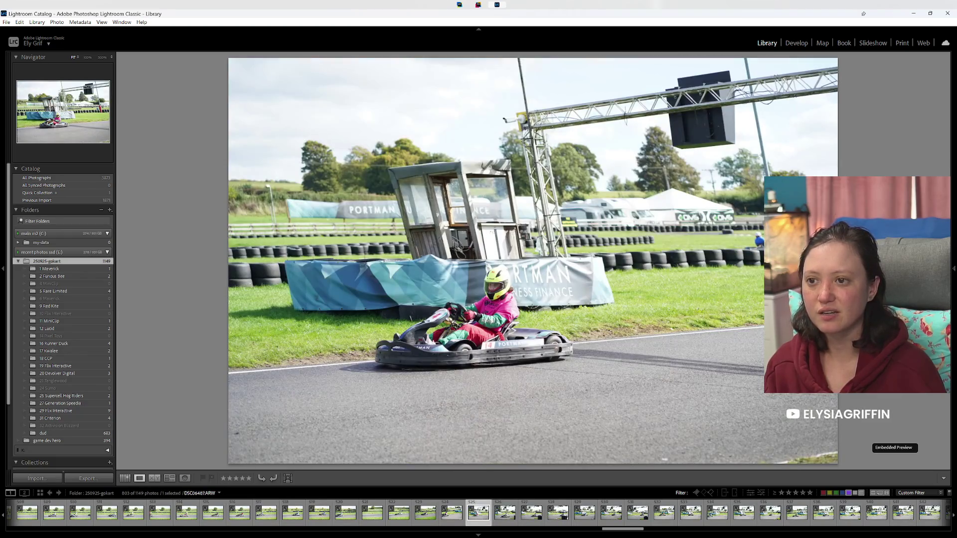
pyautogui.press('8')
pyautogui.press('Right')
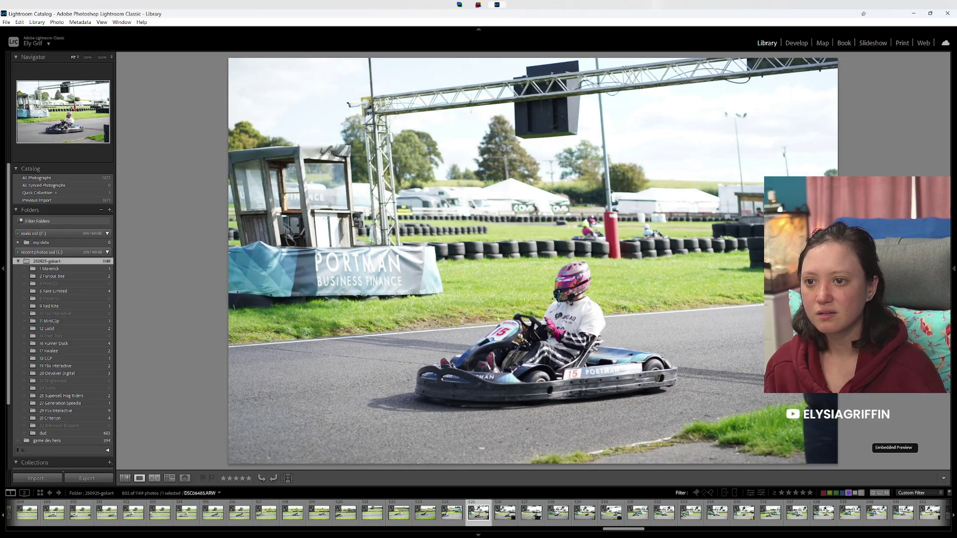
pyautogui.press('8')
pyautogui.press('Right')
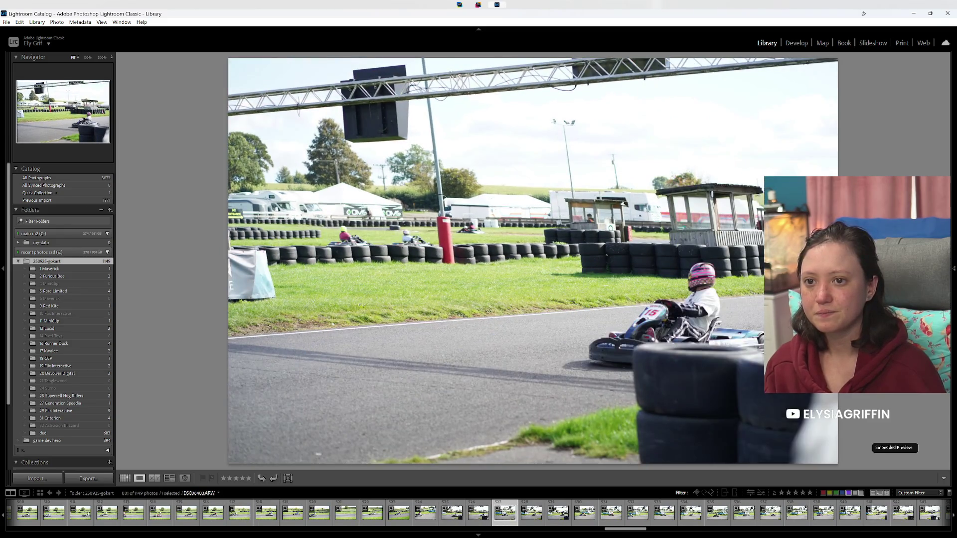
pyautogui.press('Right')
# Step: Label a quick run of consecutive kart shots green
pyautogui.press('8')
pyautogui.press('Right')
pyautogui.press('8')
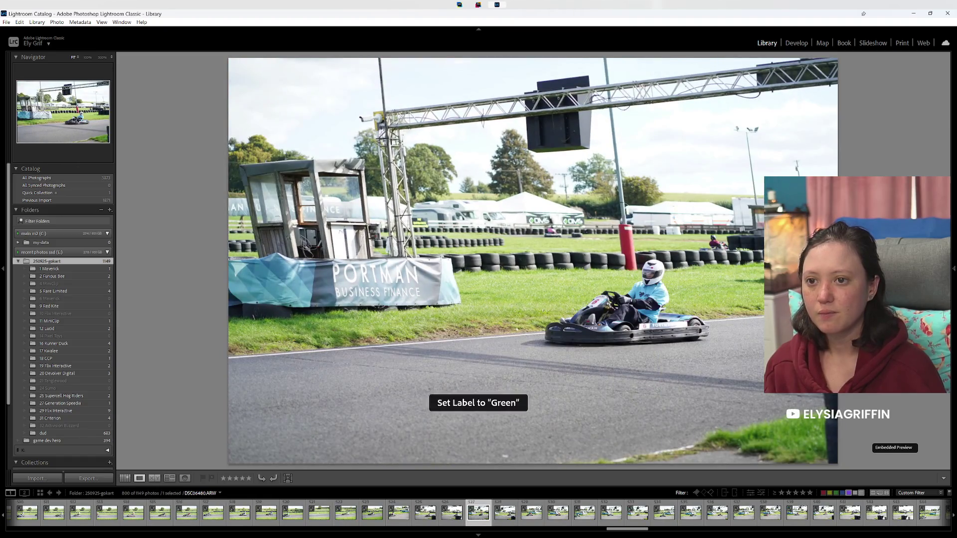
pyautogui.press('Right')
pyautogui.press('Right')
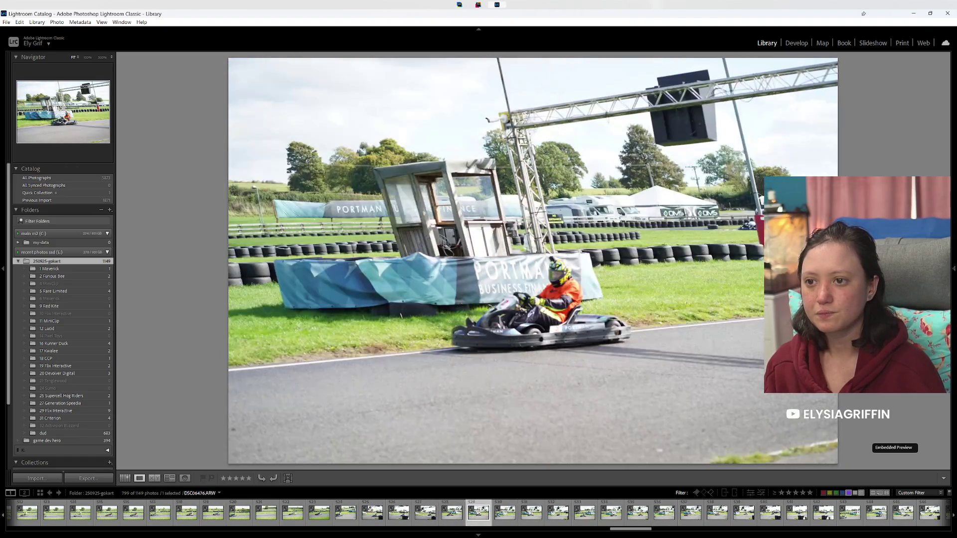
pyautogui.press('Right')
pyautogui.press('Right')
pyautogui.press('8')
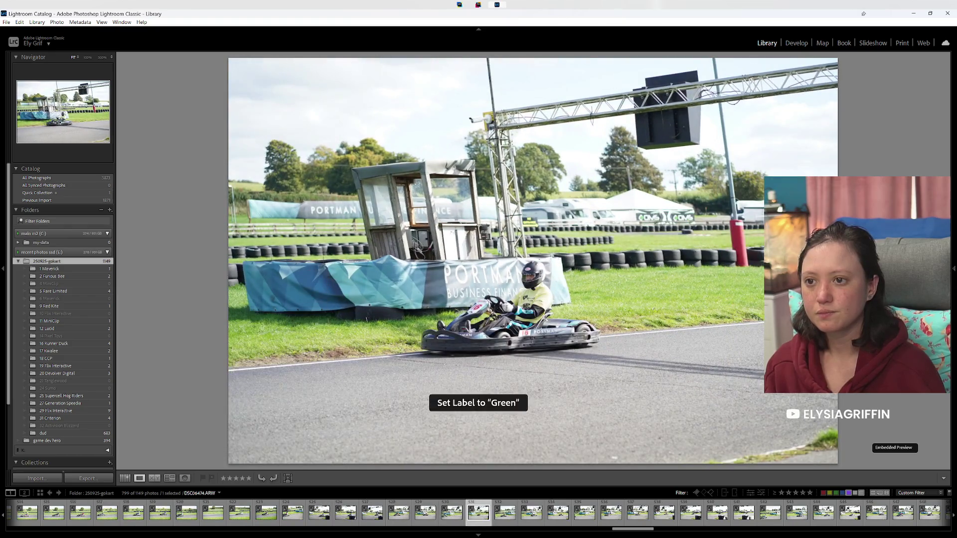
pyautogui.press('Right')
pyautogui.press('8')
pyautogui.press('Right')
pyautogui.press('Right')
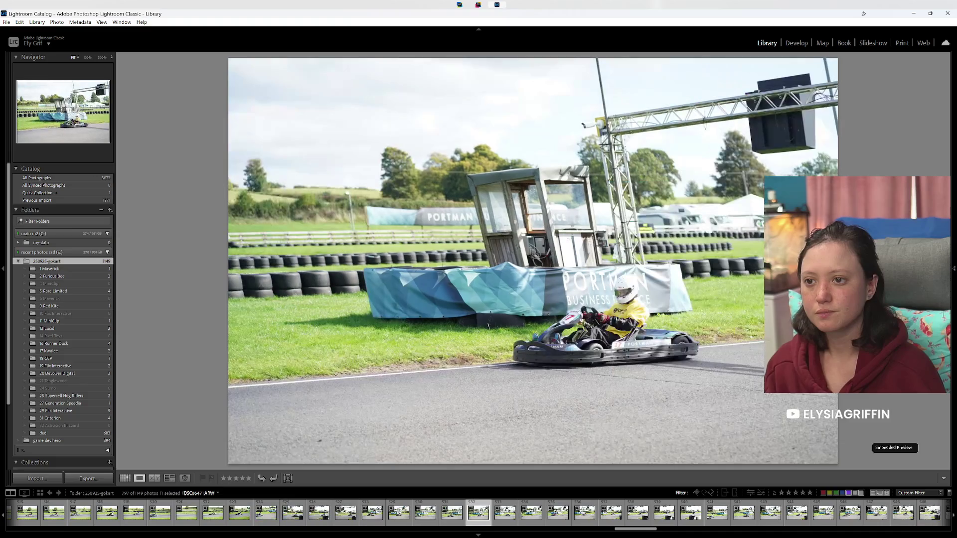
pyautogui.press('Right')
pyautogui.press('8')
# Step: Continue labelling the following karting shots green one after another
pyautogui.press('Right')
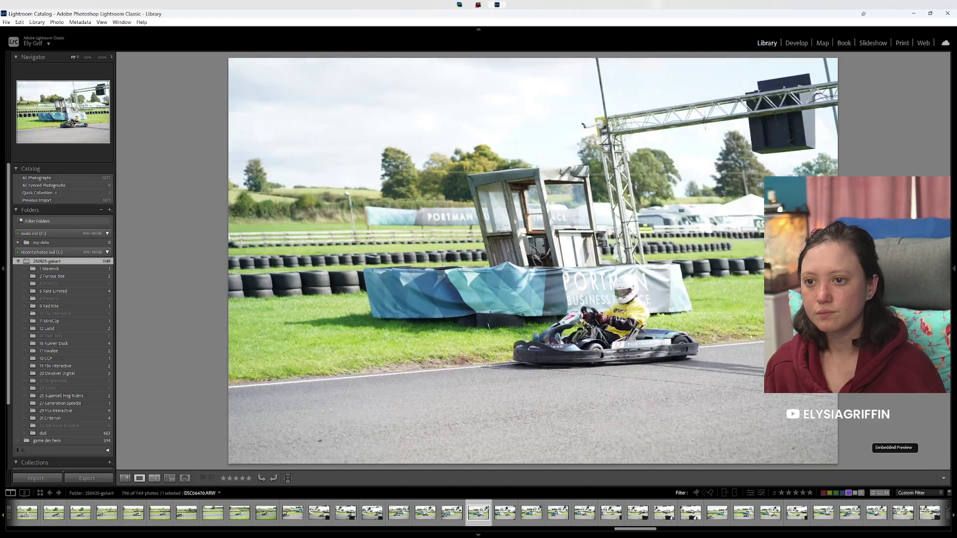
pyautogui.press('8')
pyautogui.press('Right')
pyautogui.press('Right')
pyautogui.press('8')
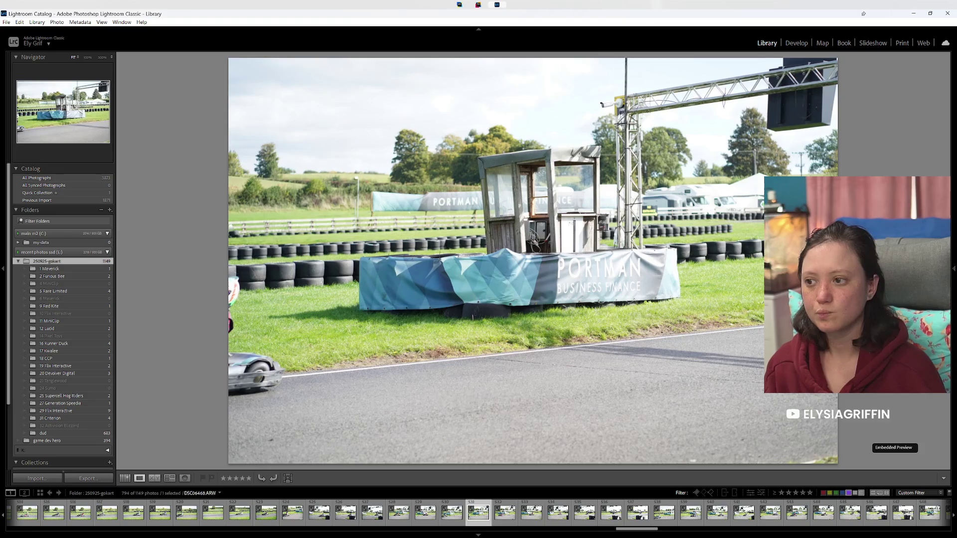
pyautogui.press('Right')
pyautogui.press('Right')
pyautogui.press('8')
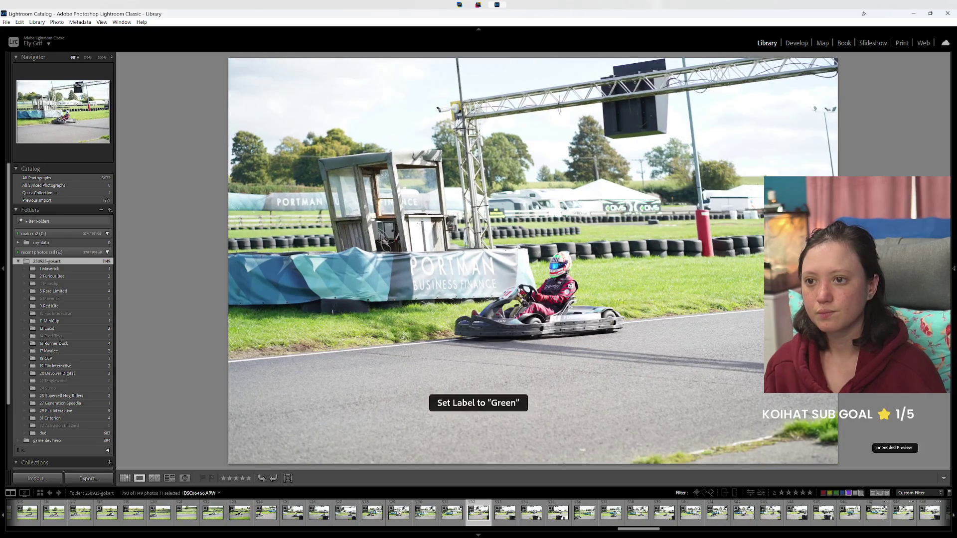
pyautogui.press('Right')
pyautogui.press('8')
pyautogui.press('Right')
pyautogui.press('8')
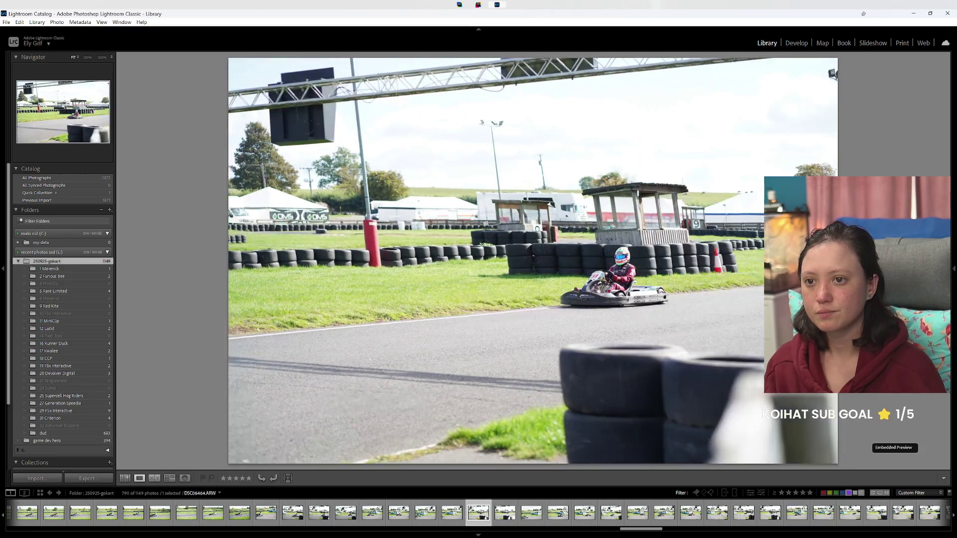
# Step: Recheck the previous photo, then give the next shots green labels
pyautogui.press('Right')
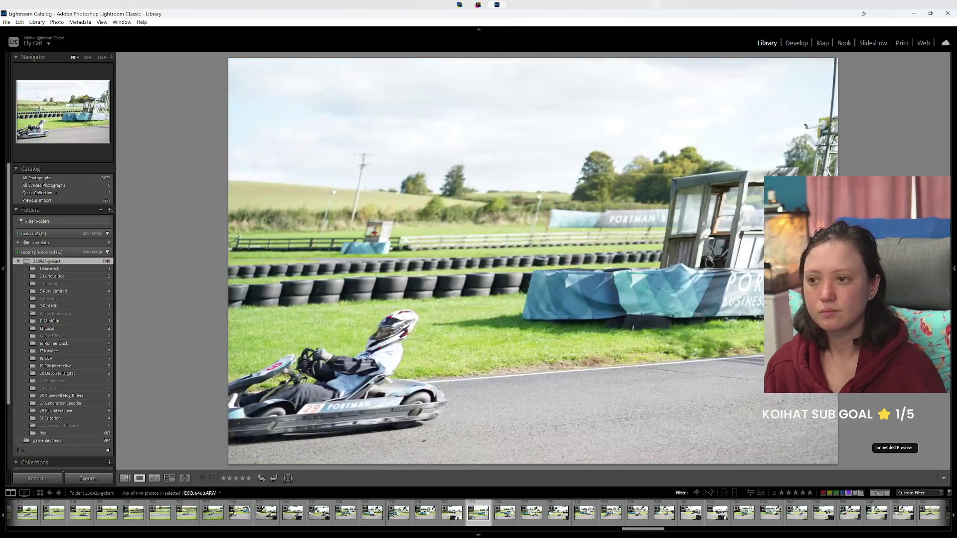
pyautogui.press('Right')
pyautogui.press('Left')
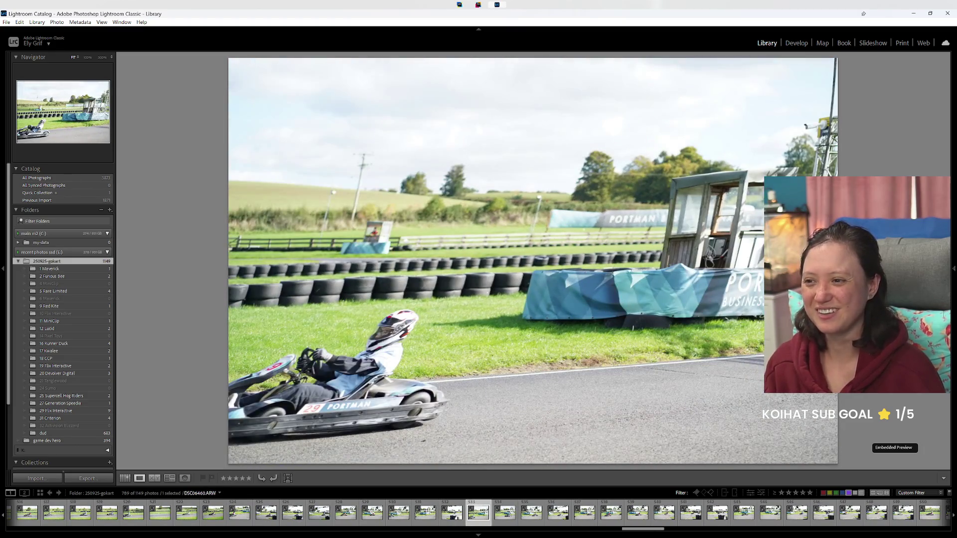
pyautogui.press('Right')
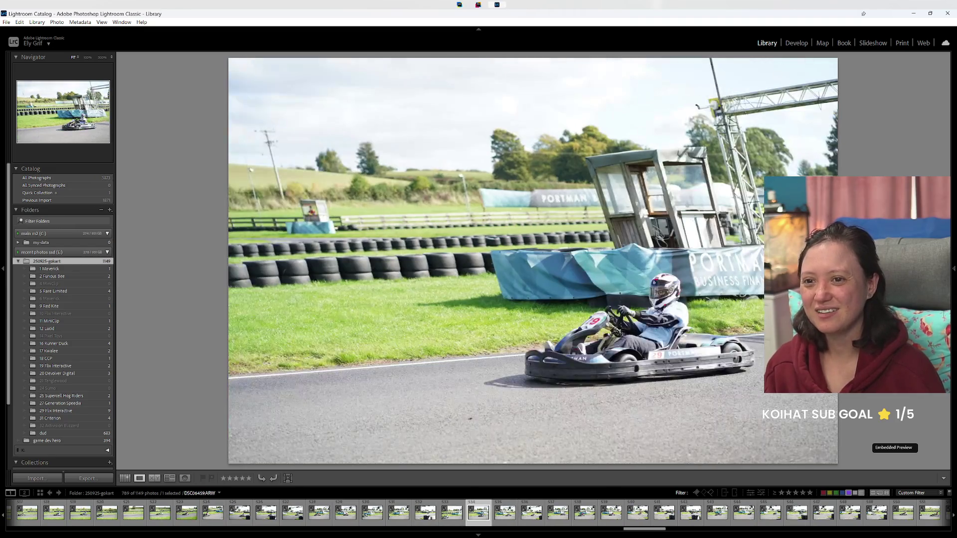
pyautogui.press('8')
pyautogui.press('Left')
pyautogui.press('Right')
pyautogui.press('8')
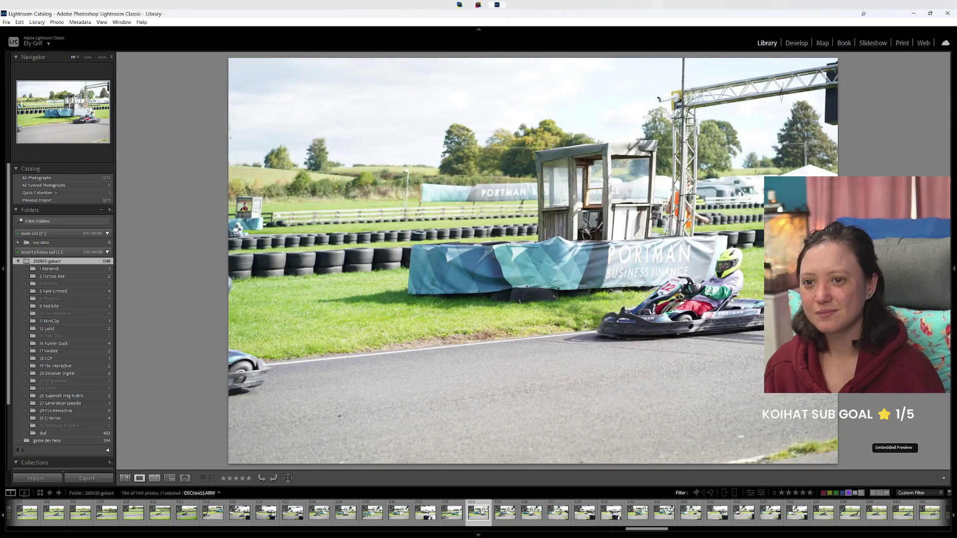
# Step: Give green labels to nine more kart shots in a row
pyautogui.press('8')
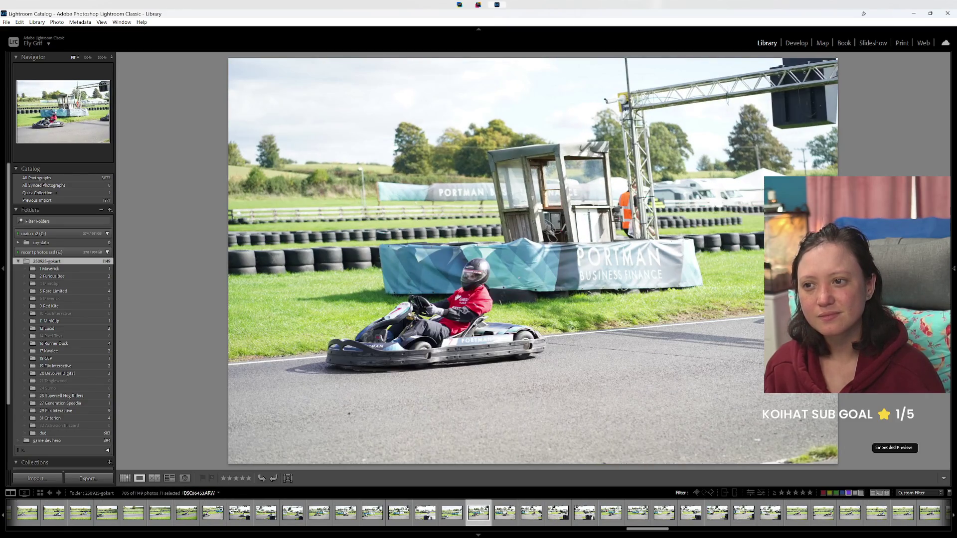
pyautogui.press('8')
pyautogui.press('8')
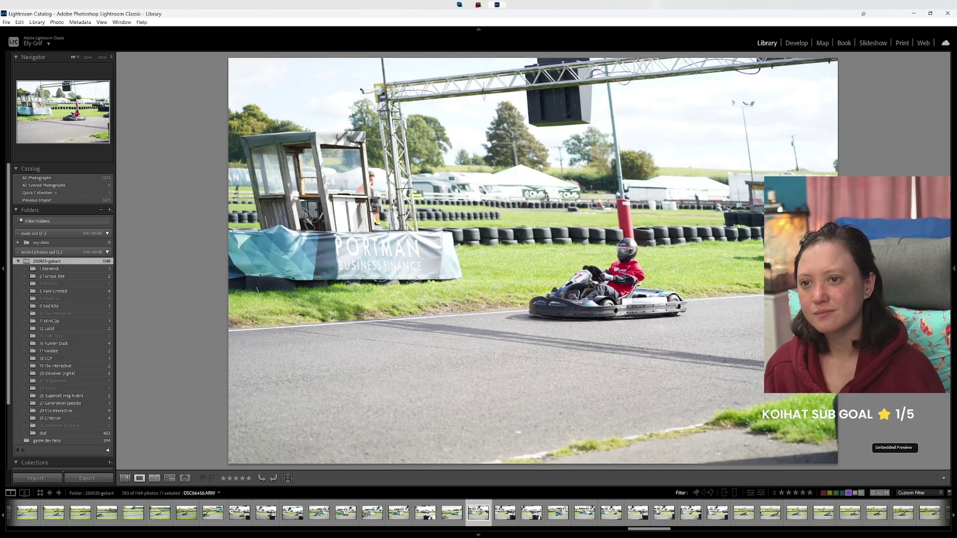
pyautogui.press('8')
pyautogui.press('8')
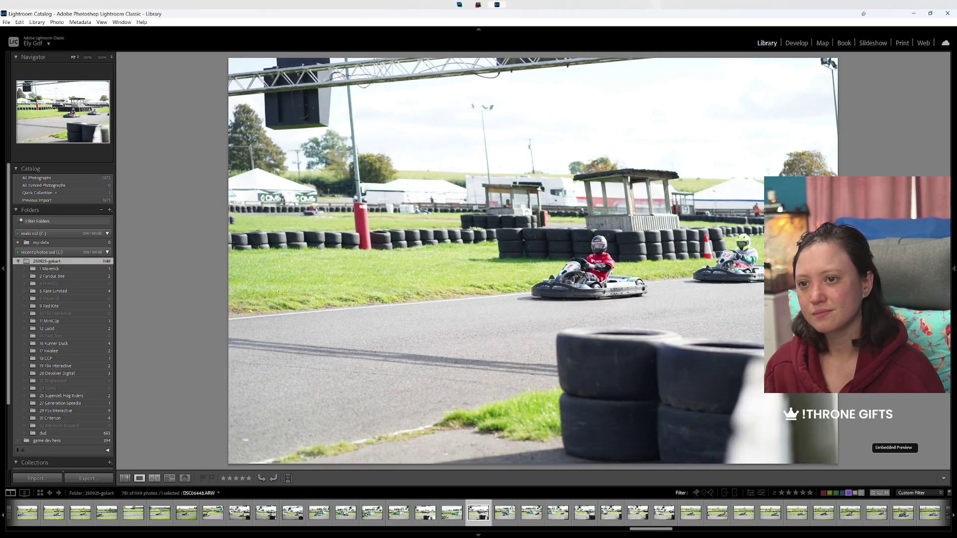
pyautogui.press('8')
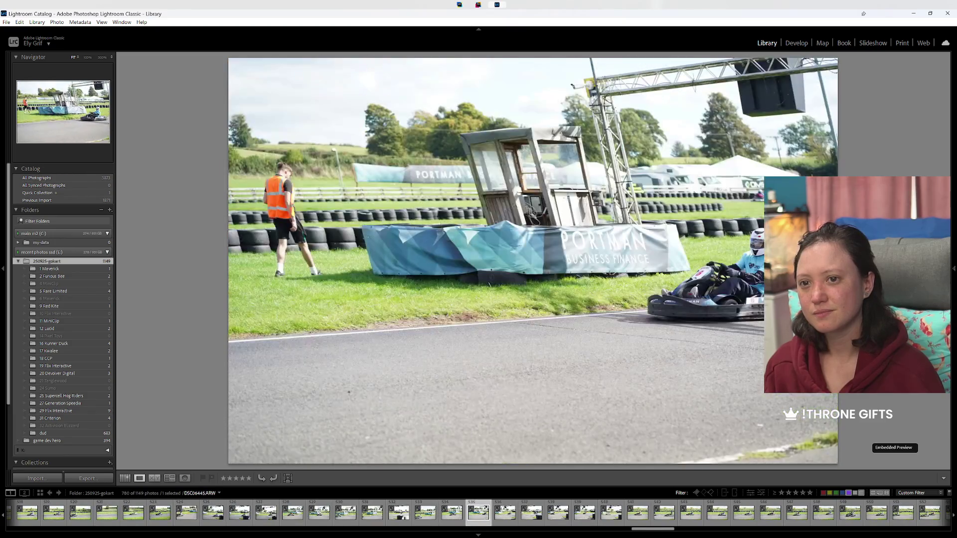
pyautogui.press('8')
pyautogui.press('8')
pyautogui.press('8')
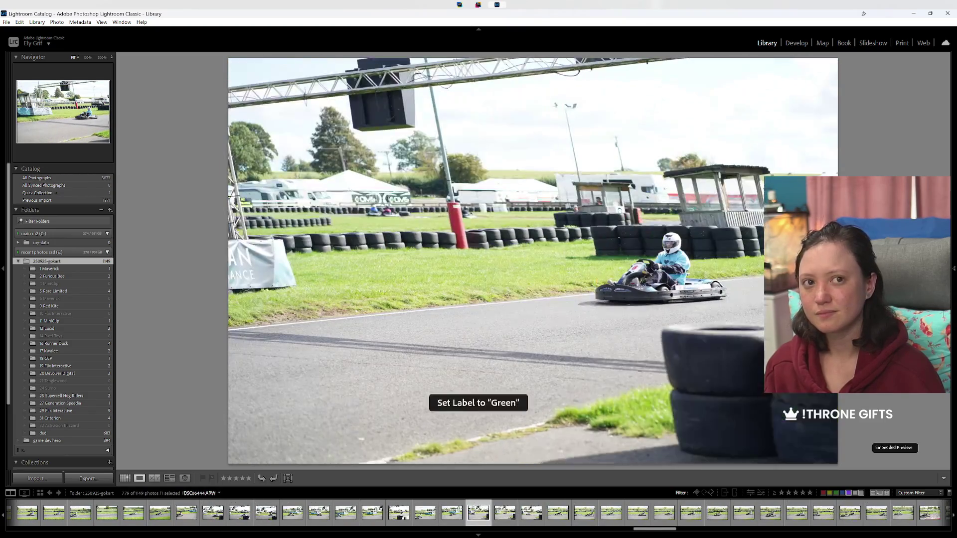
pyautogui.press('8')
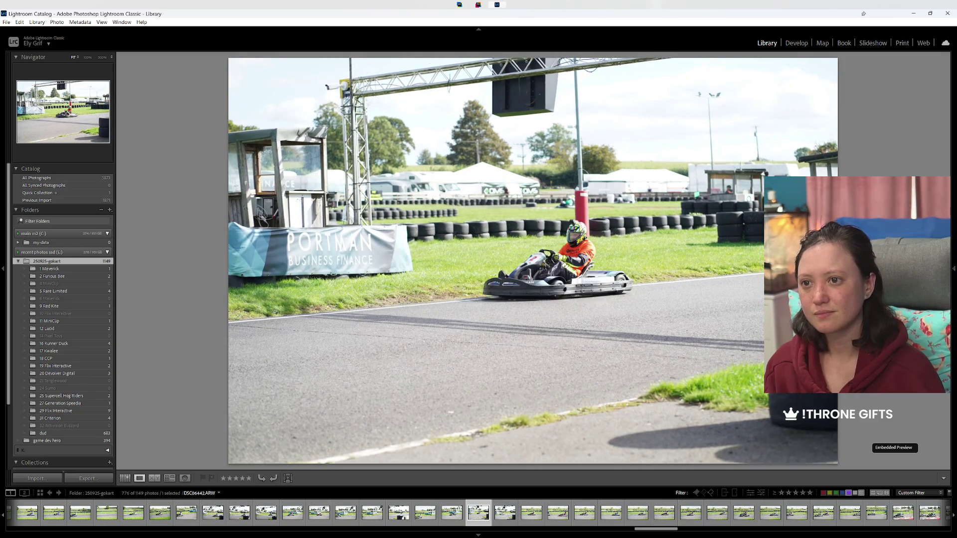
pyautogui.press('8')
pyautogui.press('8')
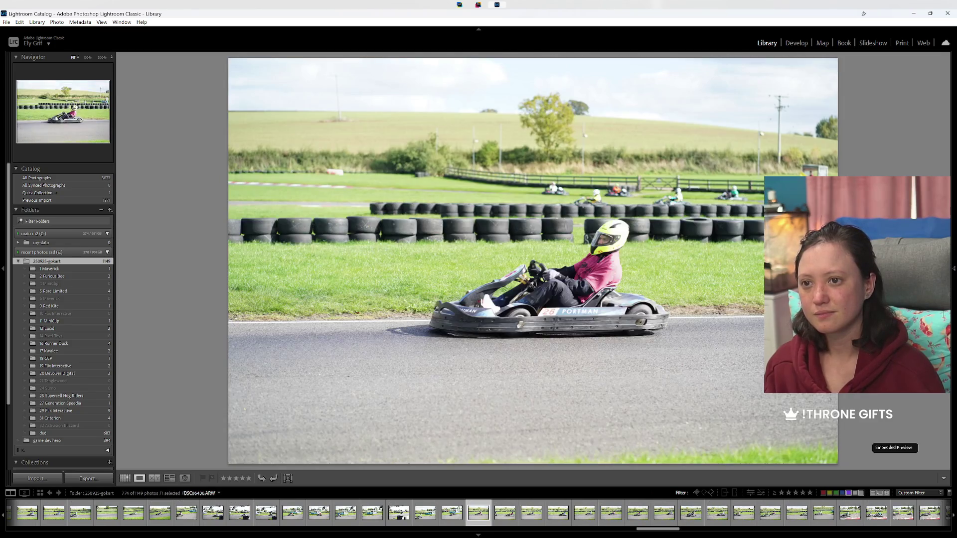
pyautogui.press('8')
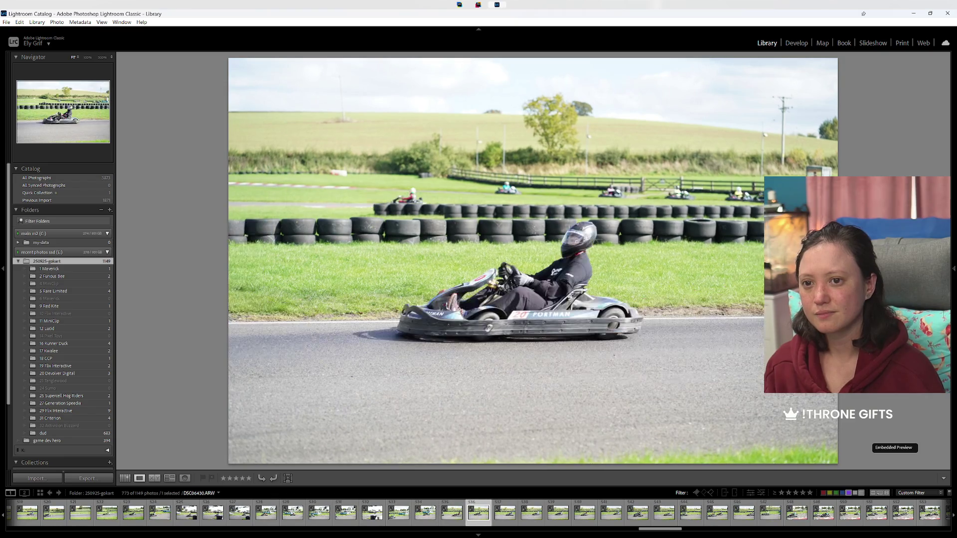
pyautogui.press('8')
pyautogui.press('8')
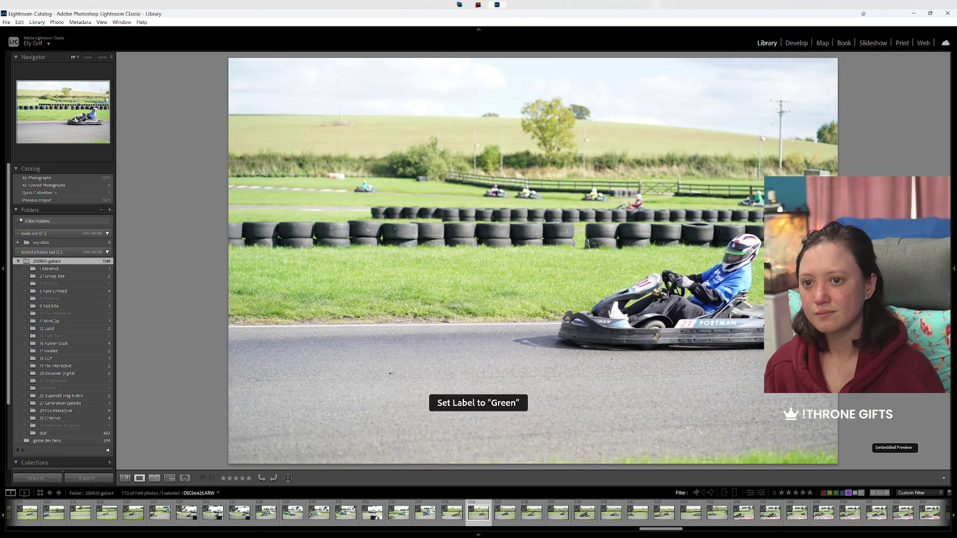
# Step: Skip past shots not worth keeping and flag the next photo so it leaves the view
pyautogui.press('Right')
pyautogui.press('Right')
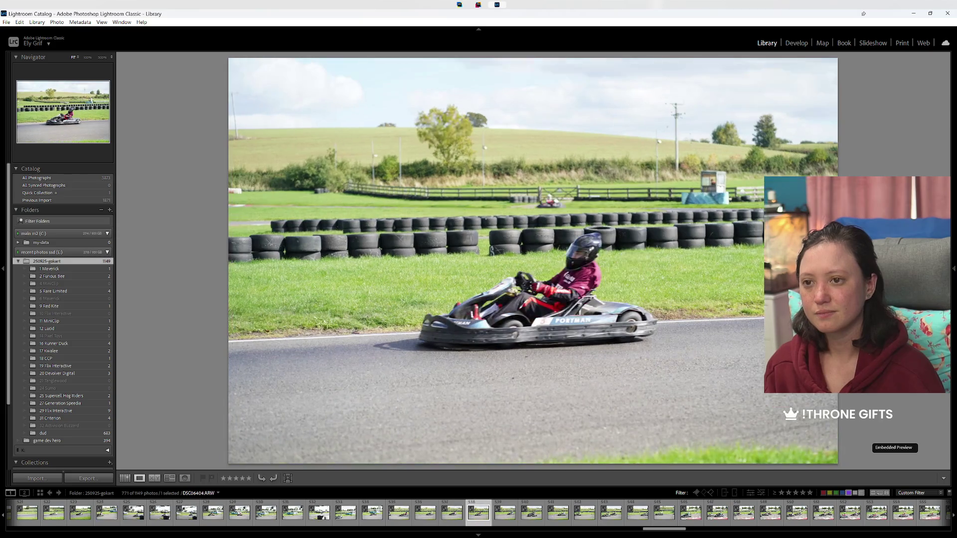
pyautogui.press('Right')
pyautogui.press('Right')
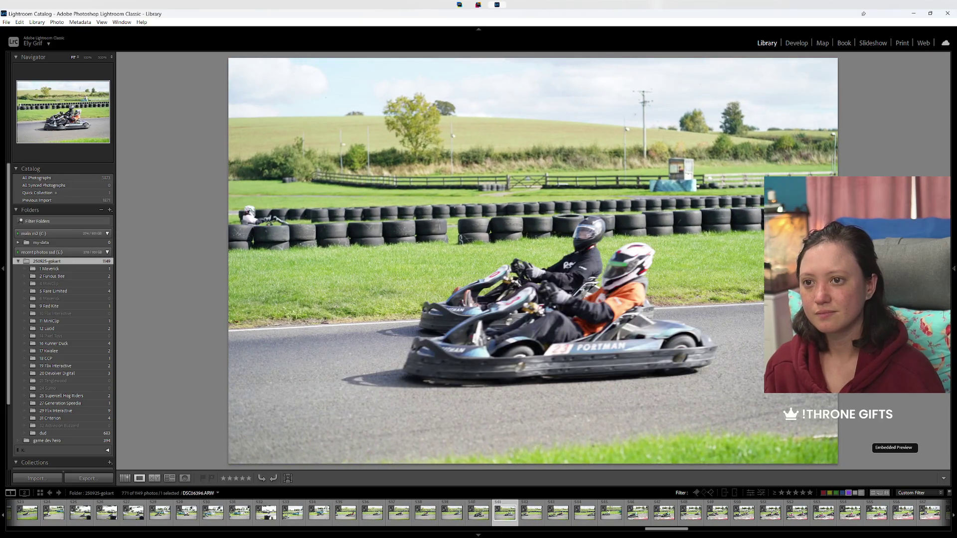
pyautogui.press('Right')
pyautogui.press('Right')
pyautogui.press('Right')
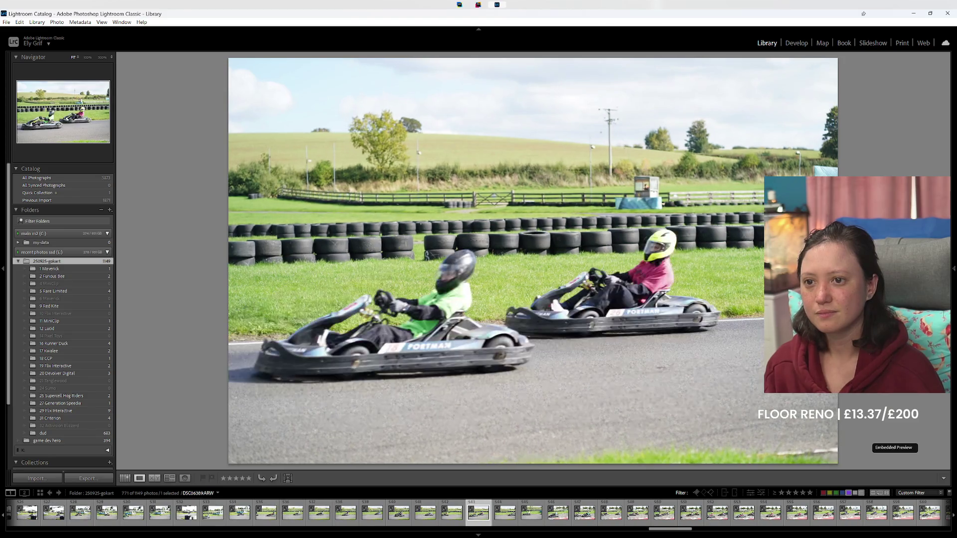
pyautogui.press('Right')
pyautogui.press('Right')
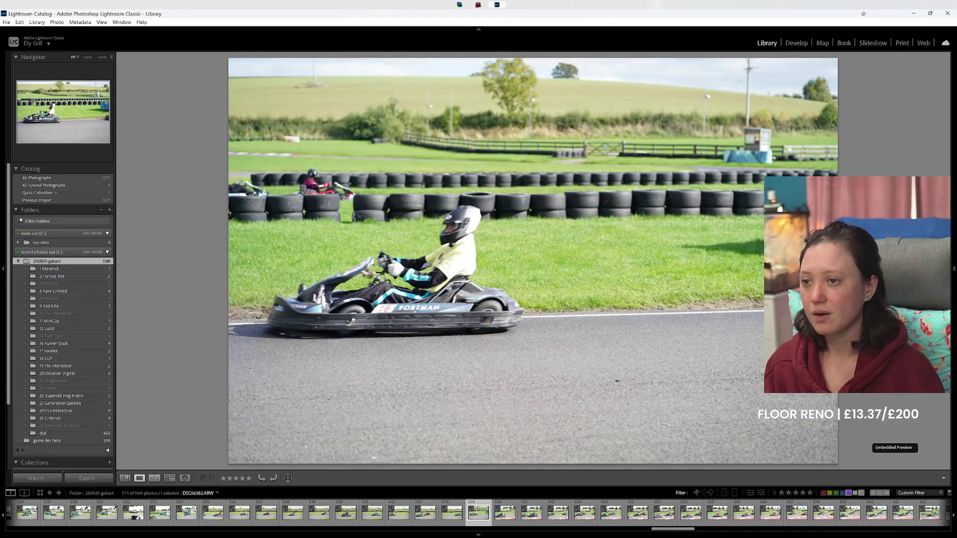
pyautogui.press('Right')
pyautogui.press('p')
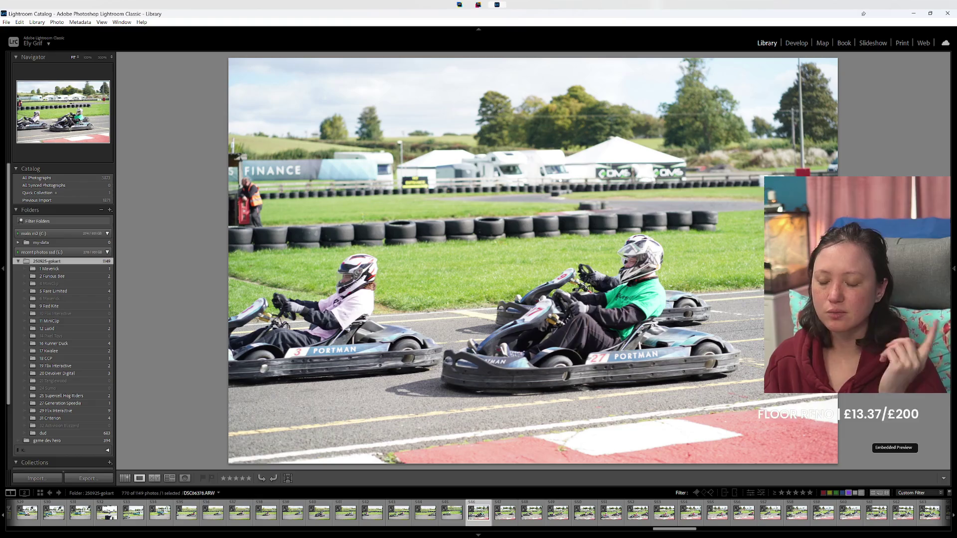
# Step: Label a shot green, then compare nearby frames and label two more green
pyautogui.press('8')
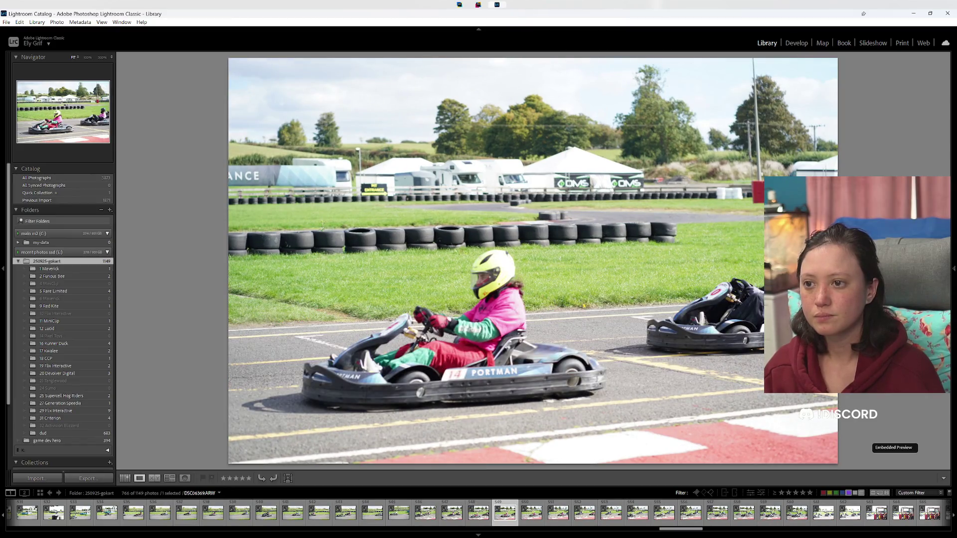
pyautogui.press('Left')
pyautogui.press('Right')
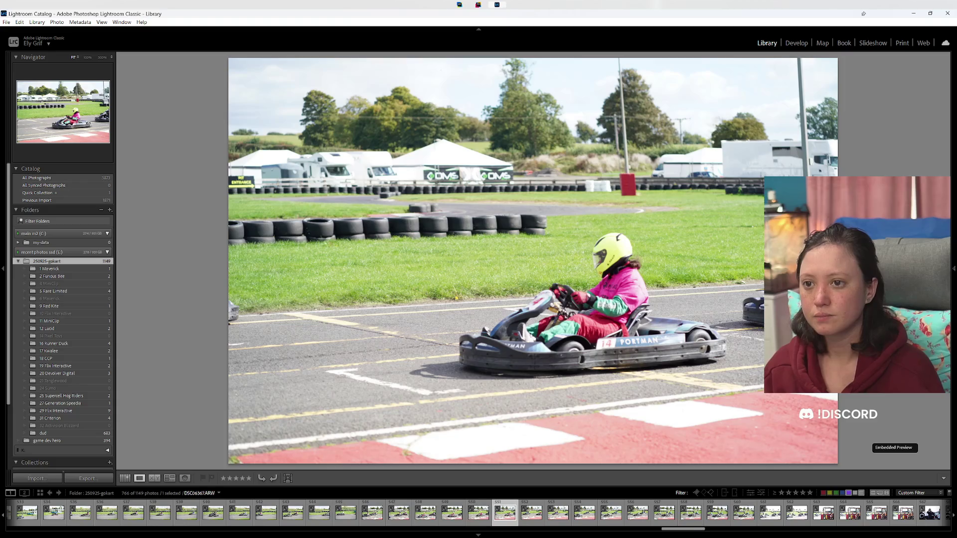
pyautogui.press('Left')
pyautogui.press('Left')
pyautogui.press('Left')
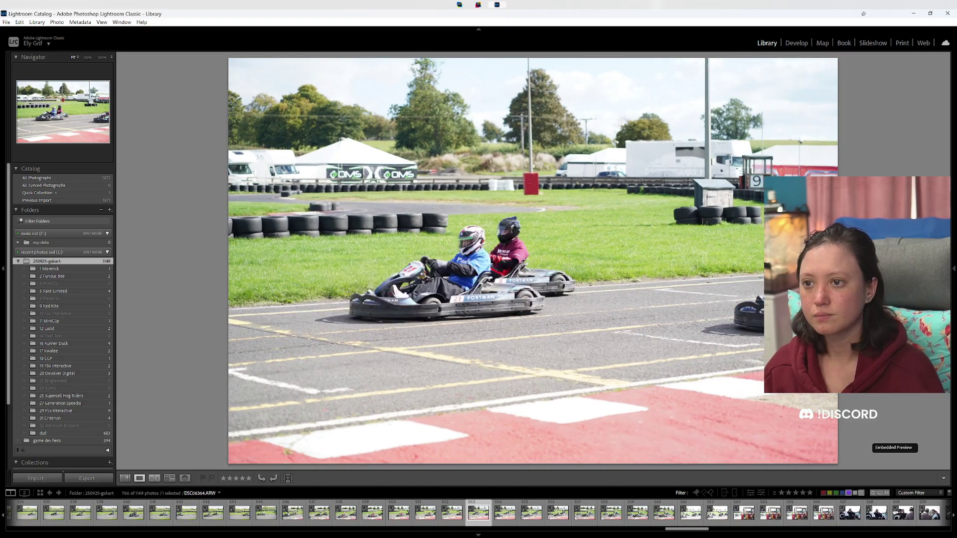
pyautogui.press('8')
# Step: Work back through earlier frames of the sequence, labelling several green
pyautogui.press('Left')
pyautogui.press('8')
pyautogui.press('Left')
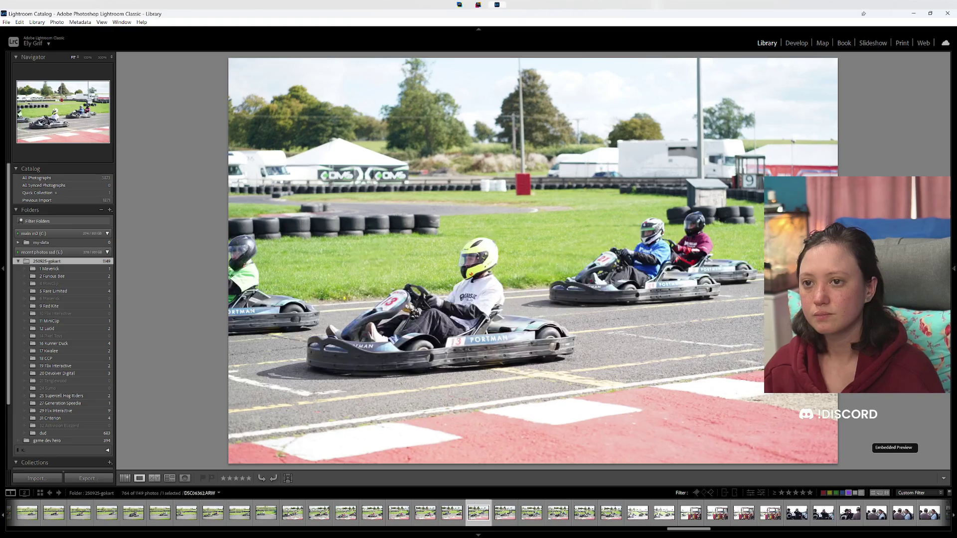
pyautogui.press('8')
pyautogui.press('Left')
pyautogui.press('8')
pyautogui.press('Left')
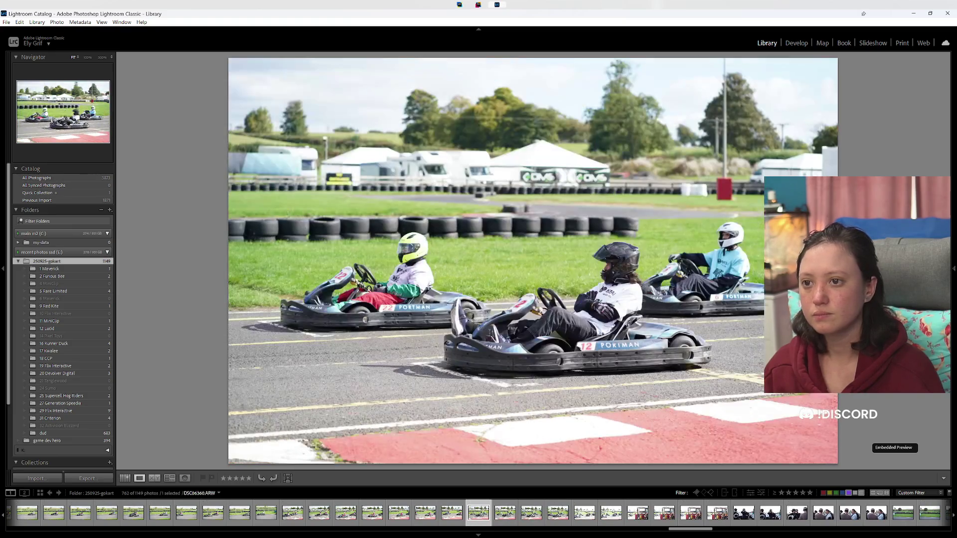
pyautogui.press('8')
pyautogui.press('Left')
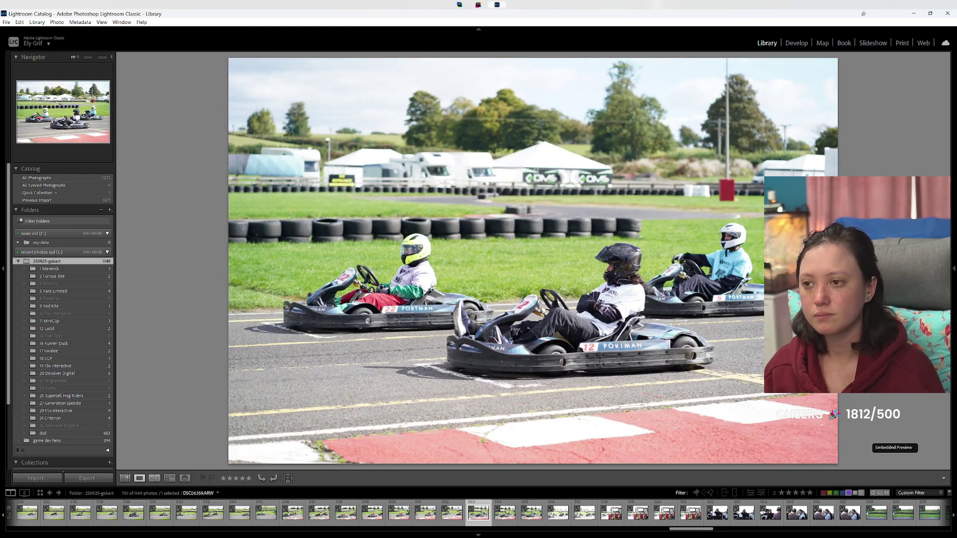
pyautogui.press('Left')
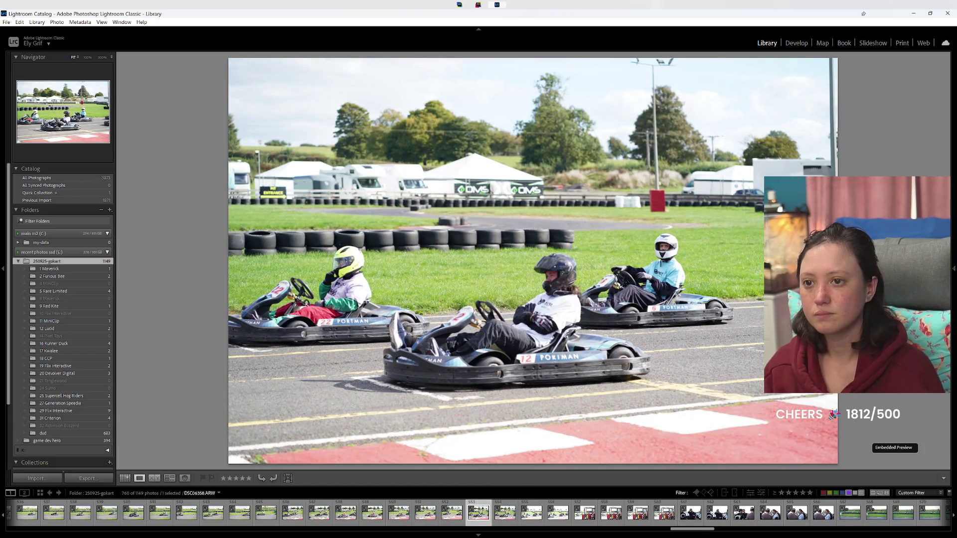
# Step: Label the neighbouring kart photos green, leaving 757 of 1149 photos in view
pyautogui.press('8')
pyautogui.press('Left')
pyautogui.press('8')
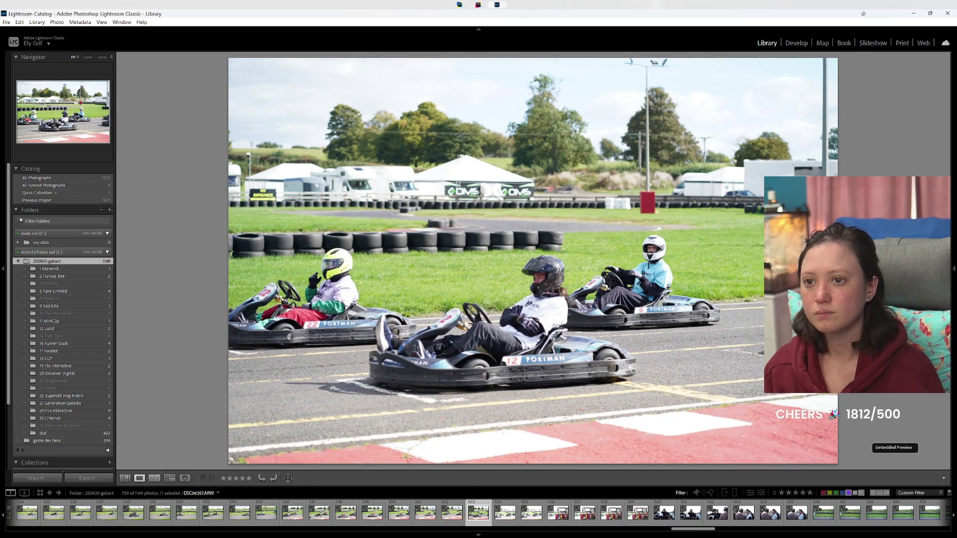
pyautogui.press('Left')
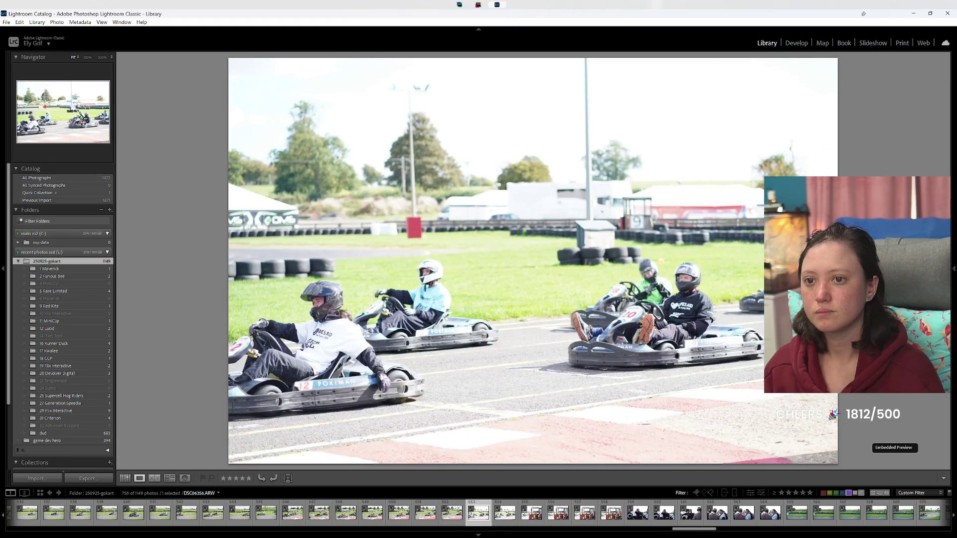
pyautogui.press('Right')
pyautogui.press('8')
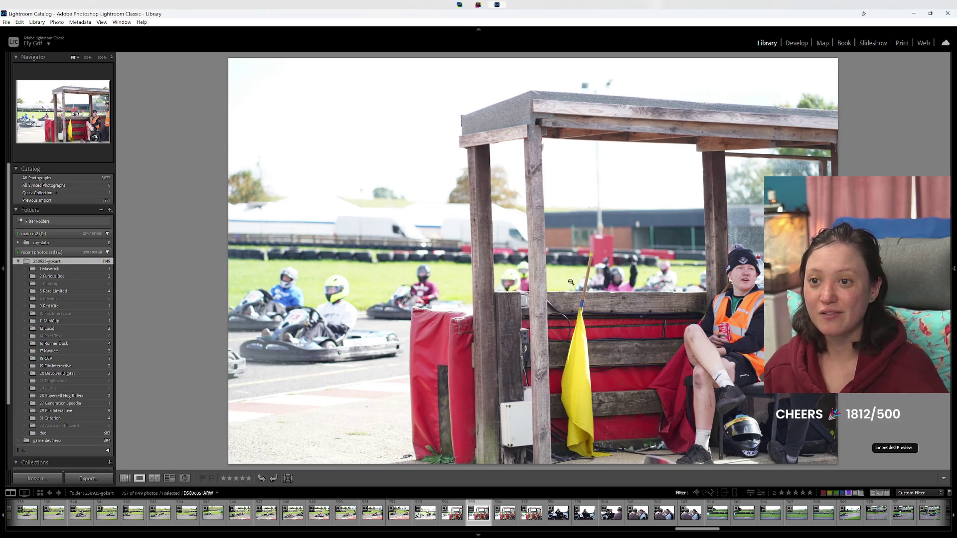
# Step: Browse past the wooden-booth and portrait shots into the go-kart track photos
pyautogui.press('Right')
pyautogui.press('Right')
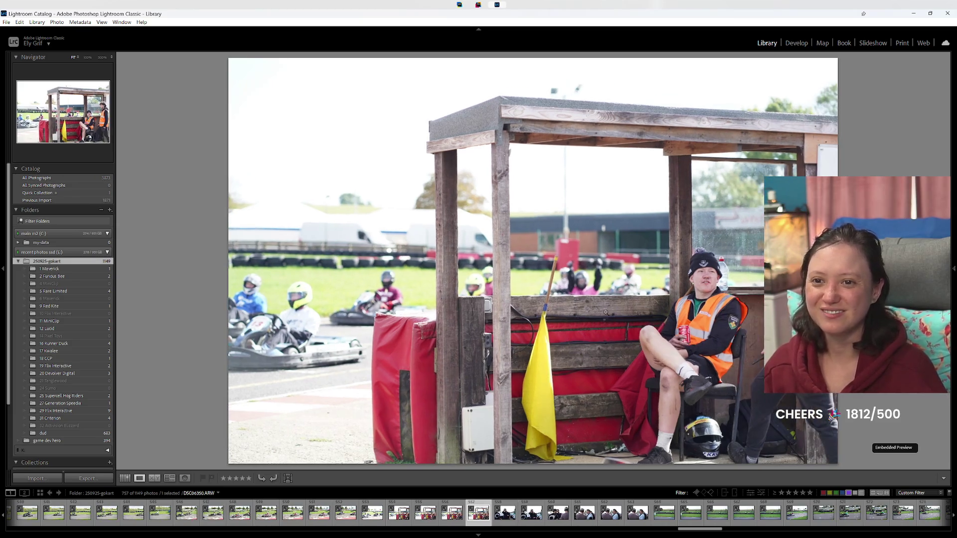
pyautogui.press('Right')
pyautogui.press('Right')
pyautogui.press('Right')
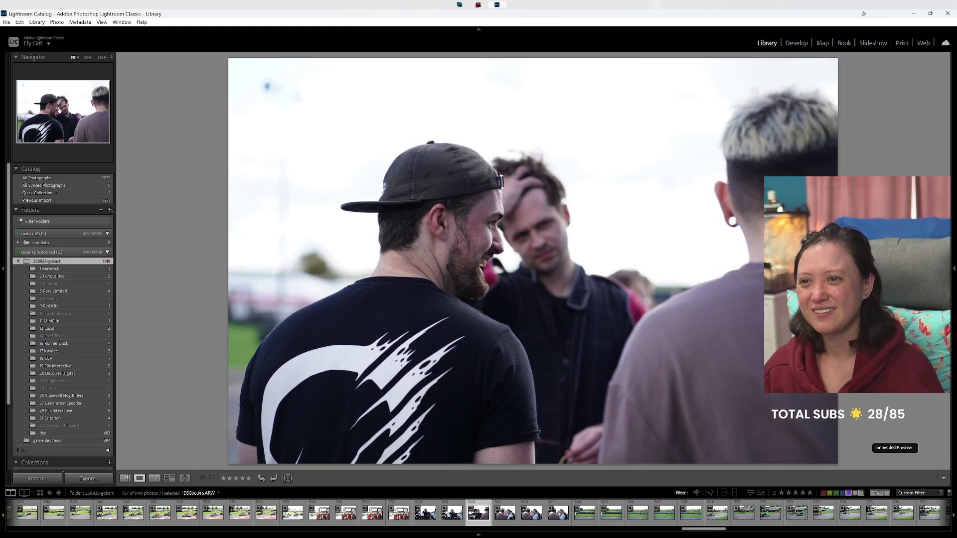
pyautogui.press('Right')
pyautogui.press('Right')
pyautogui.press('Right')
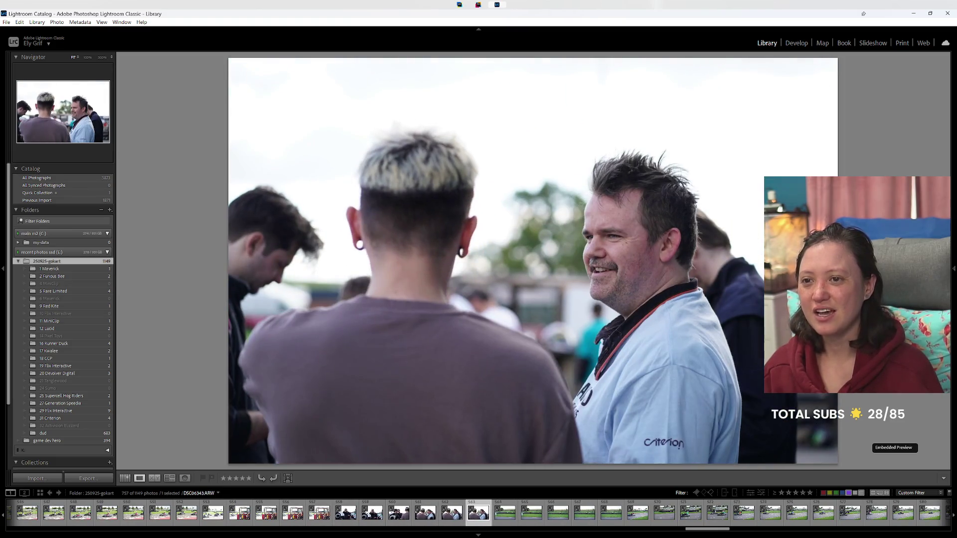
pyautogui.press('Right')
pyautogui.press('Right')
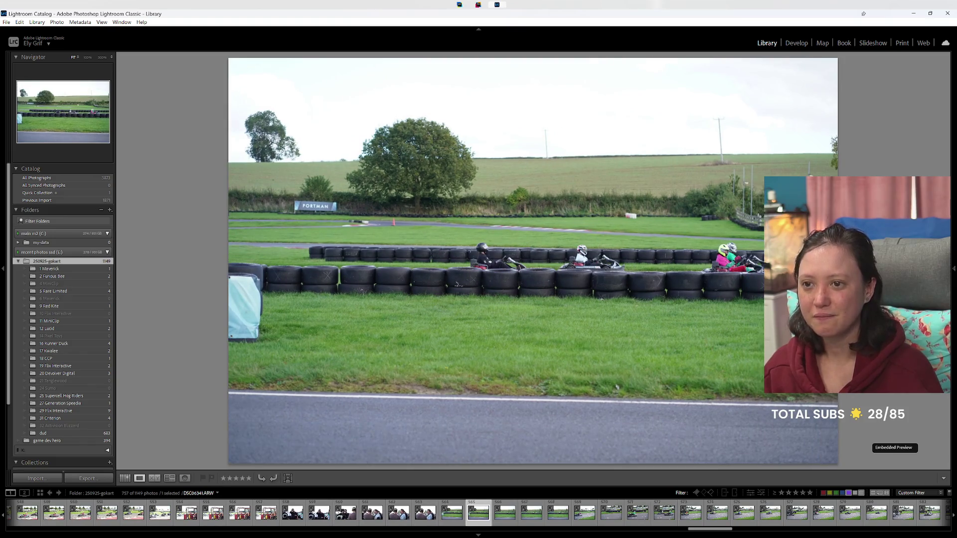
pyautogui.press('Right')
pyautogui.press('Left')
pyautogui.press('Left')
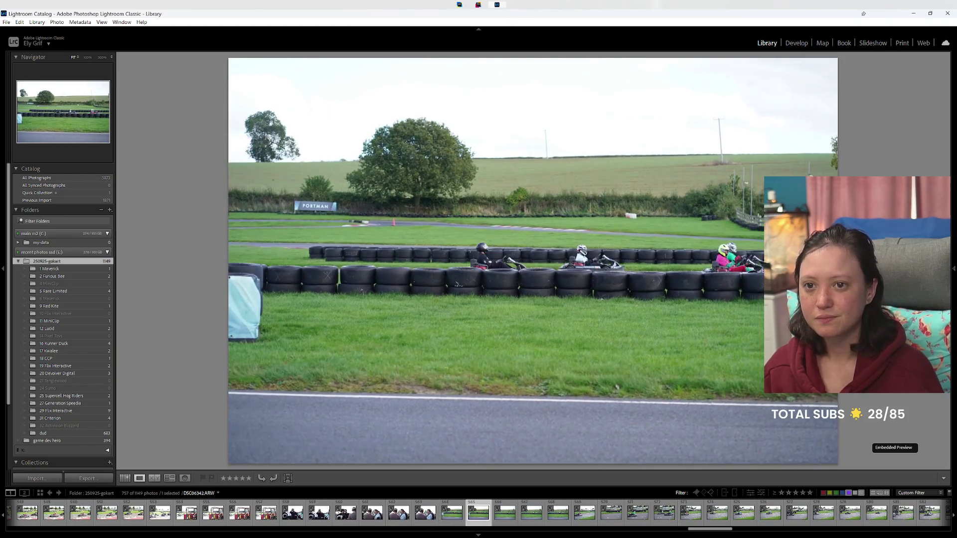
pyautogui.press('Right')
pyautogui.press('Right')
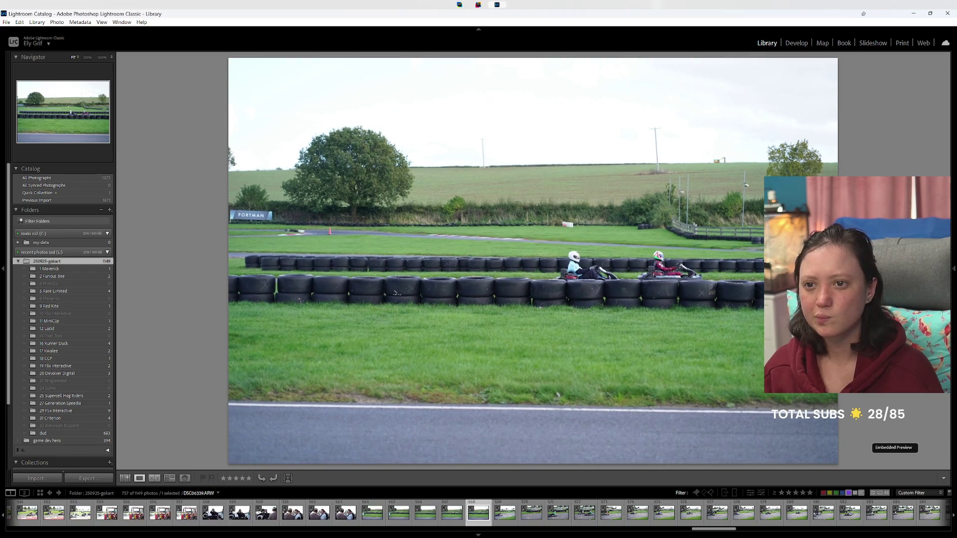
pyautogui.press('Right')
pyautogui.press('Right')
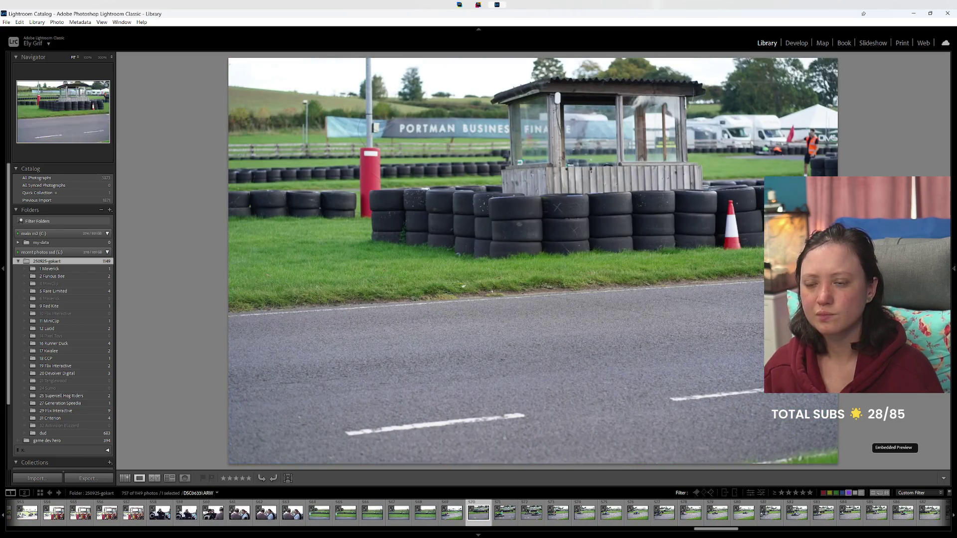
pyautogui.press('Right')
pyautogui.press('Right')
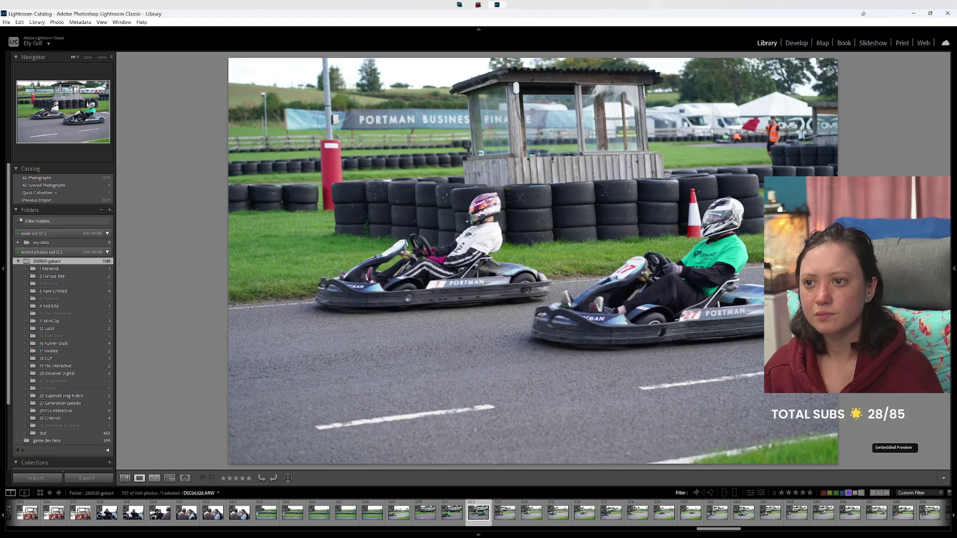
pyautogui.press('Right')
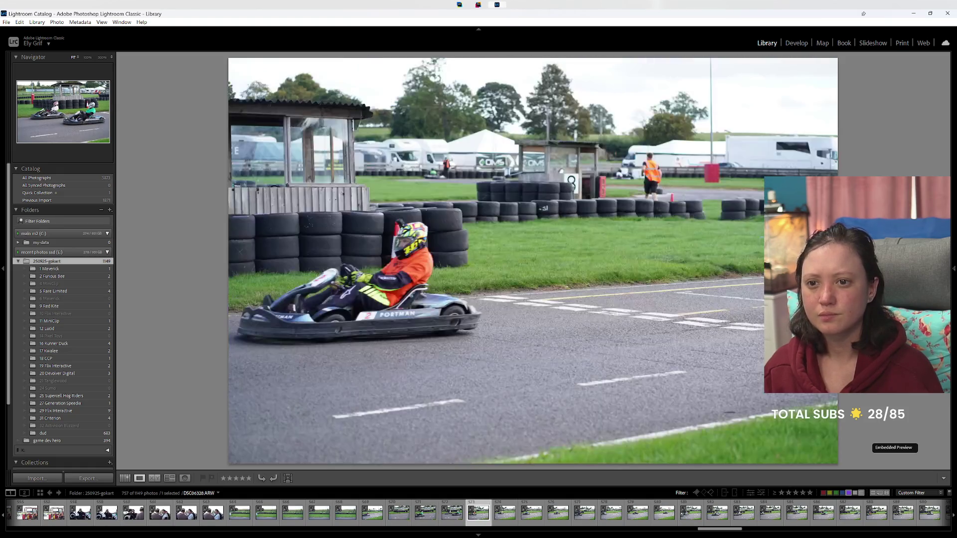
pyautogui.press('Right')
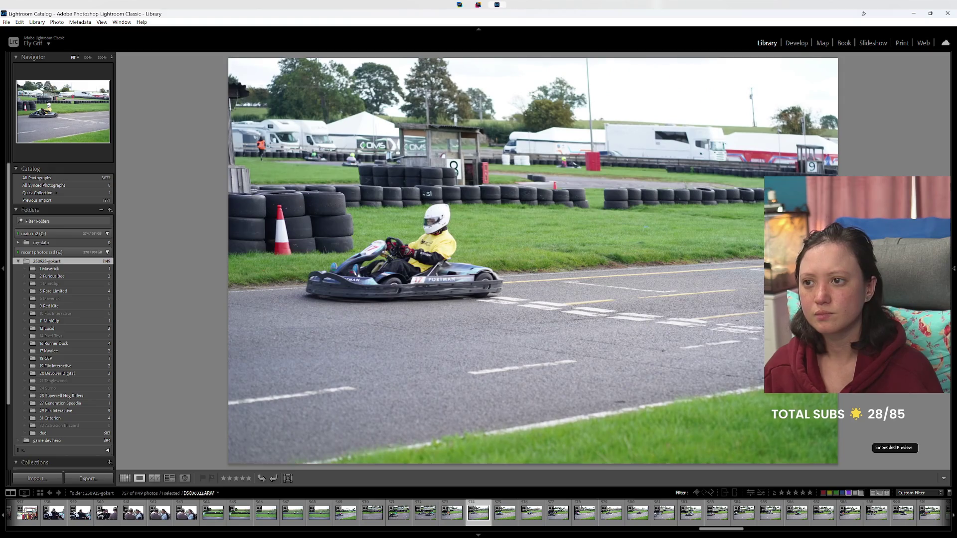
pyautogui.press('Right')
pyautogui.press('Left')
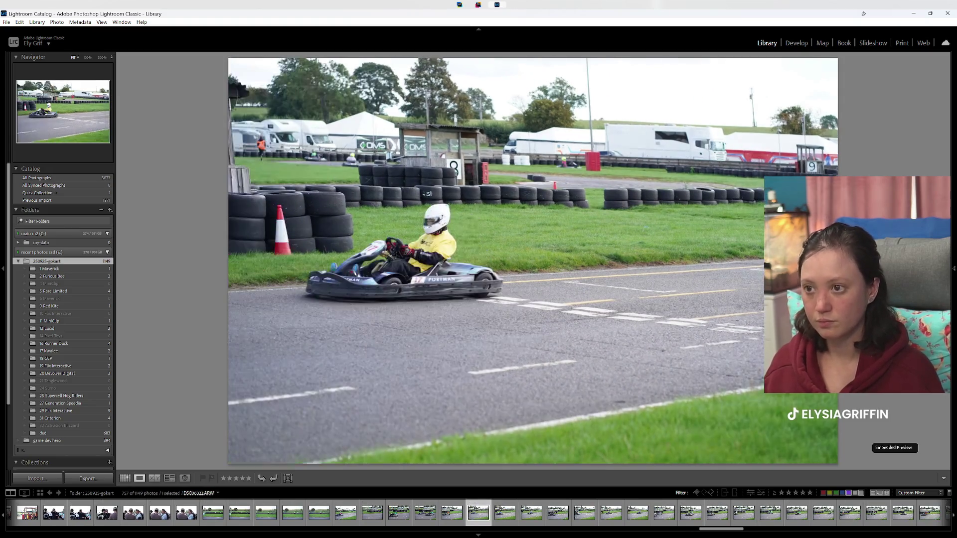
pyautogui.press('Right')
pyautogui.press('Right')
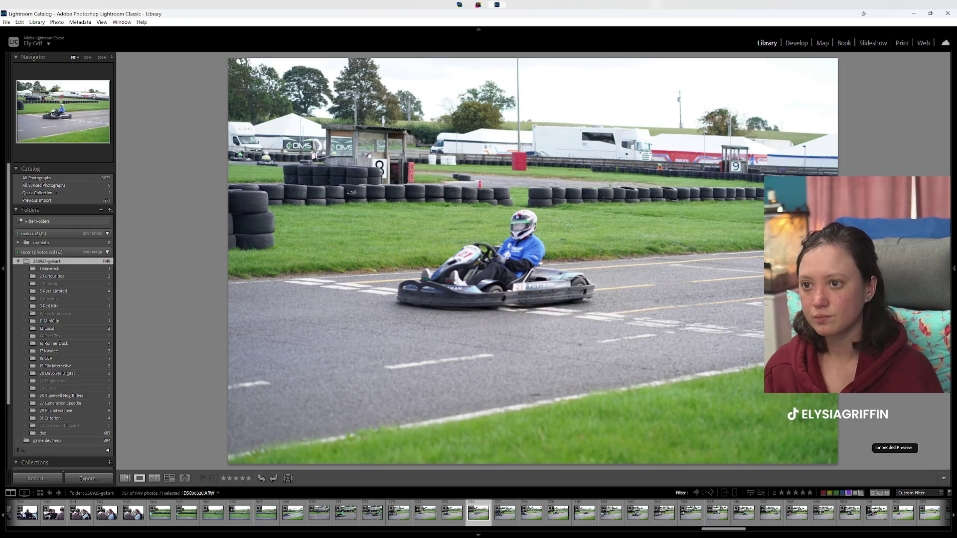
pyautogui.press('Right')
pyautogui.press('Right')
pyautogui.press('Right')
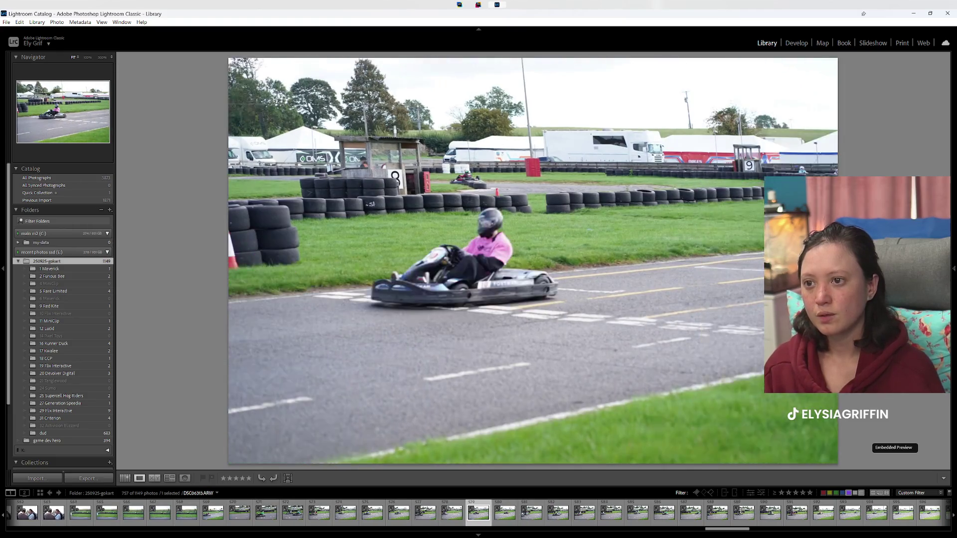
pyautogui.press('Right')
pyautogui.press('Right')
pyautogui.press('Right')
pyautogui.press('Right')
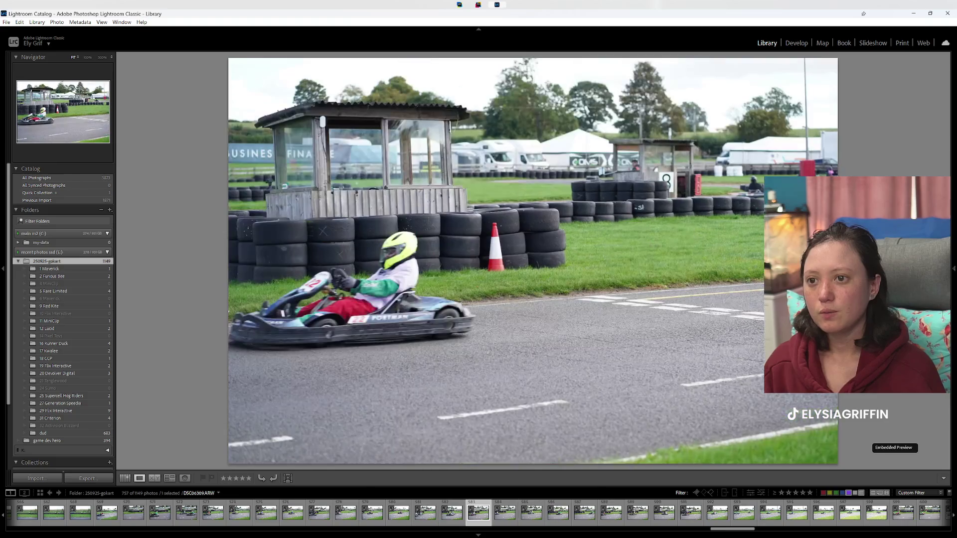
pyautogui.press('Right')
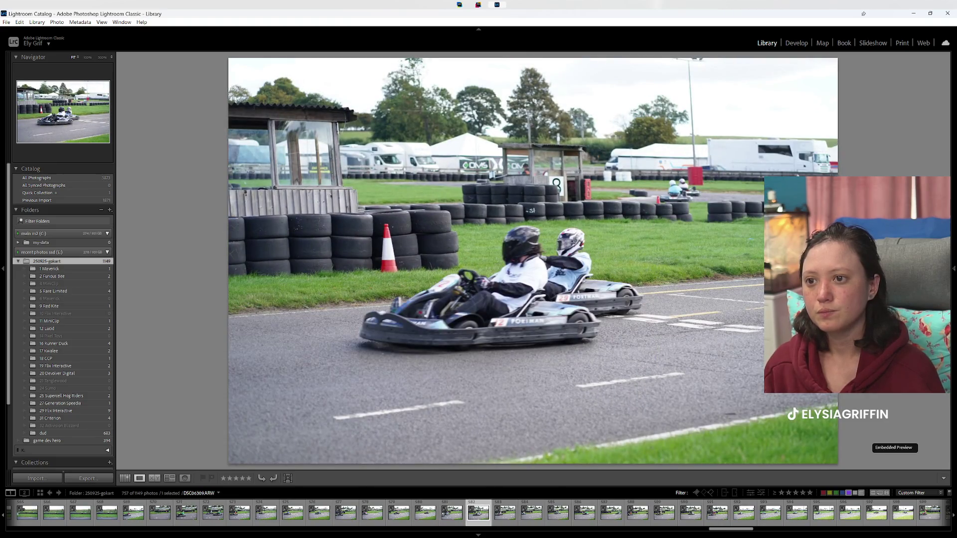
# Step: Green-label the first kart keepers, comparing similar neighbouring shots before choosing
pyautogui.press('8')
pyautogui.press('Right')
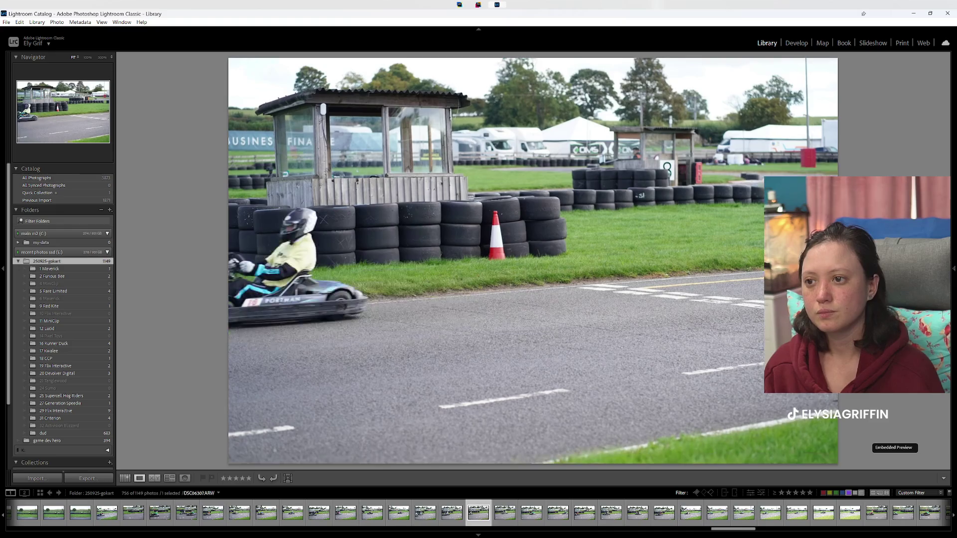
pyautogui.press('Right')
pyautogui.press('Left')
pyautogui.press('Left')
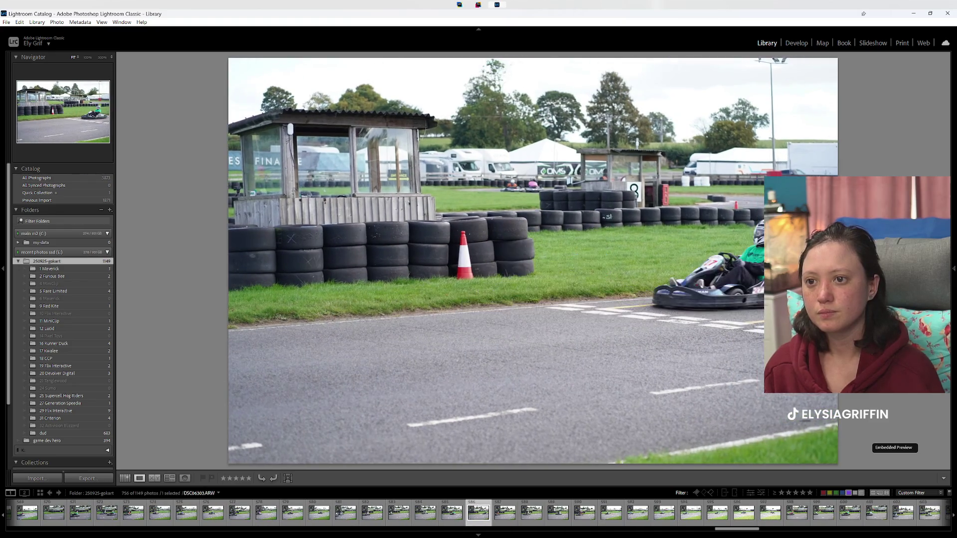
pyautogui.press('Left')
pyautogui.press('Right')
pyautogui.press('8')
pyautogui.press('Left')
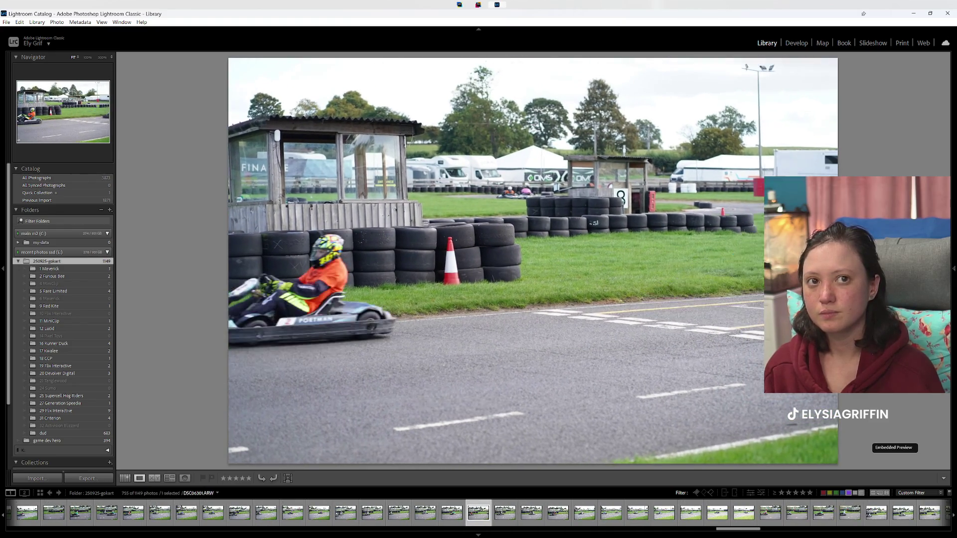
pyautogui.press('Right')
pyautogui.press('Right')
pyautogui.press('Right')
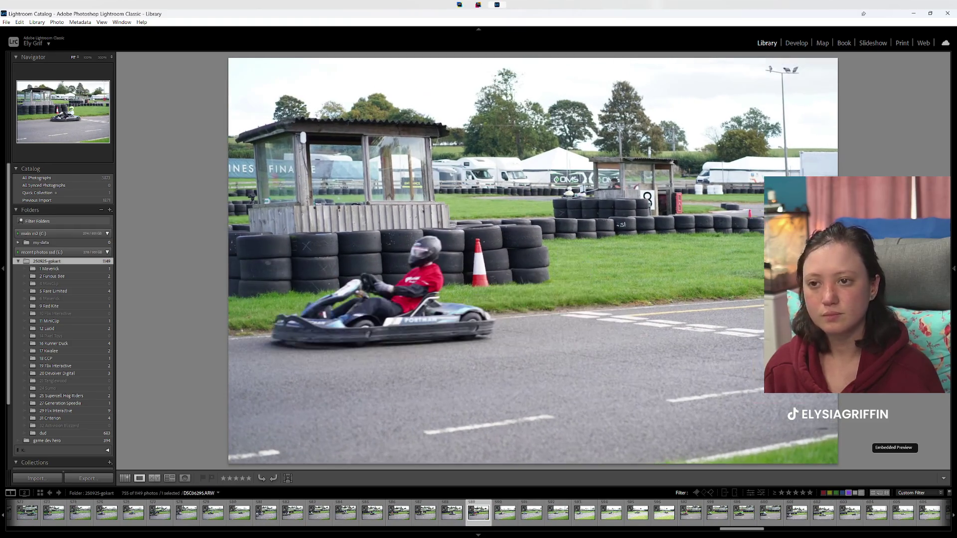
pyautogui.press('Right')
pyautogui.press('8')
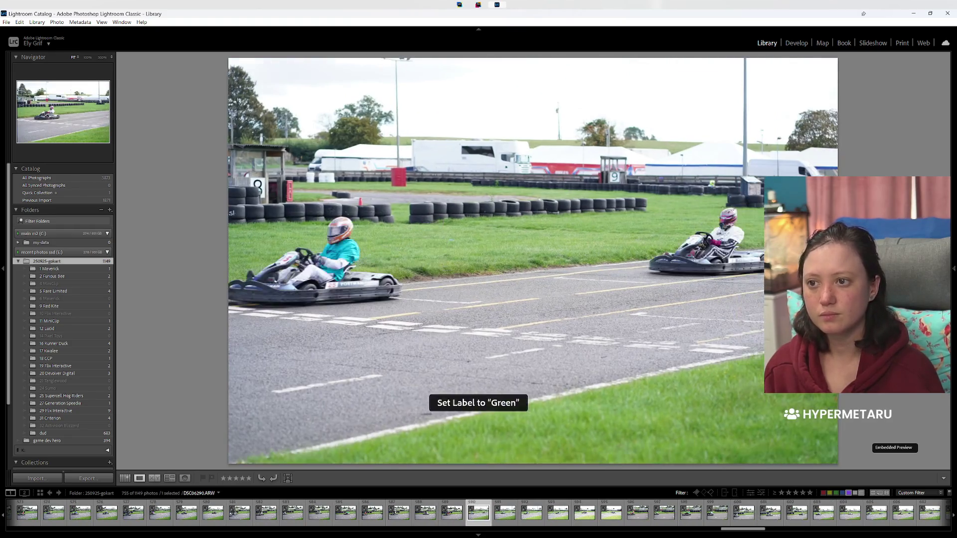
pyautogui.press('8')
pyautogui.press('Left')
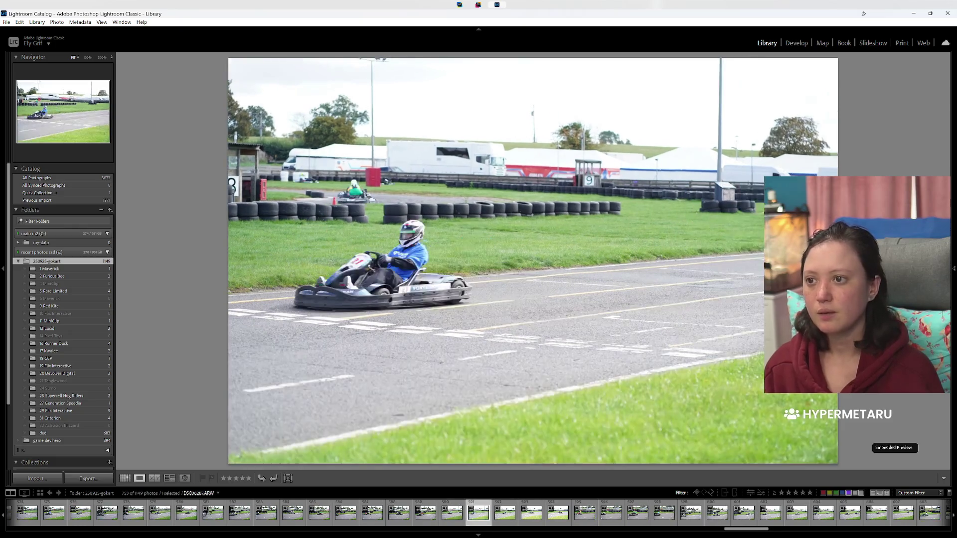
pyautogui.press('Right')
pyautogui.press('Left')
pyautogui.press('8')
# Step: Green-label more kart photos, stepping back to recheck the green-kart photo
pyautogui.press('Left')
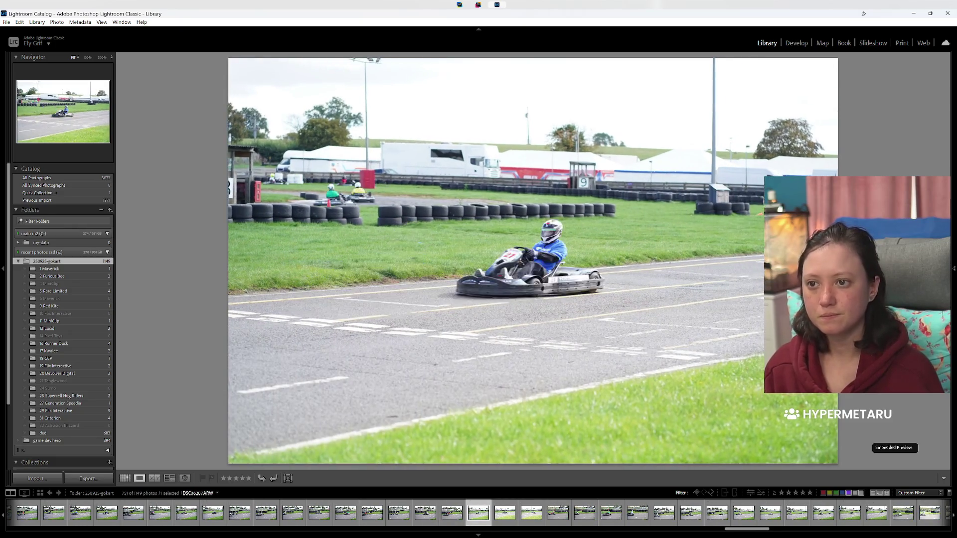
pyautogui.press('Left')
pyautogui.press('Right')
pyautogui.press('Left')
pyautogui.press('8')
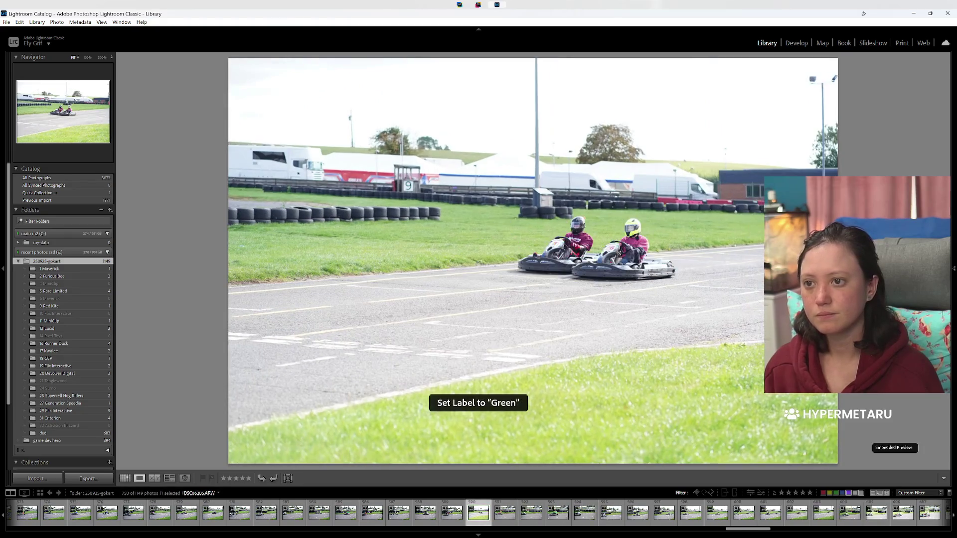
pyautogui.press('8')
pyautogui.press('Left')
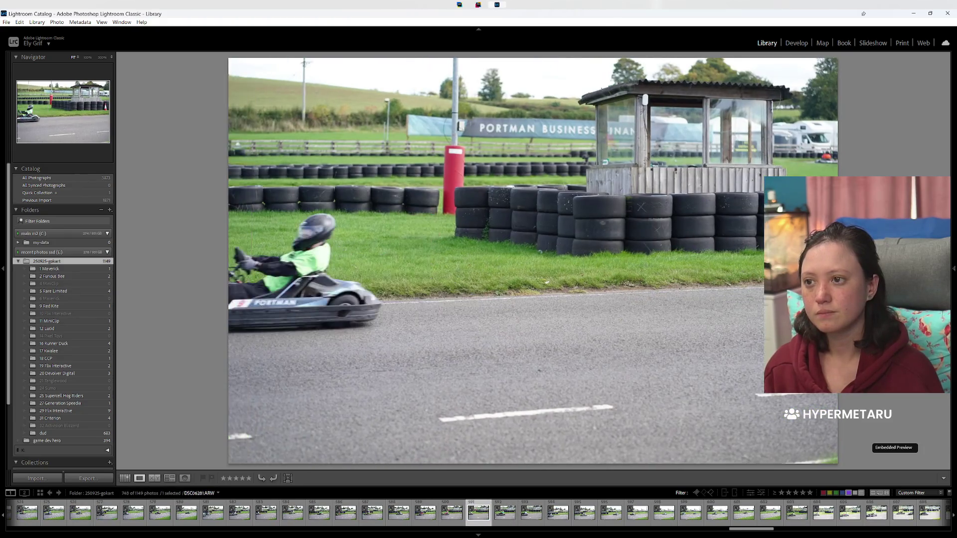
pyautogui.press('Right')
pyautogui.press('Left')
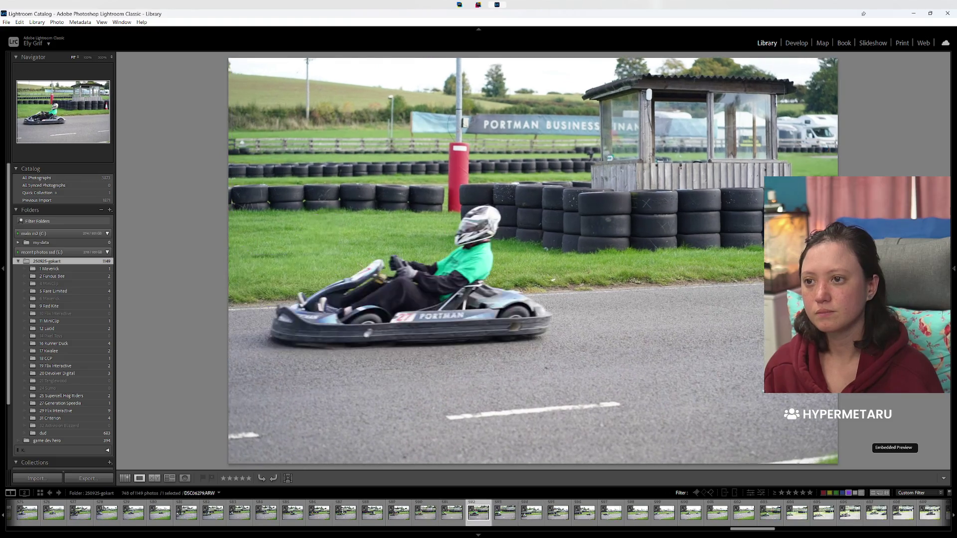
pyautogui.press('Left')
pyautogui.press('Right')
pyautogui.press('Right')
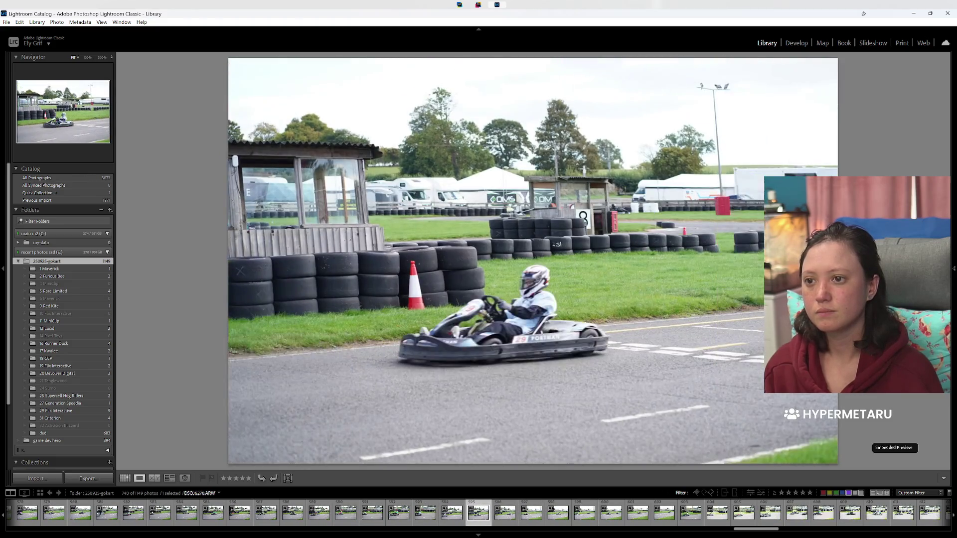
pyautogui.press('Right')
# Step: Label three more kart keepers and step through the following photos
pyautogui.press('9')
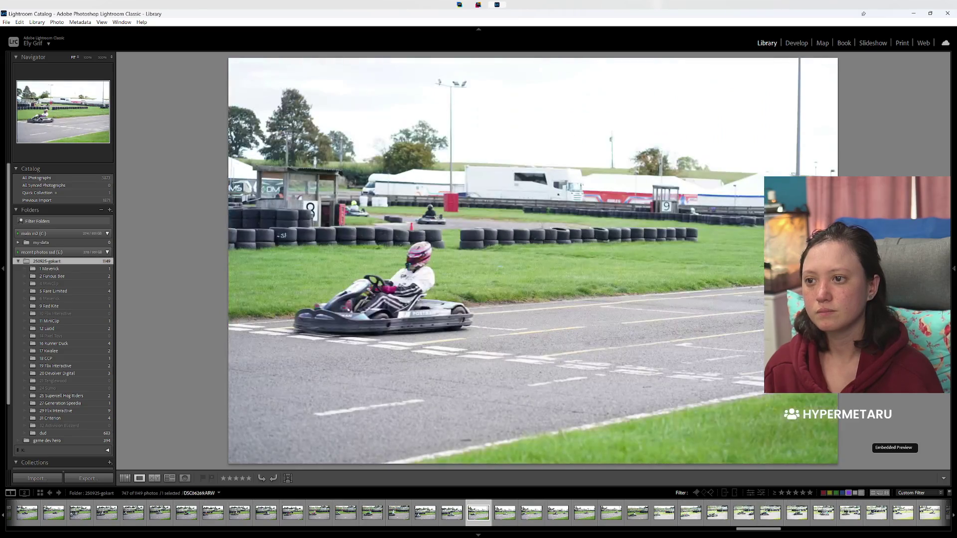
pyautogui.press('Right')
pyautogui.press('Right')
pyautogui.press('Right')
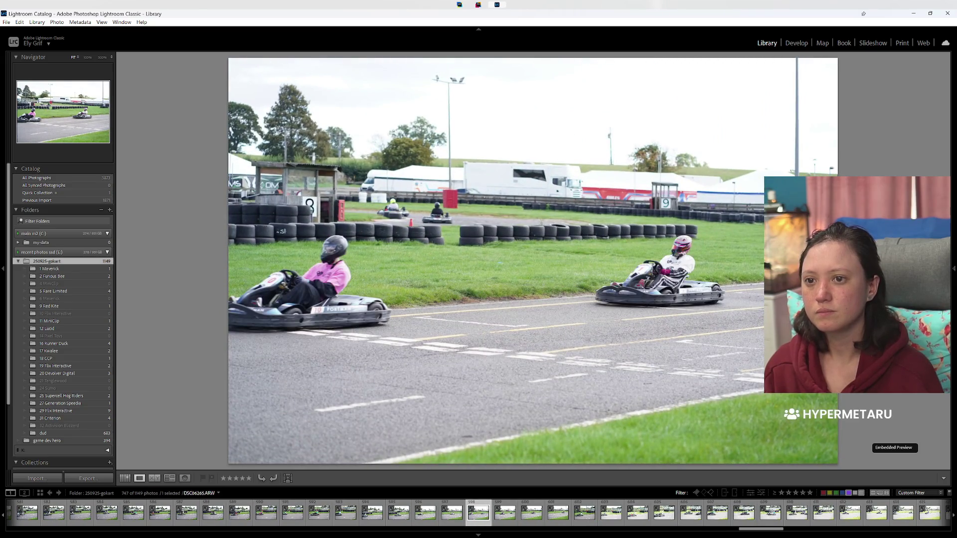
pyautogui.press('9')
pyautogui.press('Right')
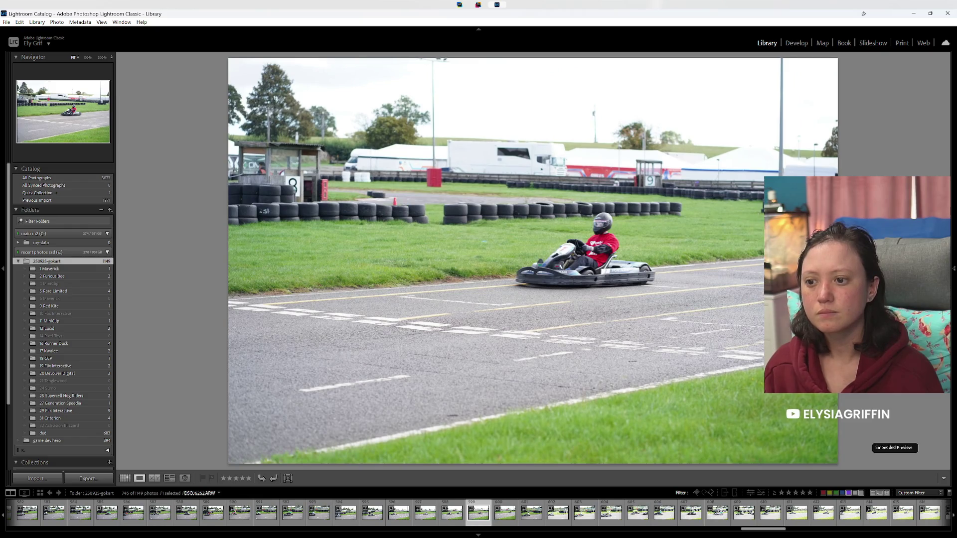
pyautogui.press('9')
pyautogui.press('Right')
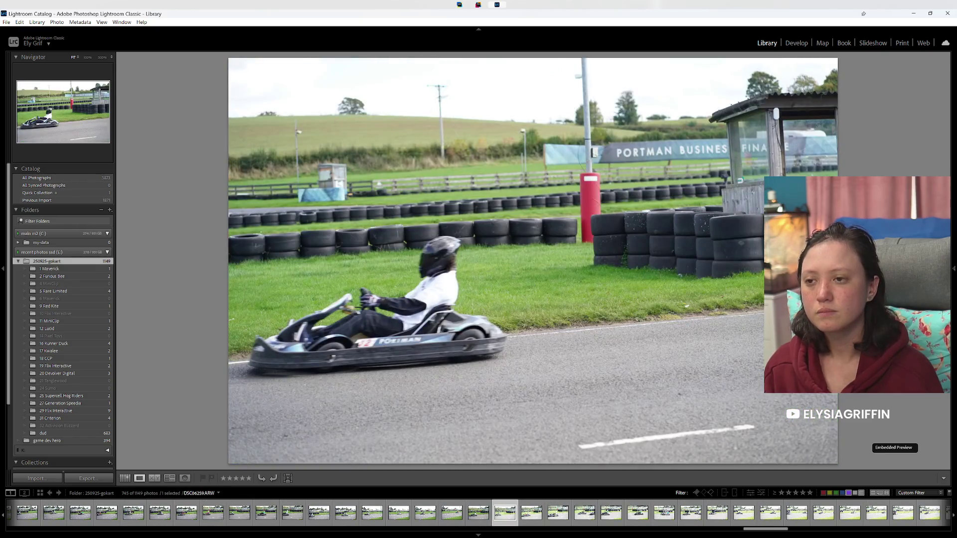
pyautogui.press('Right')
pyautogui.press('Right')
pyautogui.press('Right')
pyautogui.press('Right')
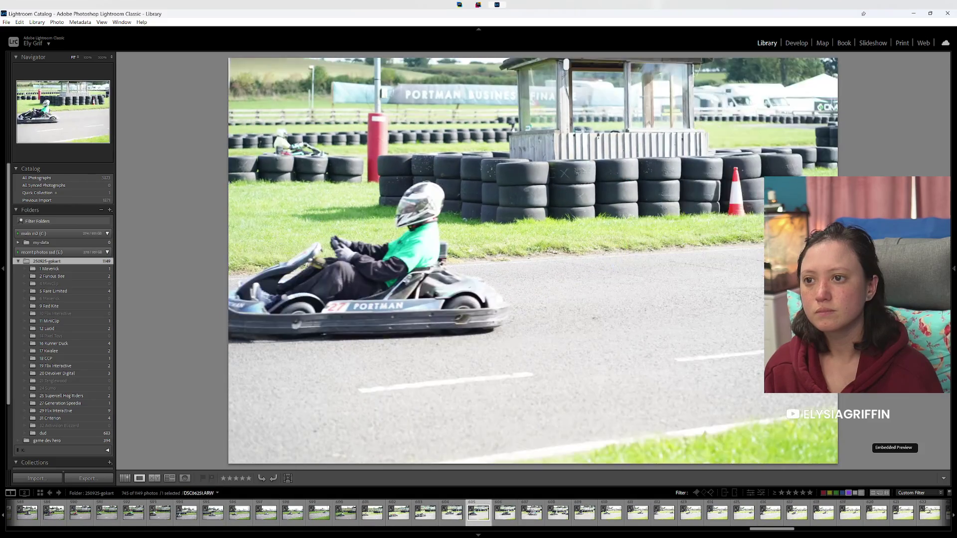
pyautogui.press('Right')
pyautogui.press('Right')
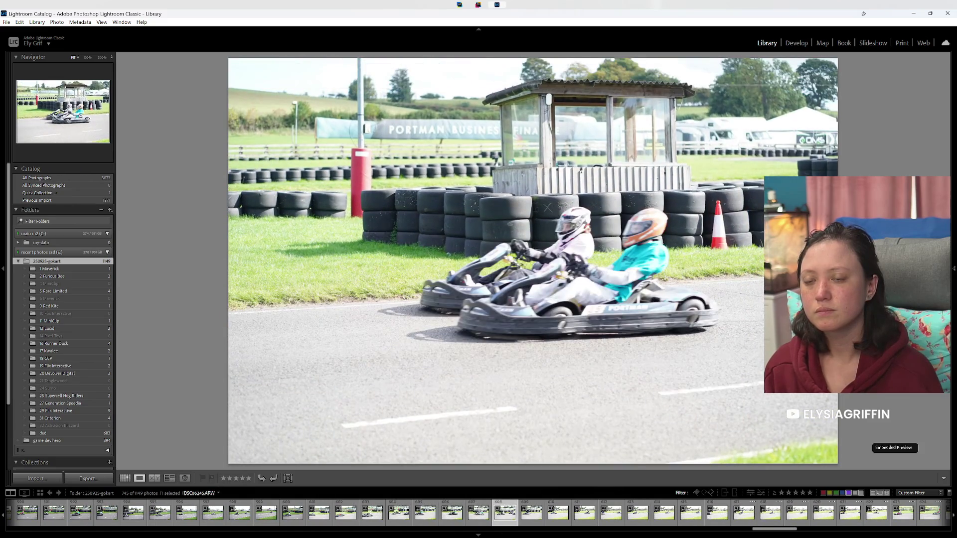
pyautogui.press('Right')
pyautogui.press('Right')
# Step: Undo a mistakenly applied green label and continue through the next photos
pyautogui.press('Right')
pyautogui.press('Right')
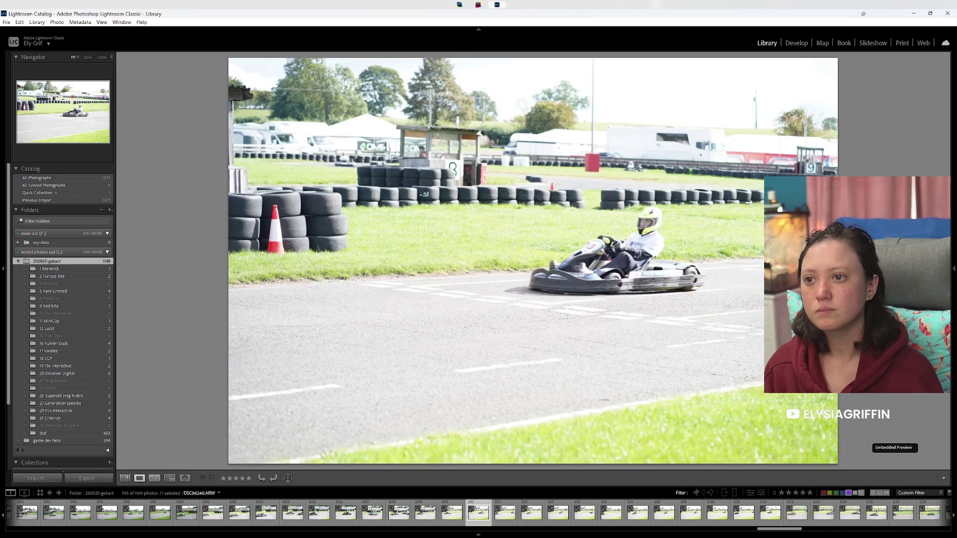
pyautogui.press('Right')
pyautogui.press('Right')
pyautogui.press('8')
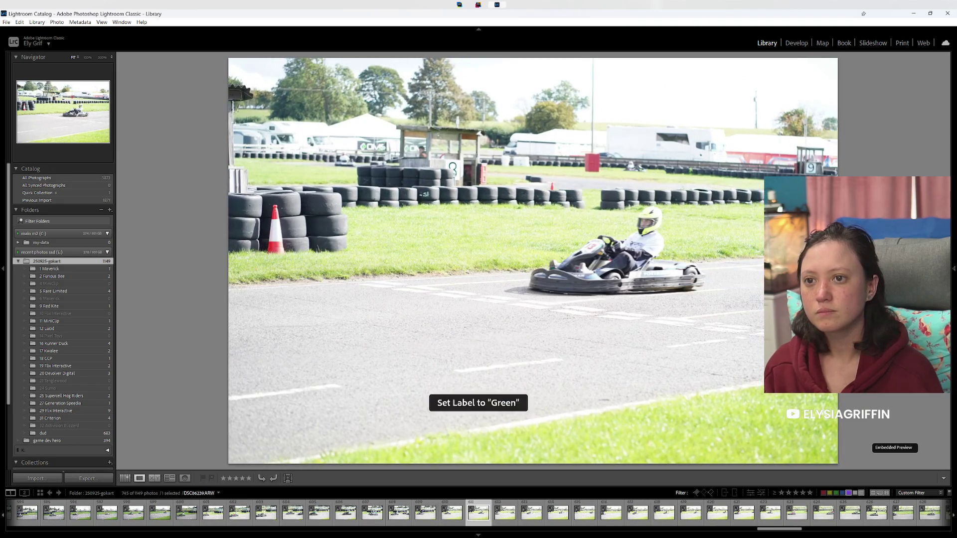
pyautogui.hotkey('ctrl', 'z')
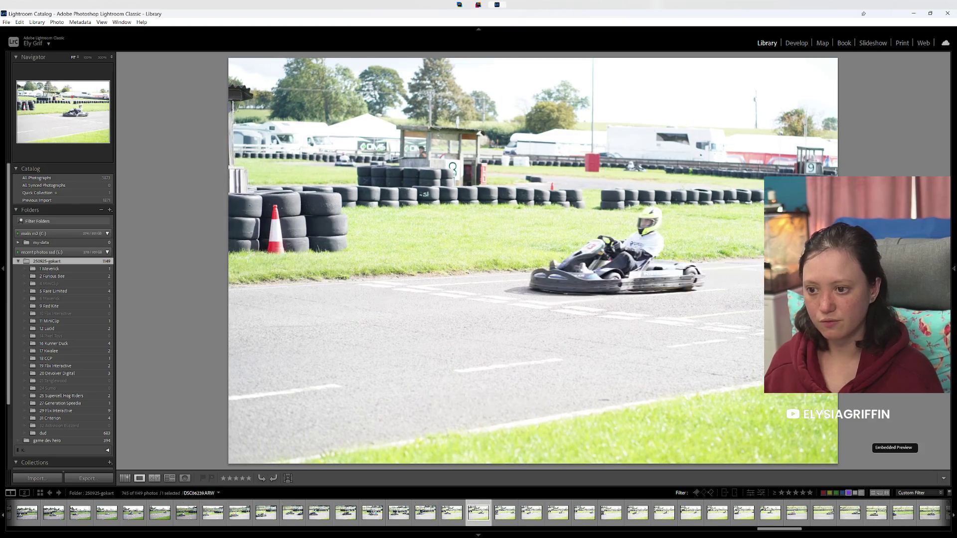
pyautogui.press('Right')
pyautogui.press('Right')
pyautogui.press('Right')
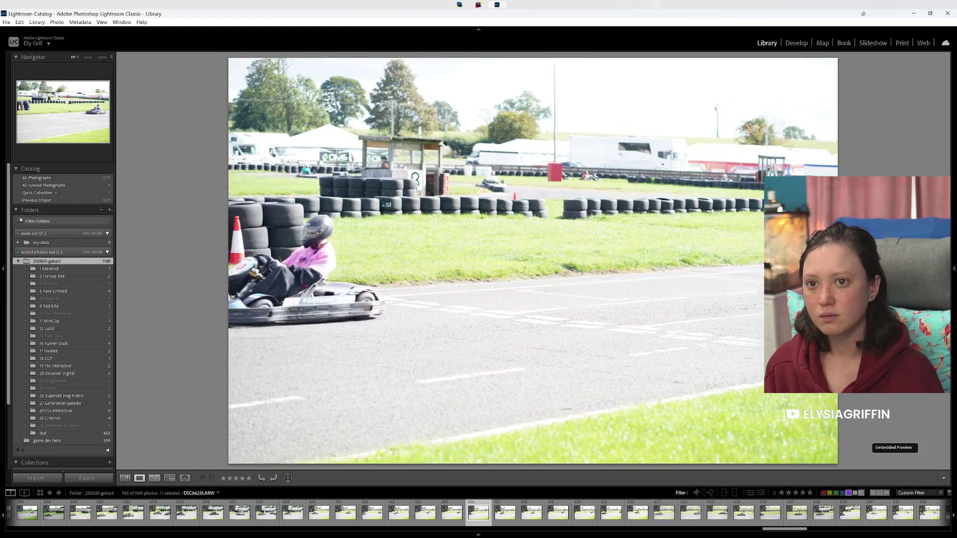
pyautogui.press('Right')
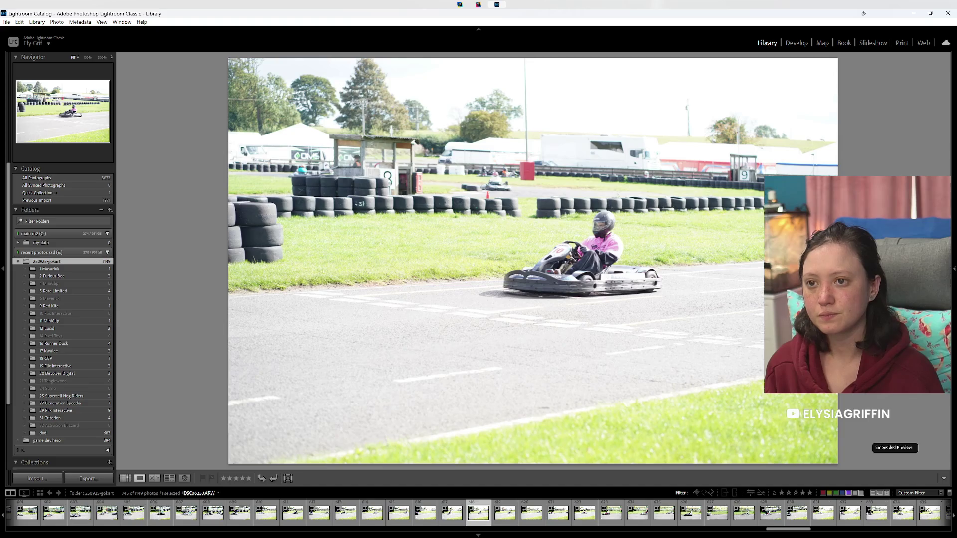
# Step: Green-label a couple more kart keepers while stepping back through the shots
pyautogui.press('Left')
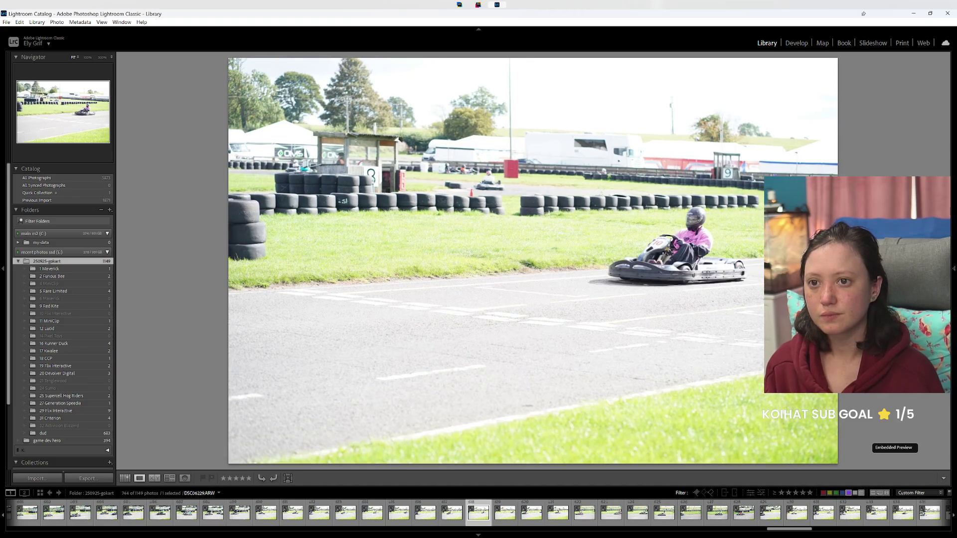
pyautogui.press('Left')
pyautogui.press('Left')
pyautogui.press('Left')
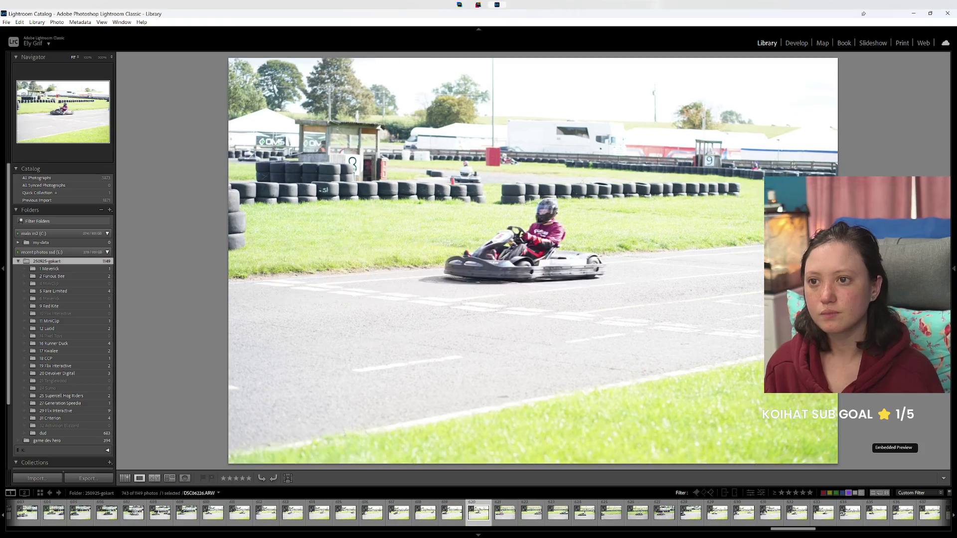
pyautogui.press('Left')
pyautogui.press('Left')
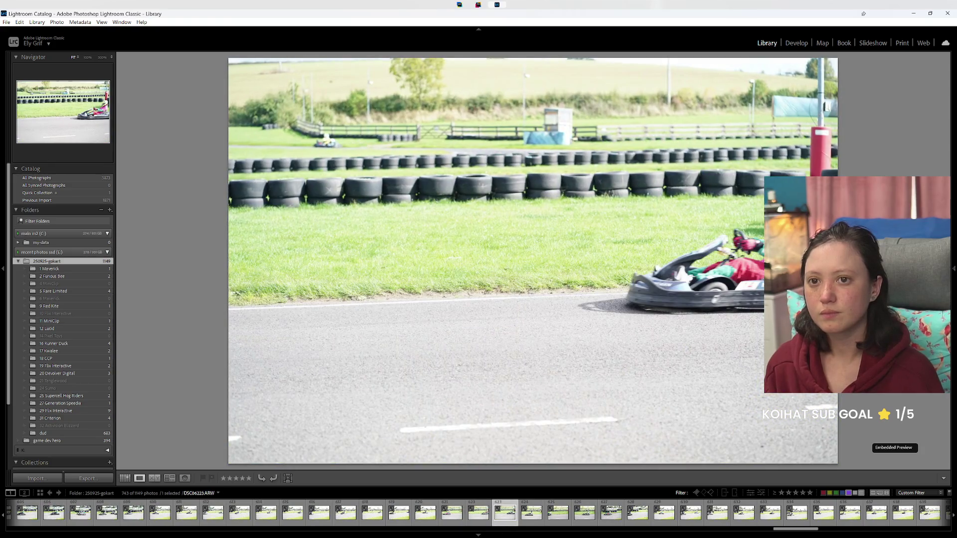
pyautogui.press('Left')
pyautogui.press('Left')
pyautogui.press('Left')
pyautogui.press('Left')
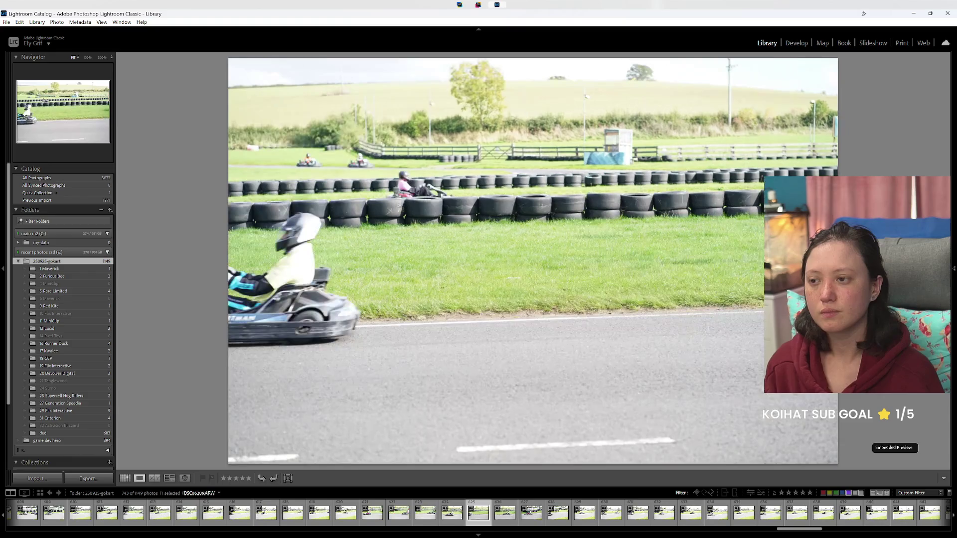
pyautogui.press('Left')
pyautogui.press('Left')
pyautogui.press('Left')
pyautogui.press('Left')
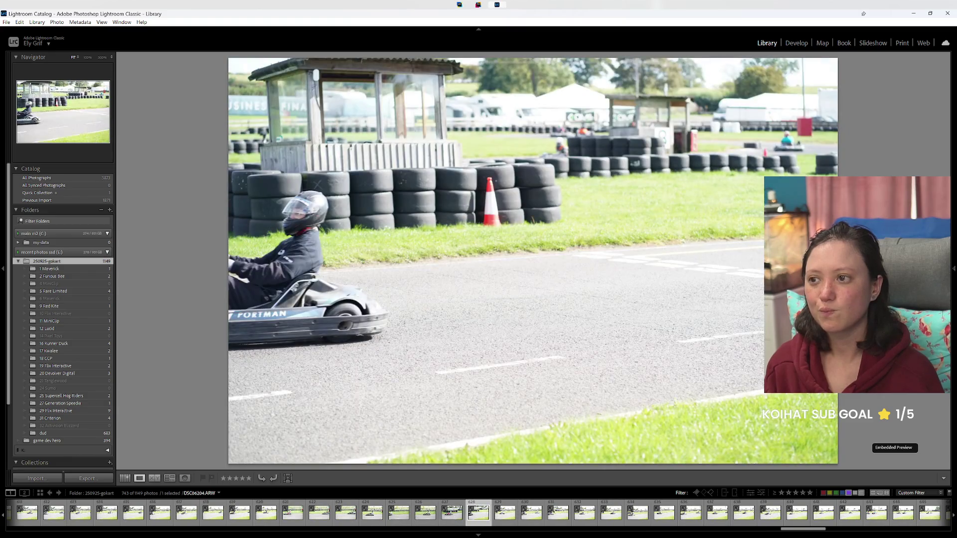
pyautogui.press('Left')
pyautogui.press('Left')
pyautogui.press('Left')
pyautogui.press('Left')
pyautogui.press('Left')
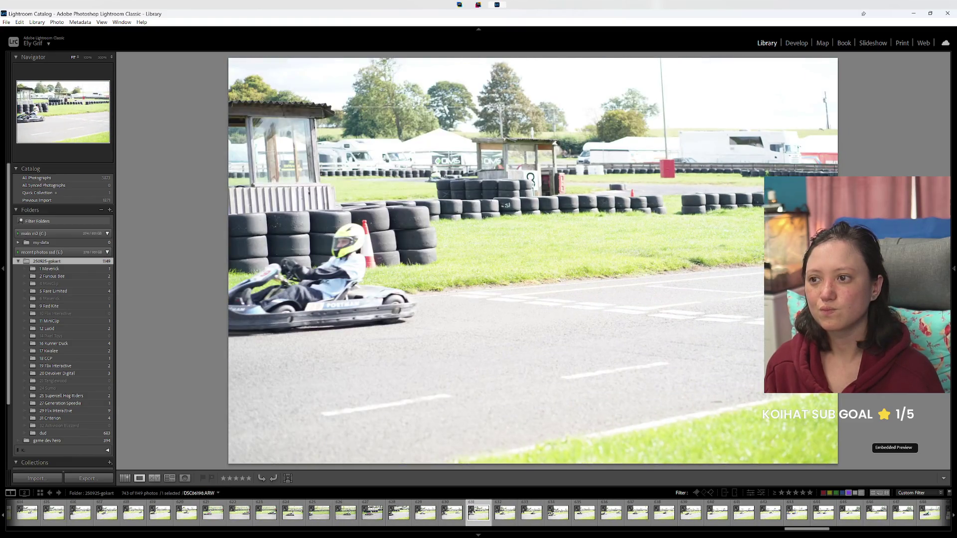
pyautogui.press('Left')
pyautogui.press('Left')
pyautogui.press('Left')
pyautogui.press('8')
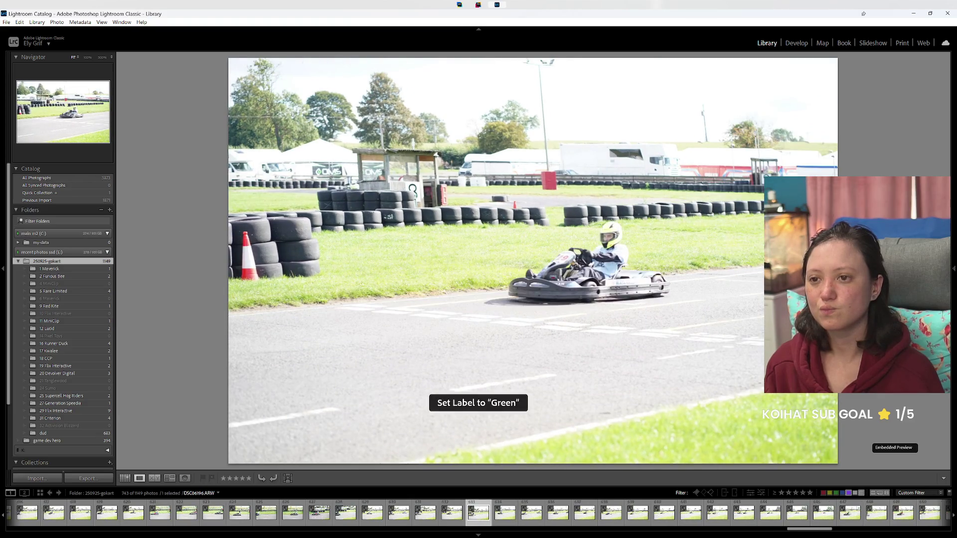
pyautogui.press('Left')
pyautogui.press('Left')
pyautogui.press('Left')
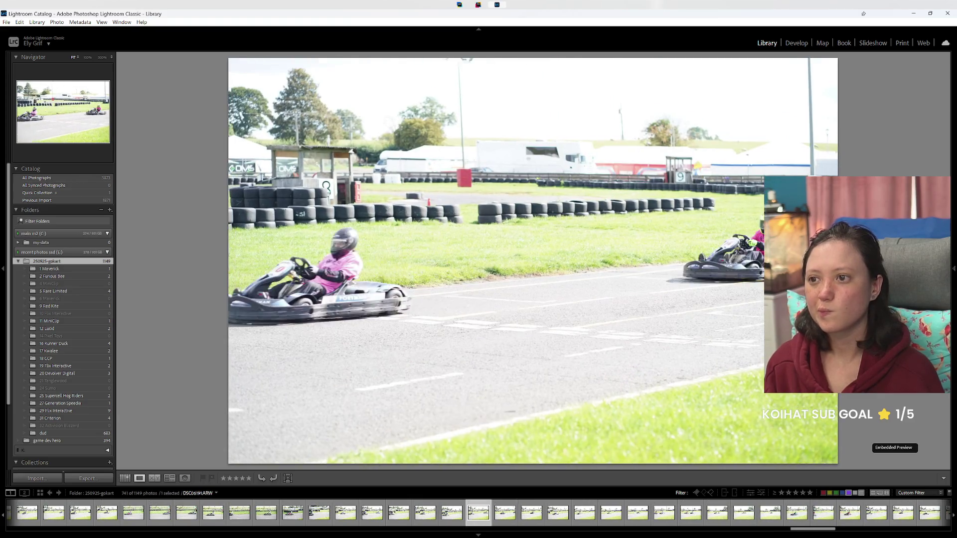
# Step: Mark a few more kart shots, then view the current photo in the Develop module
pyautogui.press('Left')
pyautogui.press('Right')
pyautogui.press('8')
pyautogui.press('Left')
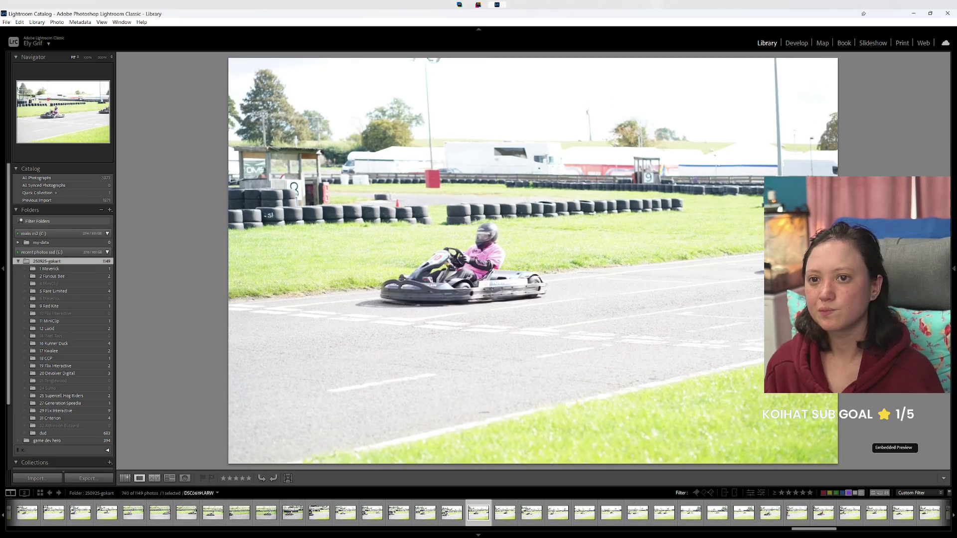
pyautogui.press('Right')
pyautogui.press('Left')
pyautogui.press('8')
pyautogui.press('Left')
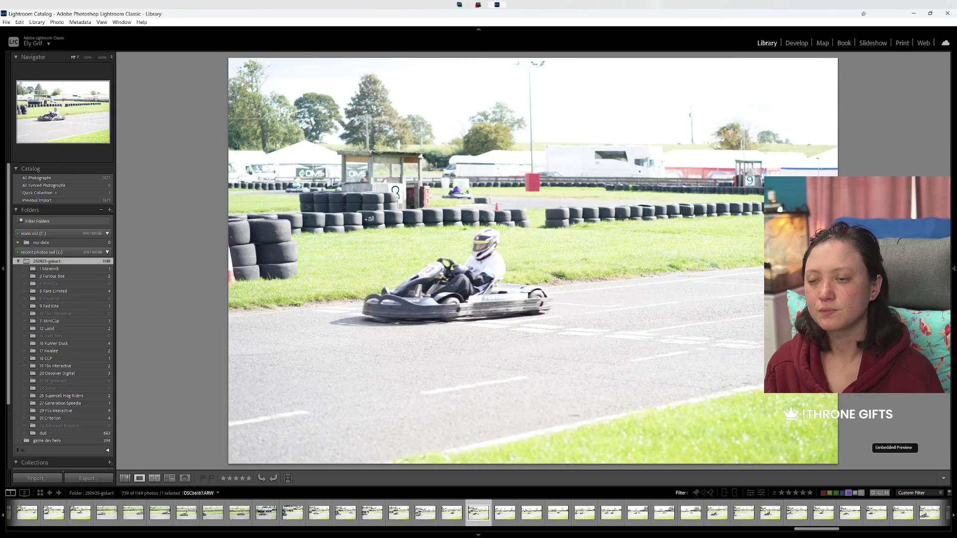
pyautogui.press('Left')
pyautogui.press('Left')
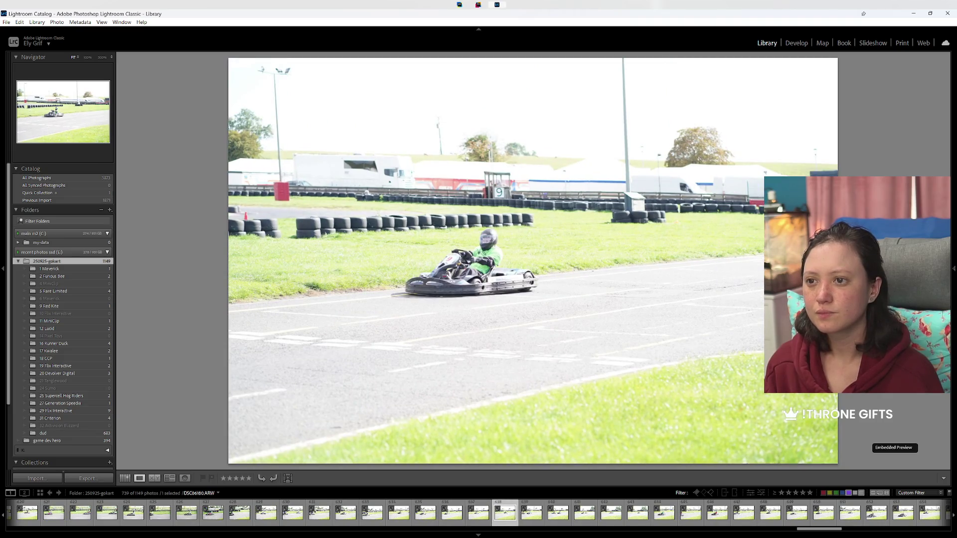
pyautogui.press('Left')
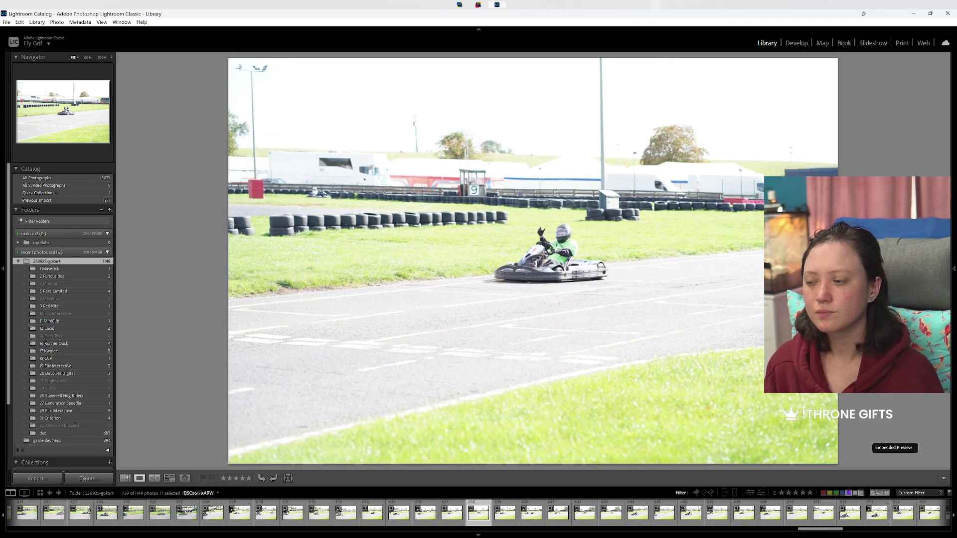
pyautogui.press('x')
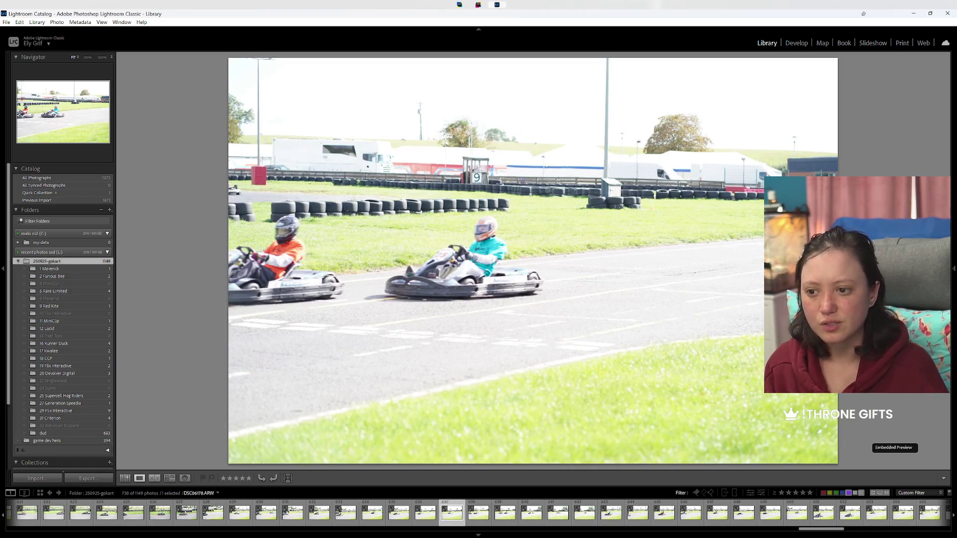
pyautogui.press('Right')
pyautogui.click(797, 44)
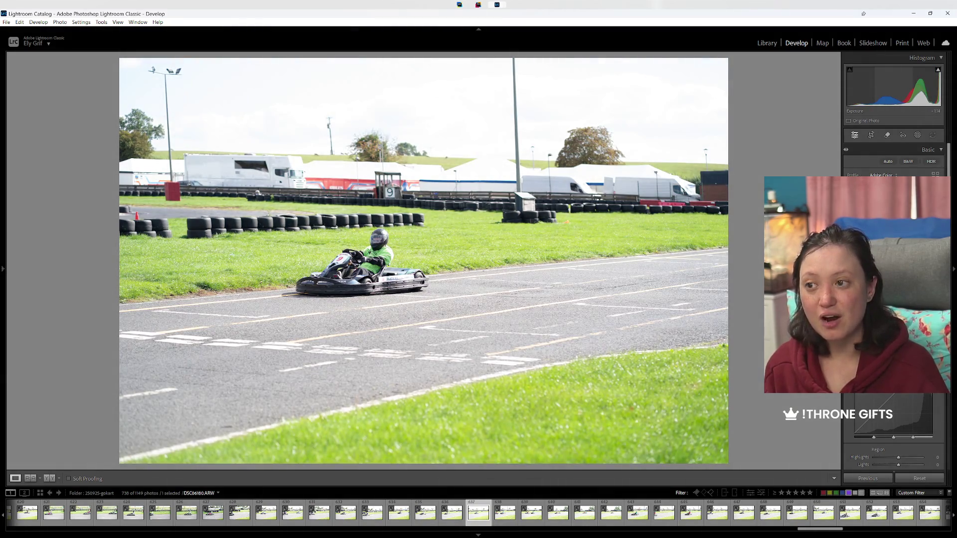
# Step: Green-label the lone green-suited kart shot and the two-kart photo, then return to Library
pyautogui.press('8')
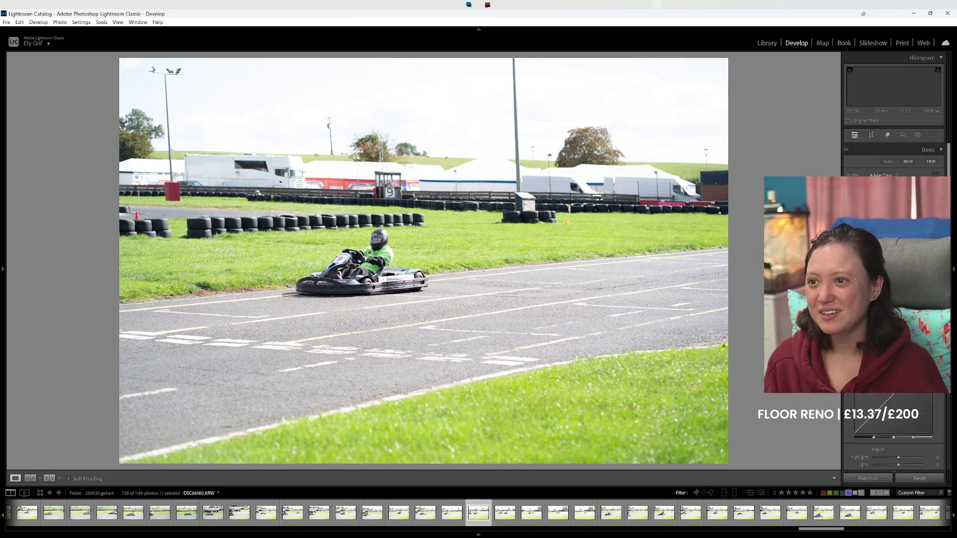
pyautogui.press('Right')
pyautogui.press('8')
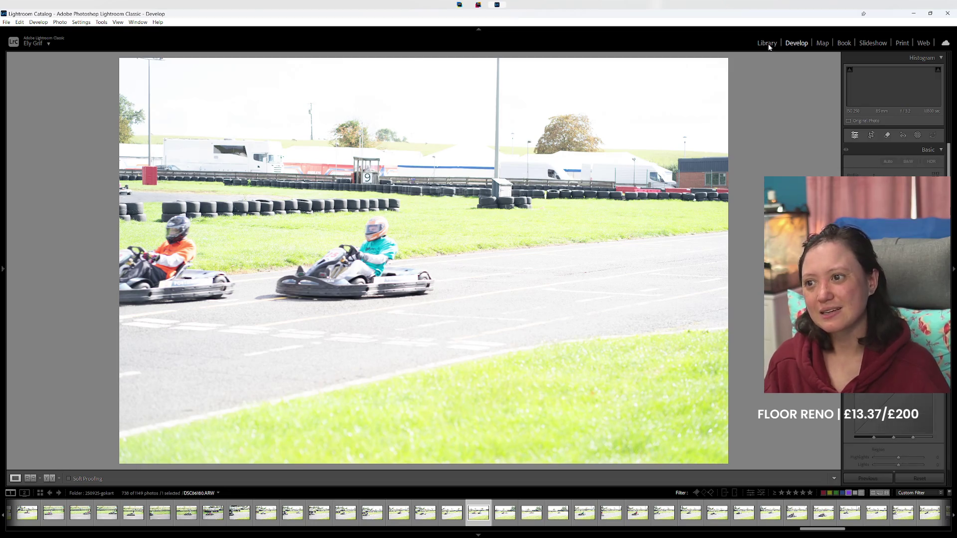
pyautogui.click(768, 44)
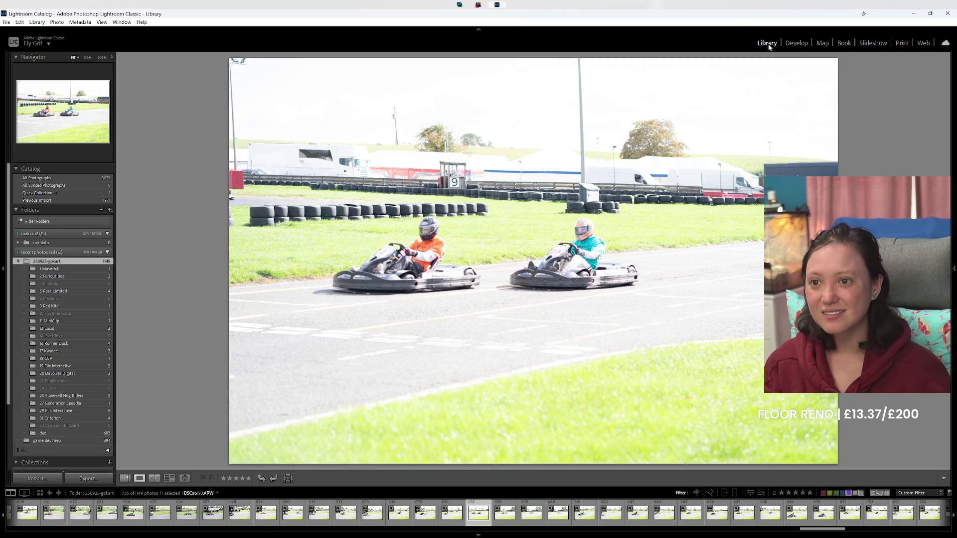
# Step: Green-label the first three kart keepers of the next batch
pyautogui.press('Right')
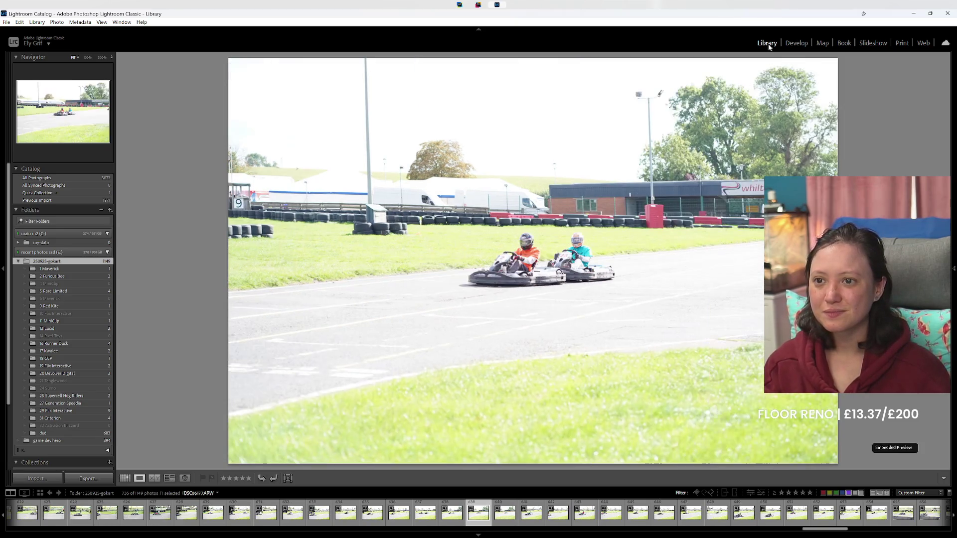
pyautogui.press('8')
pyautogui.press('Right')
pyautogui.press('Right')
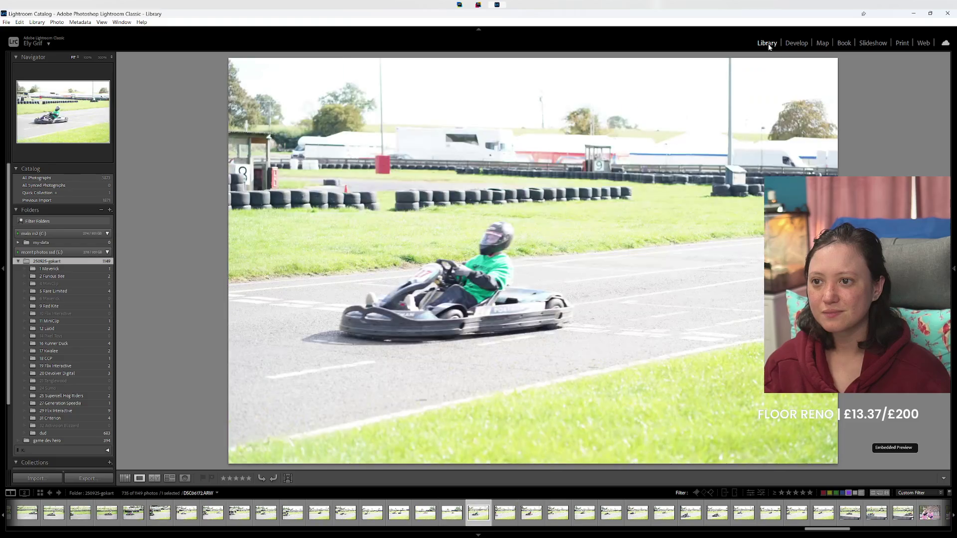
pyautogui.press('Right')
pyautogui.press('Left')
pyautogui.press('Left')
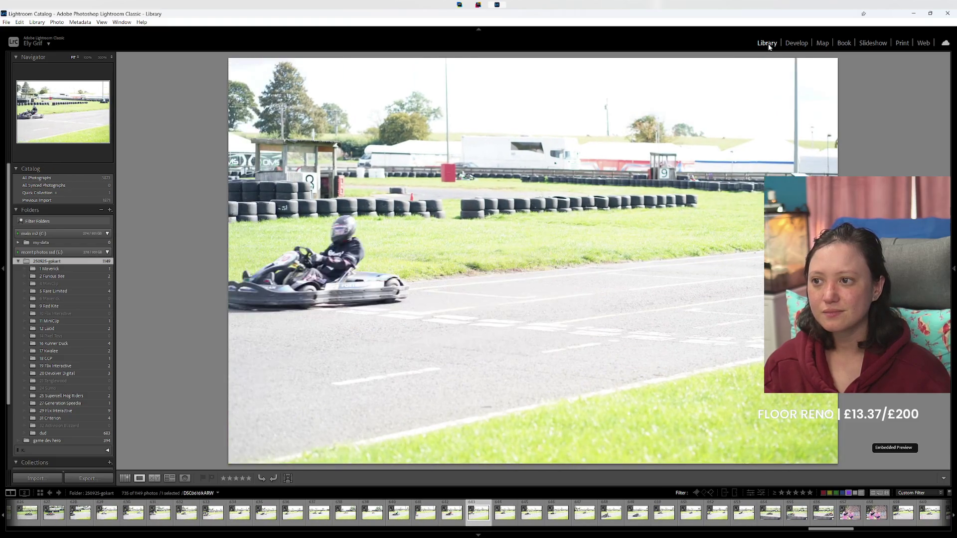
pyautogui.press('Left')
pyautogui.press('8')
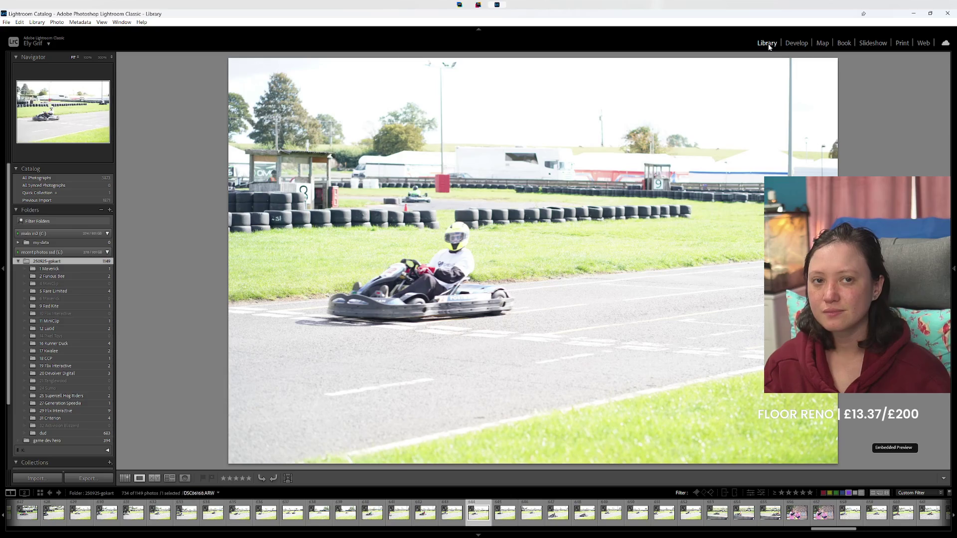
pyautogui.press('Left')
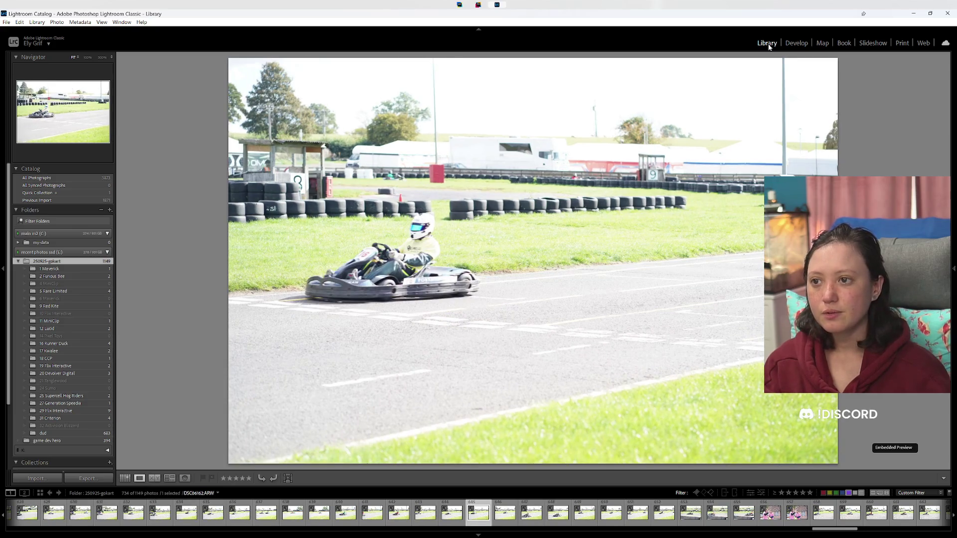
pyautogui.press('Right')
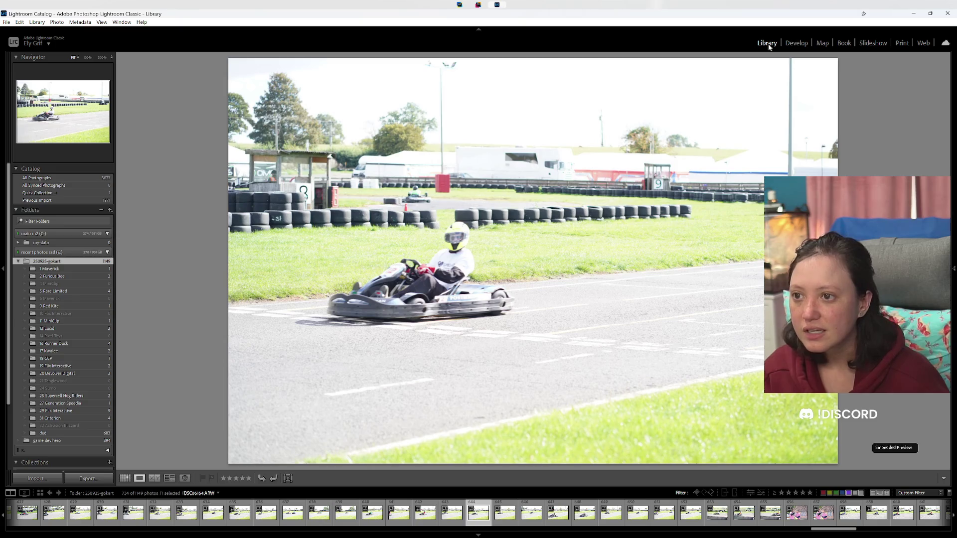
pyautogui.press('Right')
pyautogui.press('8')
# Step: Green-label another kart shot and the blue kart photo after stepping through later shots
pyautogui.press('Right')
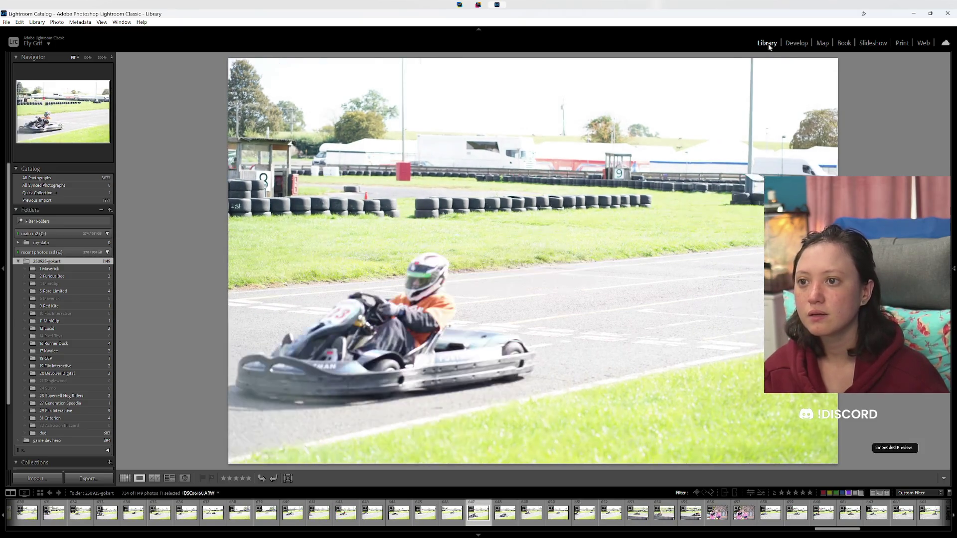
pyautogui.press('Left')
pyautogui.press('Right')
pyautogui.press('Right')
pyautogui.press('Right')
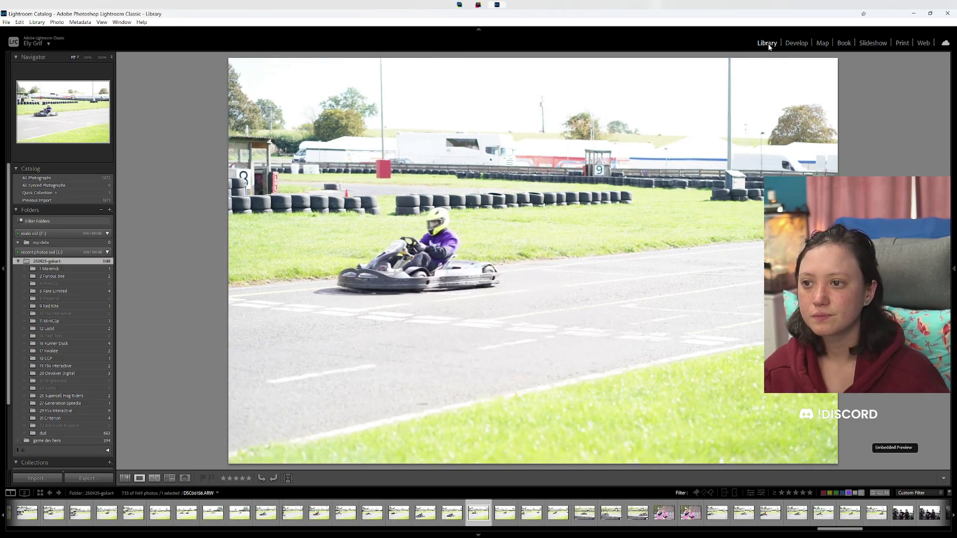
pyautogui.press('Right')
pyautogui.press('8')
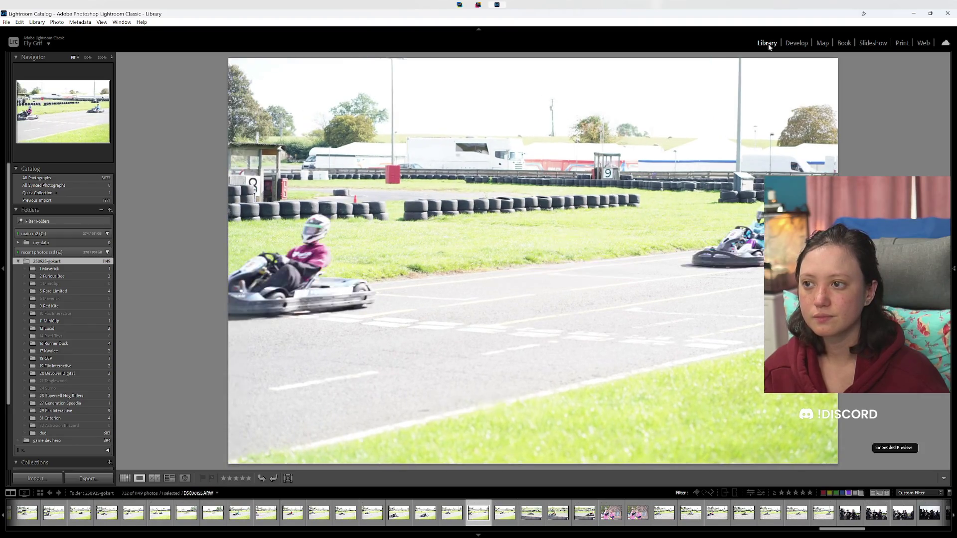
pyautogui.press('Right')
pyautogui.press('Right')
pyautogui.press('Right')
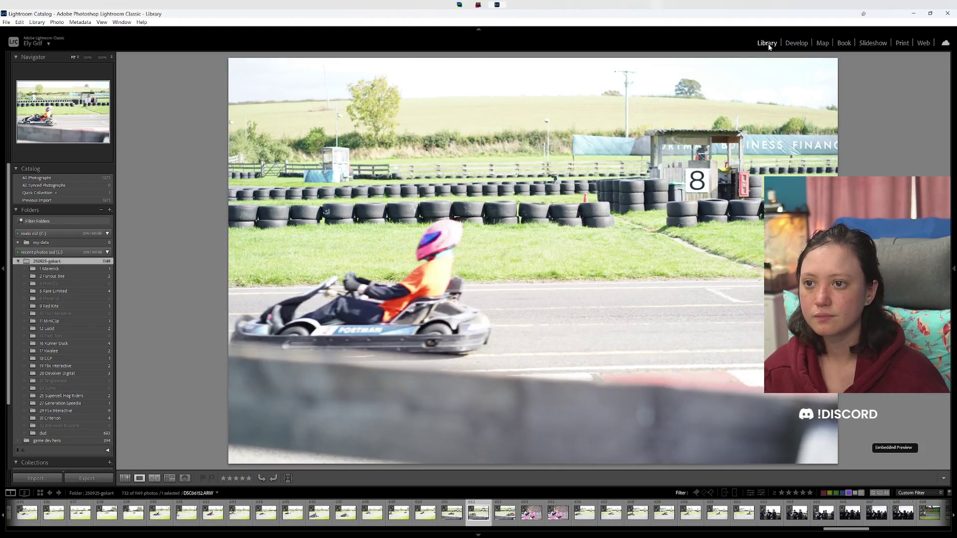
pyautogui.press('Left')
pyautogui.press('Right')
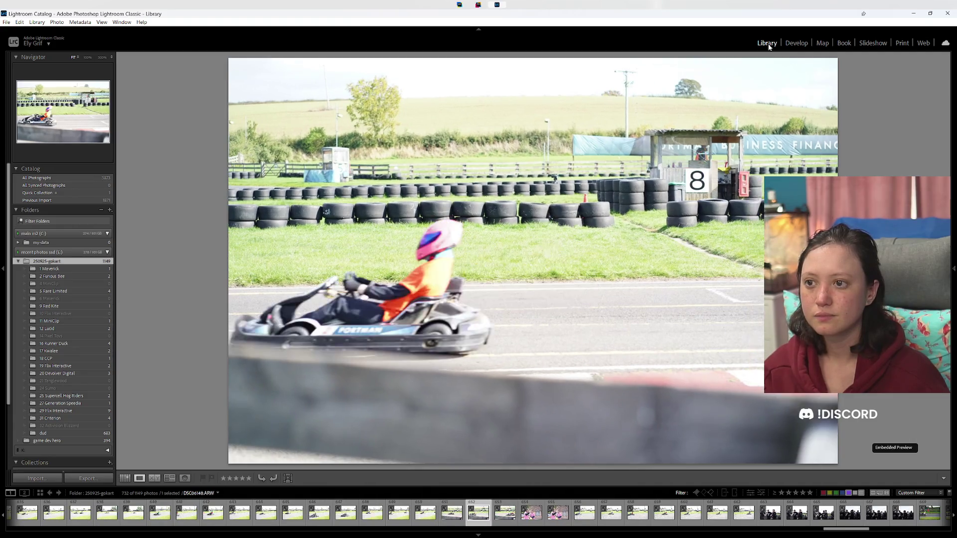
pyautogui.press('Right')
pyautogui.press('Right')
pyautogui.press('Right')
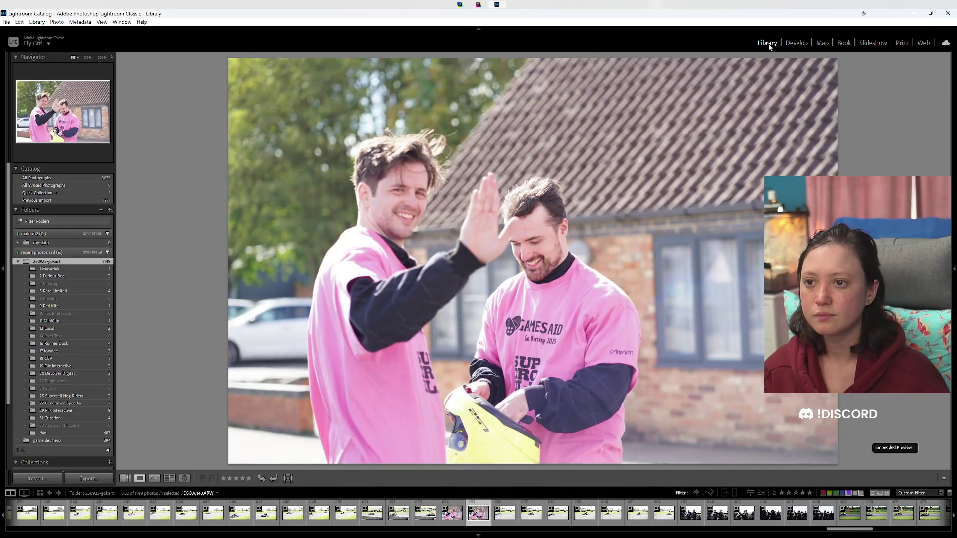
pyautogui.press('Right')
# Step: Green-label two more kart photos and move past the interview shots
pyautogui.press('Right')
pyautogui.press('Right')
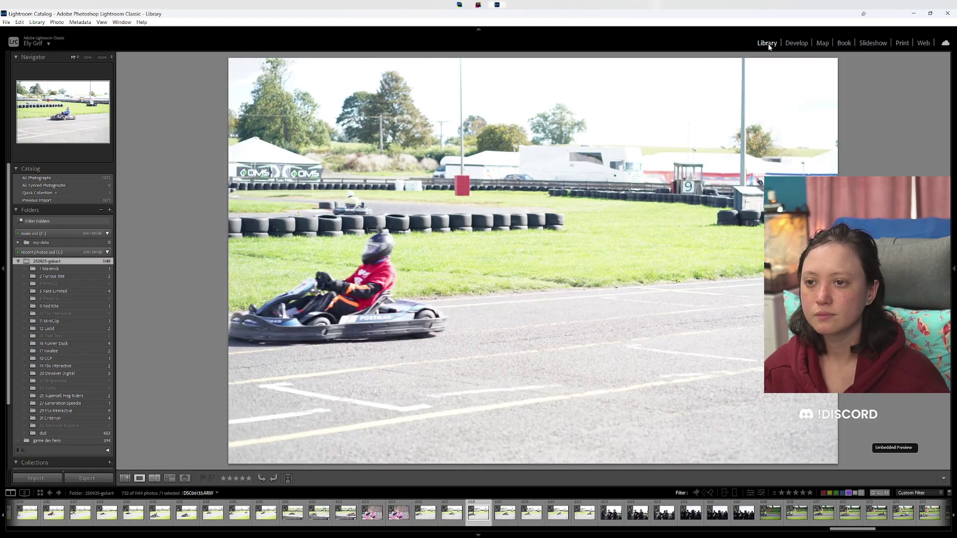
pyautogui.press('Left')
pyautogui.press('8')
pyautogui.press('Right')
pyautogui.press('8')
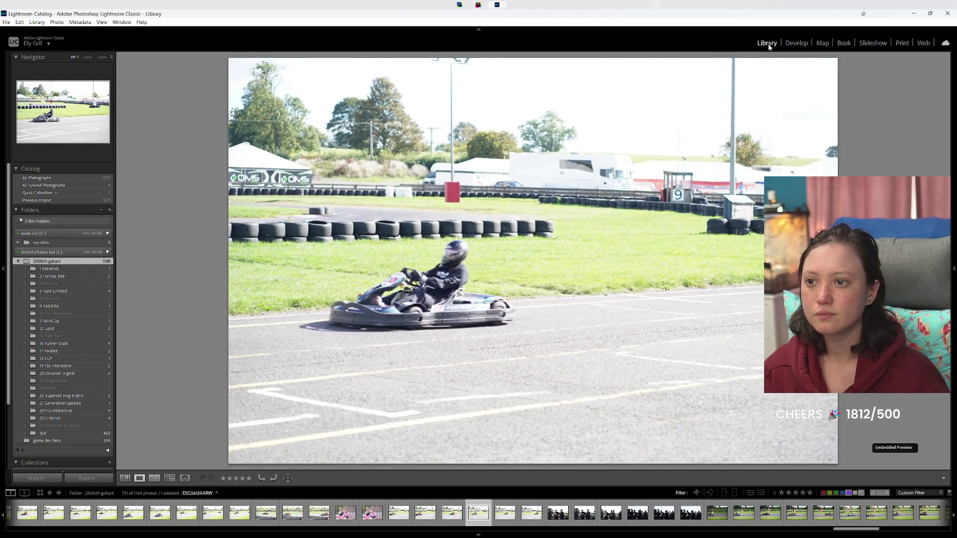
pyautogui.press('Right')
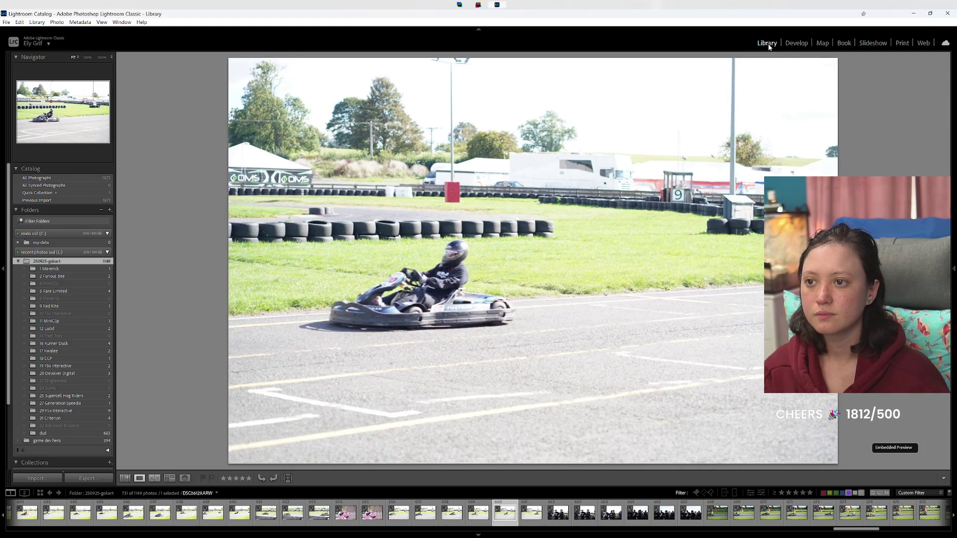
pyautogui.press('Right')
pyautogui.press('Right')
pyautogui.press('Right')
pyautogui.press('Left')
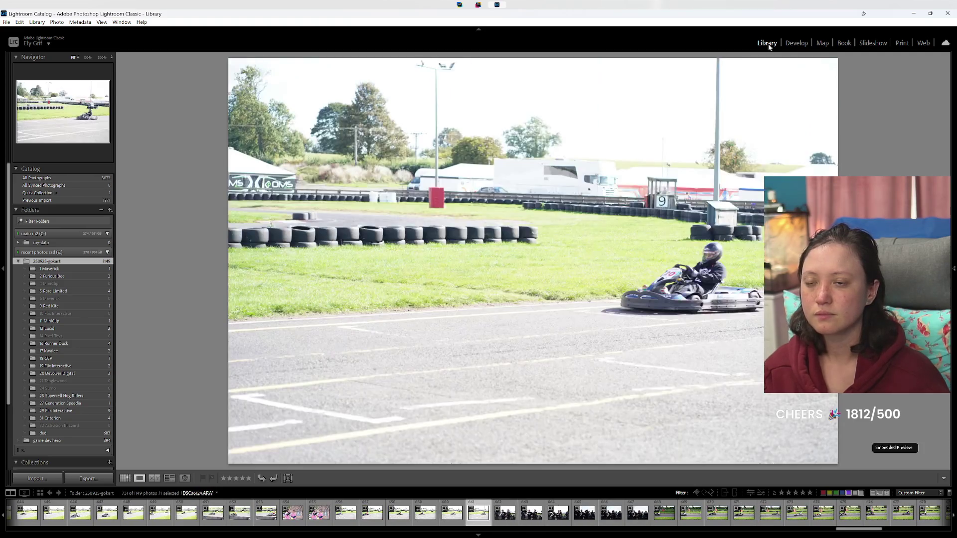
pyautogui.press('8')
pyautogui.press('Left')
pyautogui.press('Left')
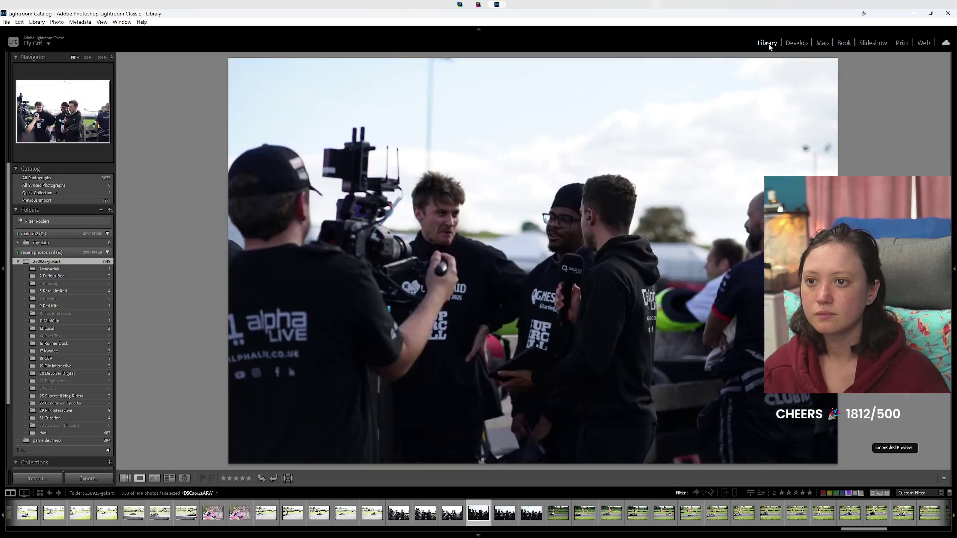
pyautogui.press('Right')
pyautogui.press('Right')
pyautogui.press('Right')
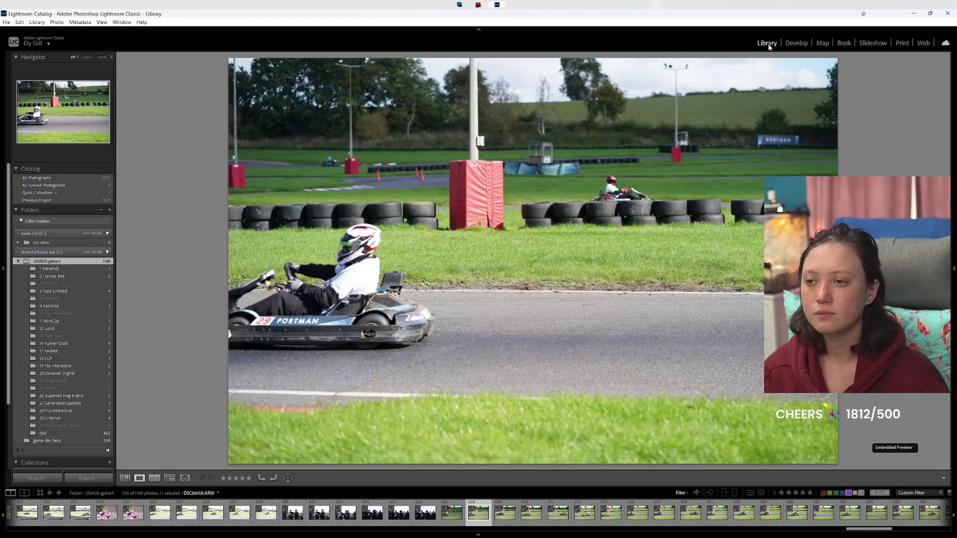
# Step: Step back and forth through the kart photos in Loupe, labelling the first keeper Green
pyautogui.press('Left')
pyautogui.press('Right')
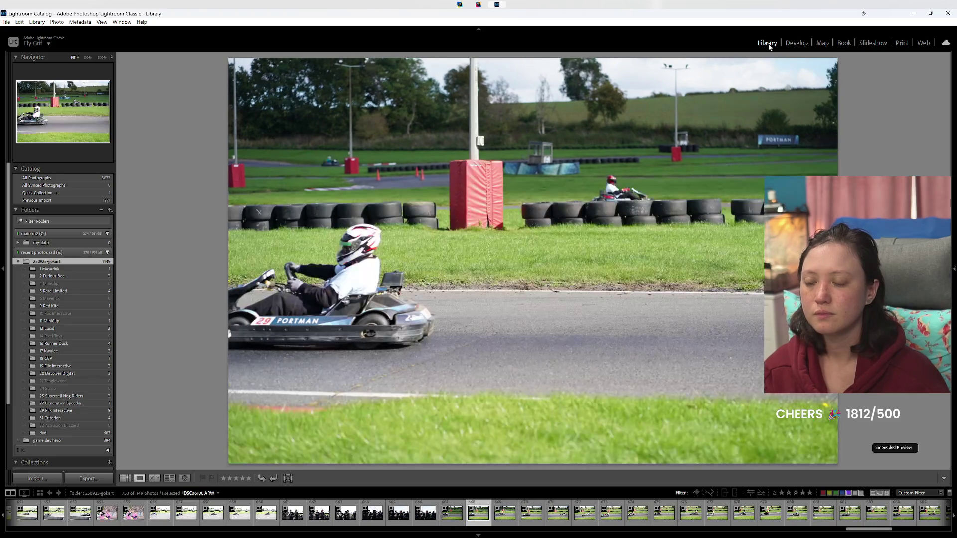
pyautogui.press('Right')
pyautogui.press('Right')
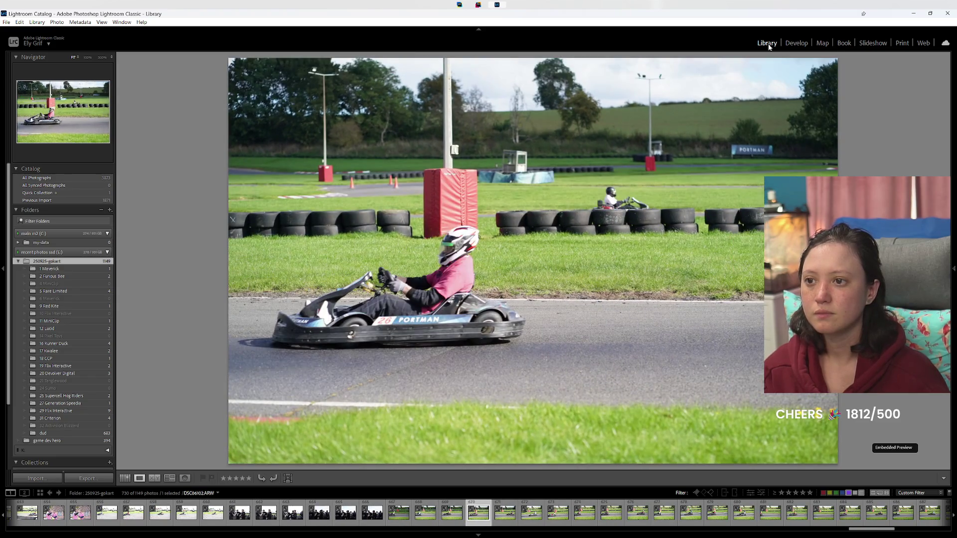
pyautogui.press('Left')
pyautogui.press('Left')
pyautogui.press('Left')
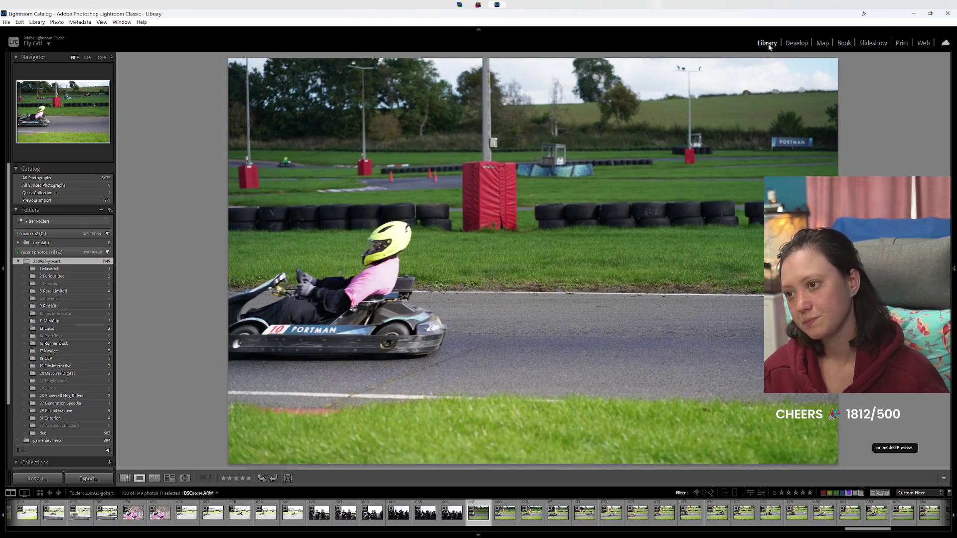
pyautogui.press('Right')
pyautogui.press('Right')
pyautogui.press('Right')
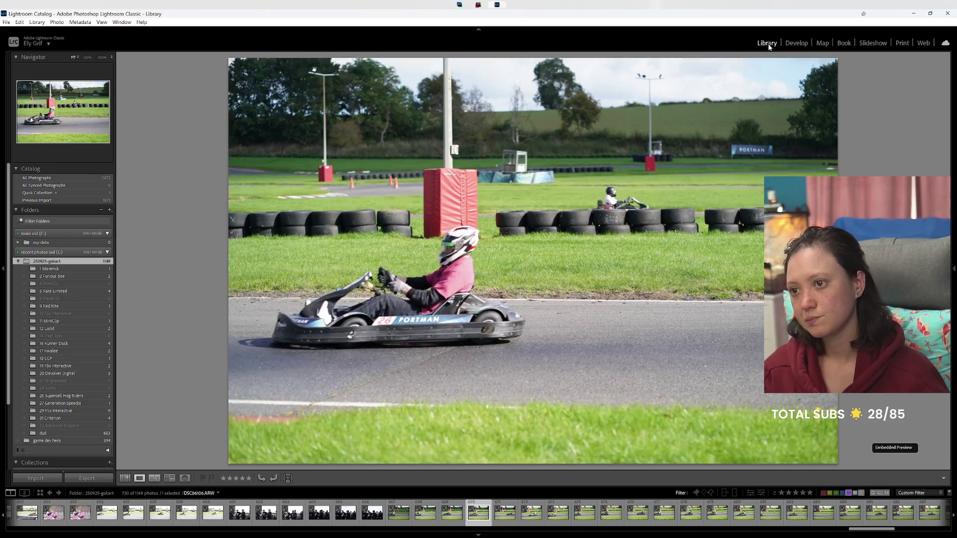
pyautogui.press('Right')
pyautogui.press('Right')
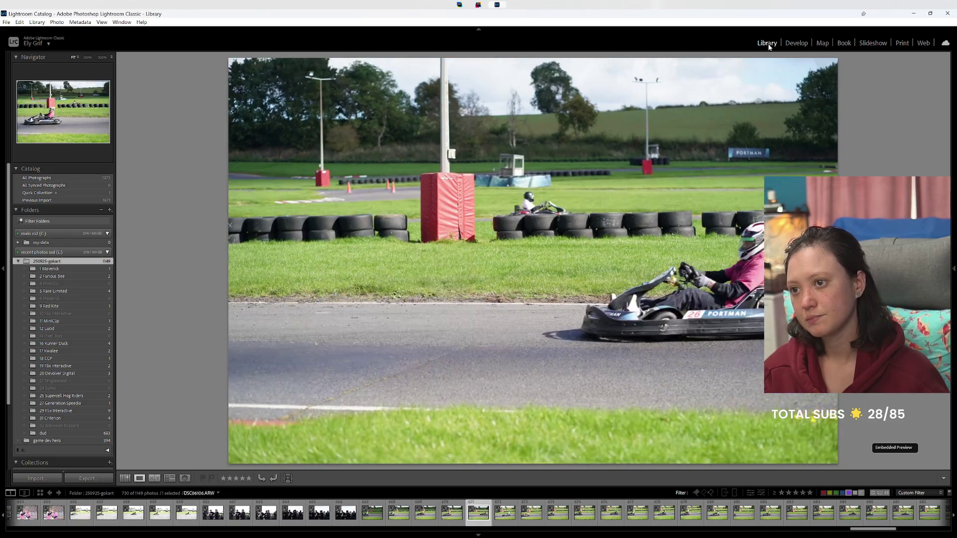
pyautogui.press('Right')
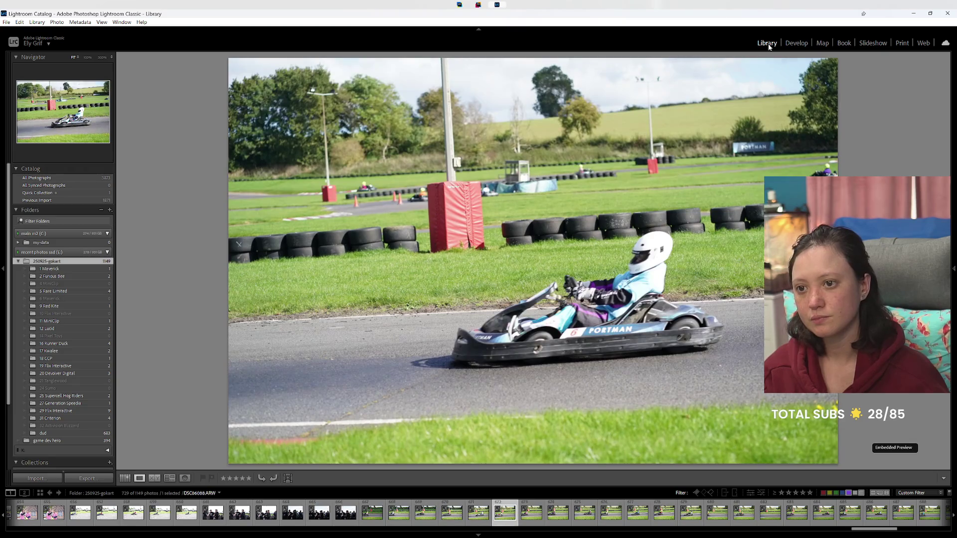
pyautogui.press('Right')
pyautogui.press('Right')
pyautogui.press('Right')
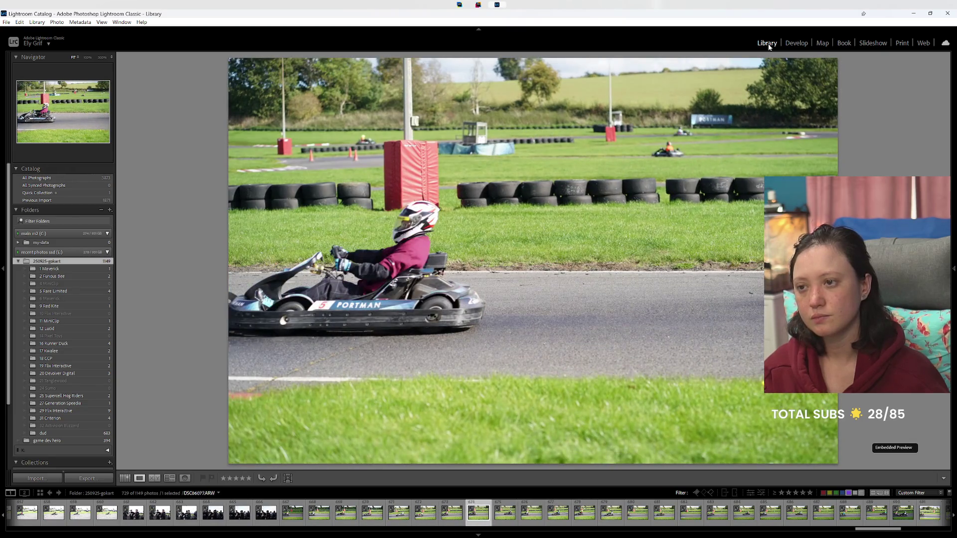
pyautogui.press('Right')
pyautogui.press('Right')
pyautogui.press('Right')
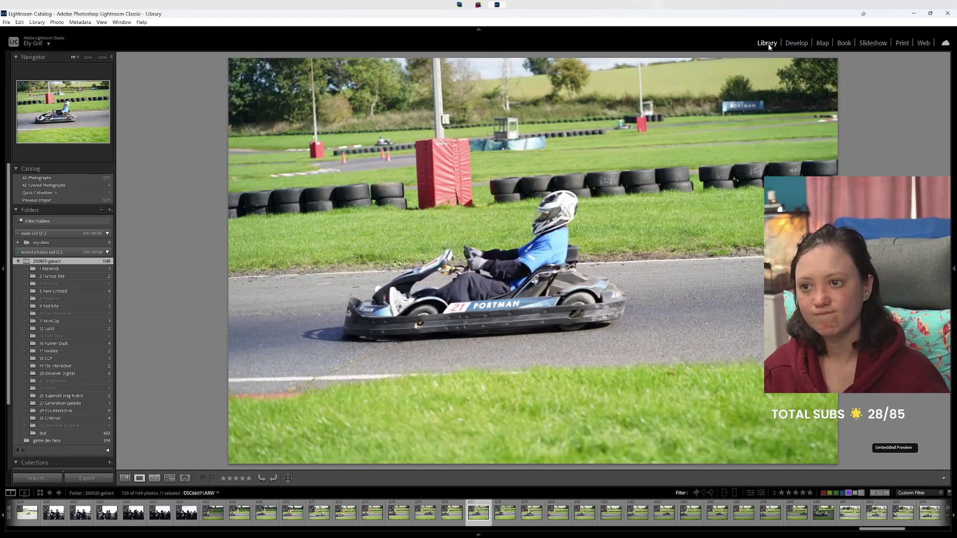
pyautogui.press('Right')
pyautogui.press('Right')
pyautogui.press('Right')
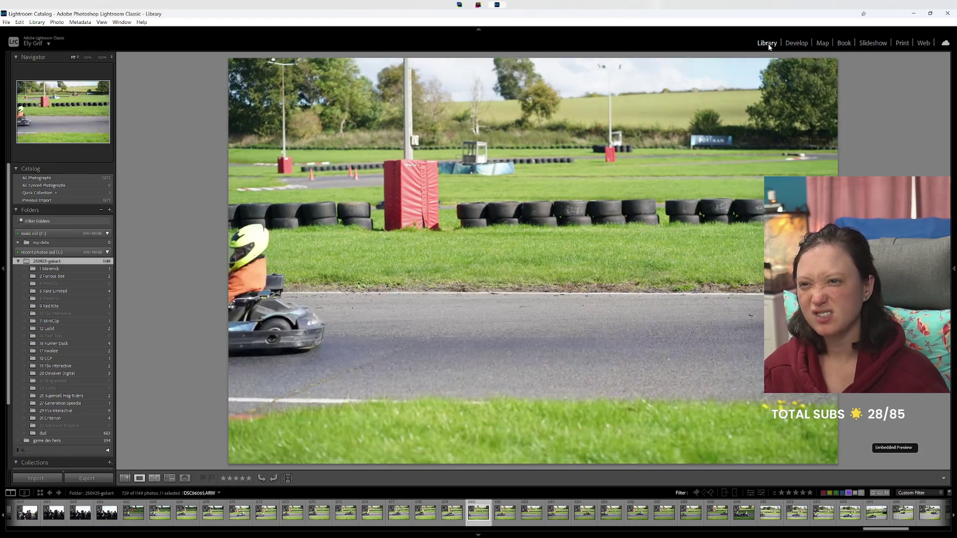
pyautogui.press('Right')
pyautogui.press('Right')
pyautogui.press('Right')
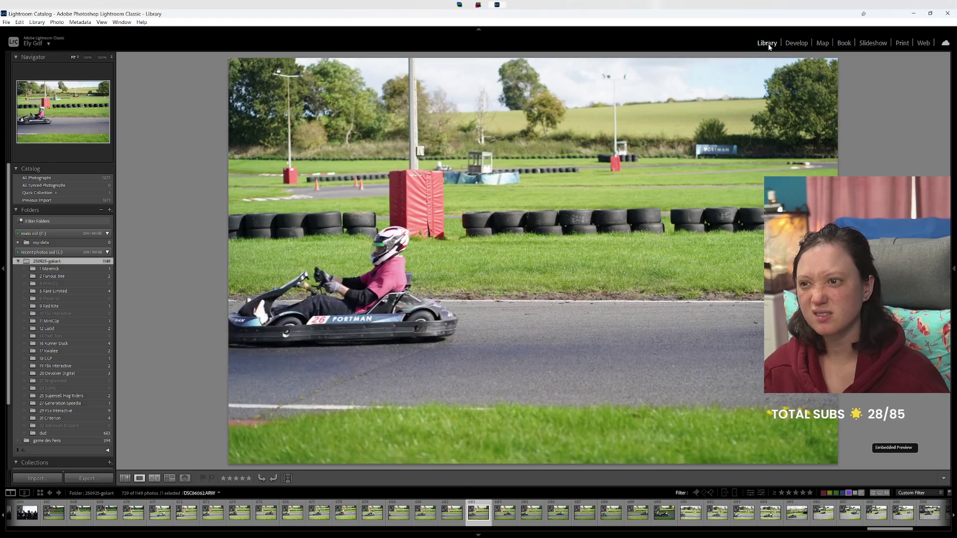
pyautogui.press('Right')
pyautogui.press('Right')
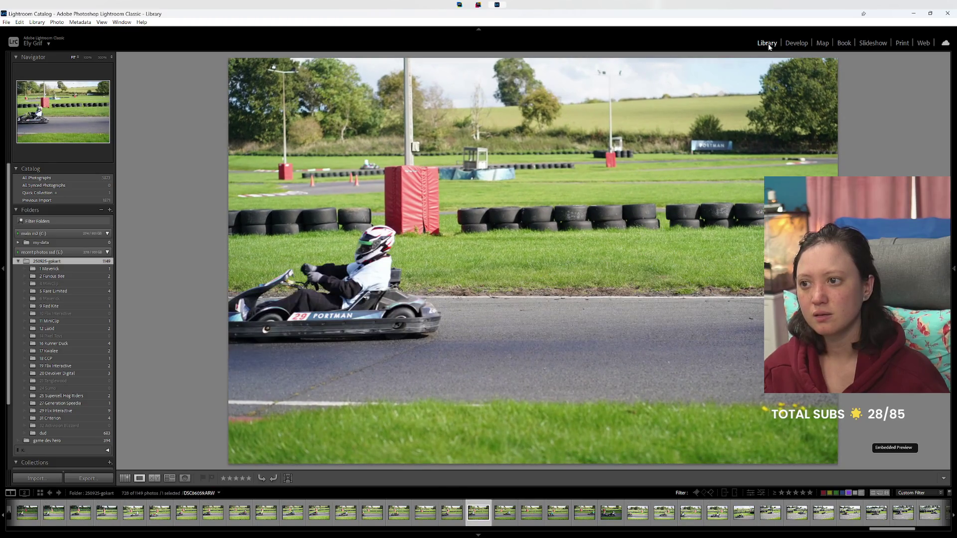
pyautogui.press('Right')
pyautogui.press('8')
pyautogui.press('Right')
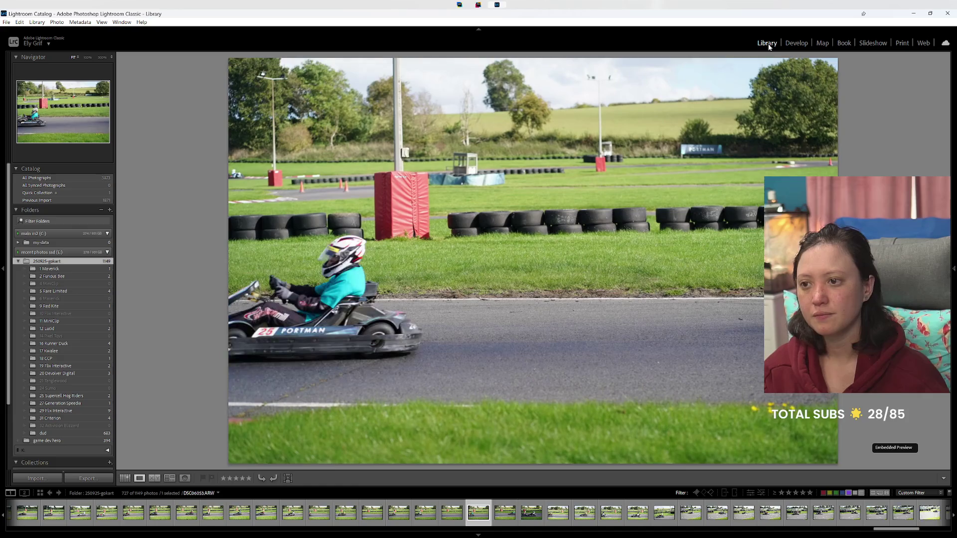
pyautogui.press('Right')
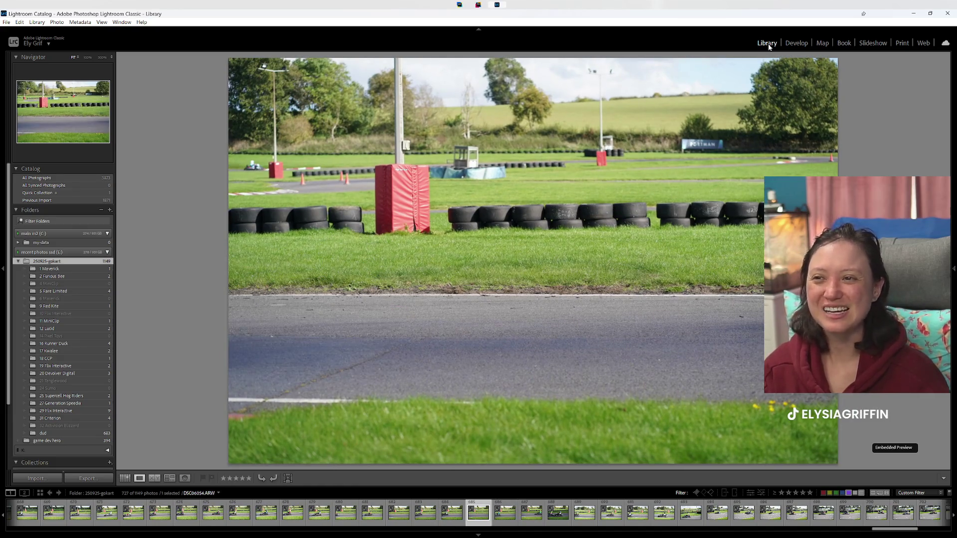
pyautogui.press('Right')
pyautogui.press('Right')
# Step: Label the next run of single- and two-kart photos Green with key 8
pyautogui.press('Right')
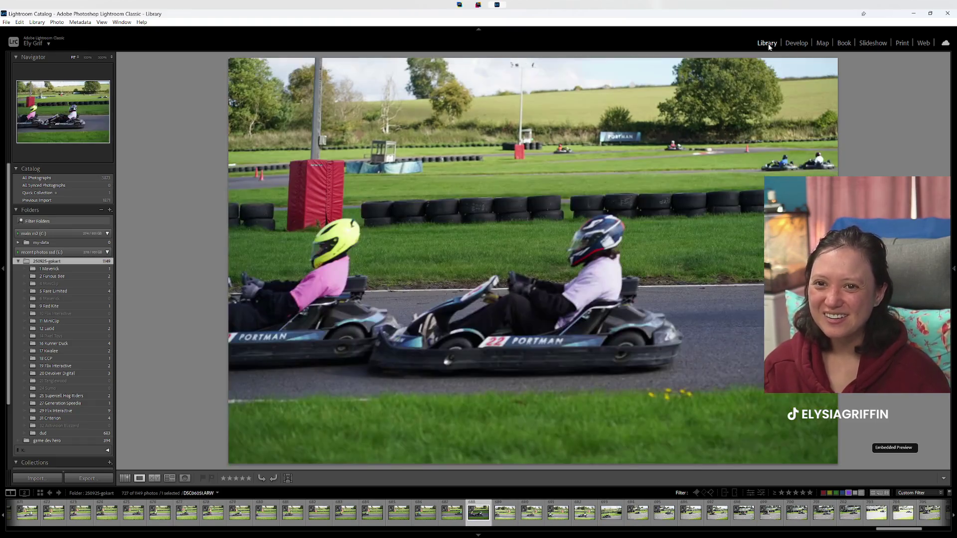
pyautogui.press('Right')
pyautogui.press('8')
pyautogui.press('Right')
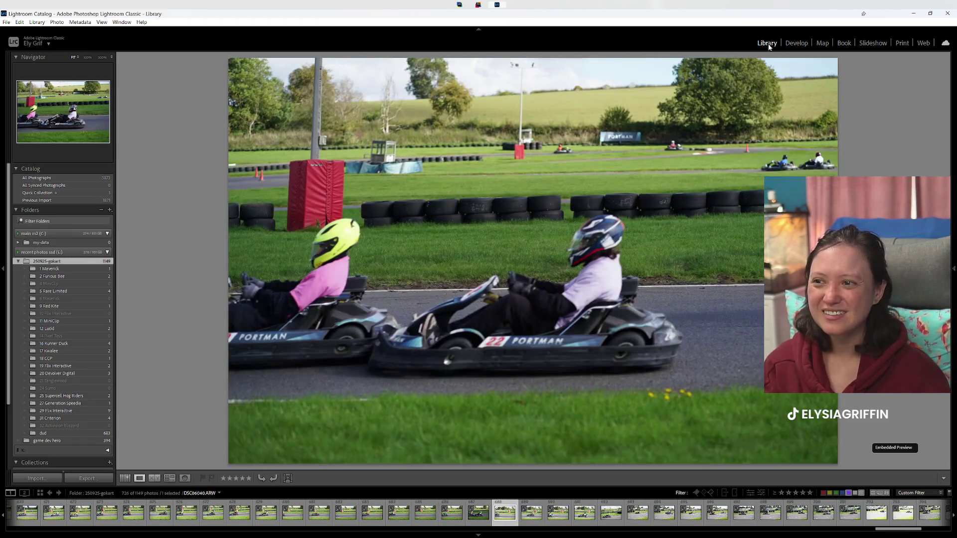
pyautogui.press('Right')
pyautogui.press('Right')
pyautogui.press('Right')
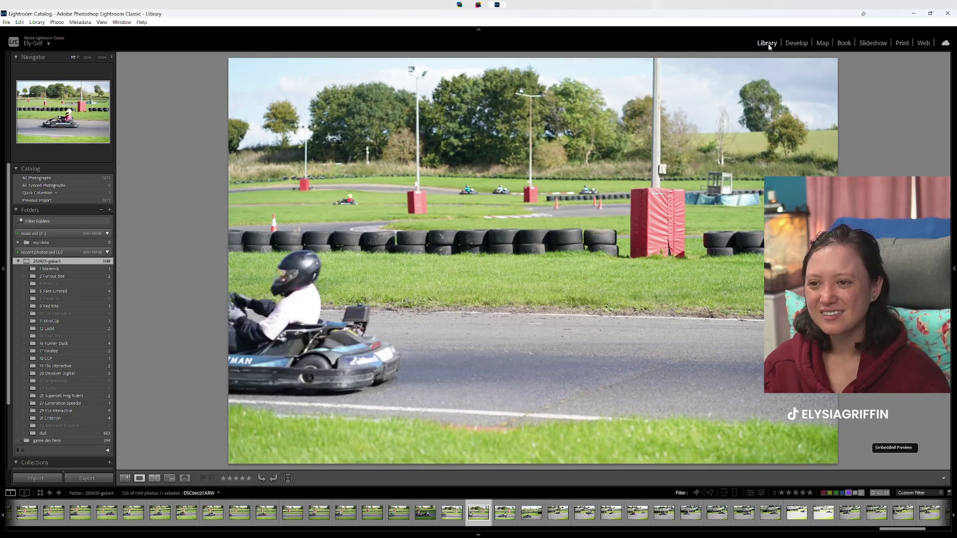
pyautogui.press('8')
pyautogui.press('Right')
pyautogui.press('8')
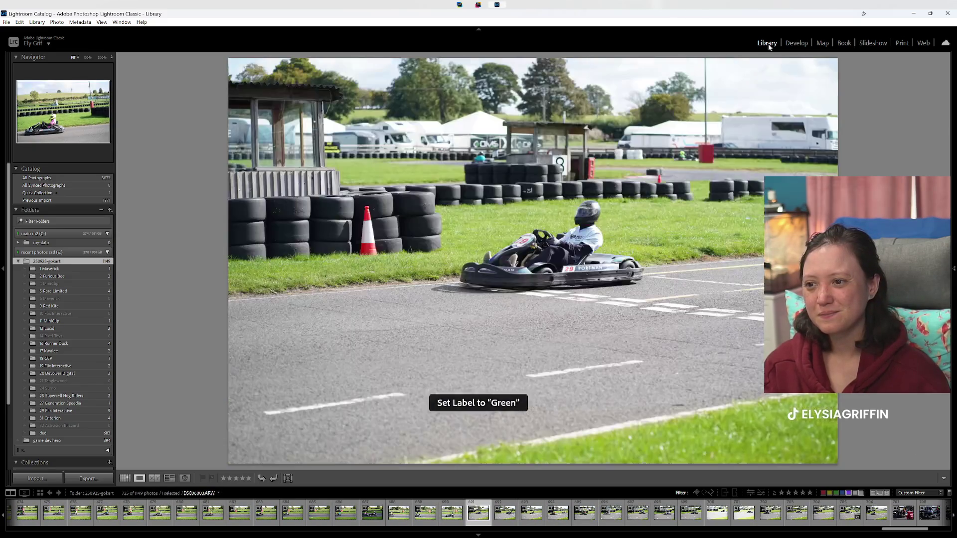
pyautogui.press('8')
pyautogui.press('8')
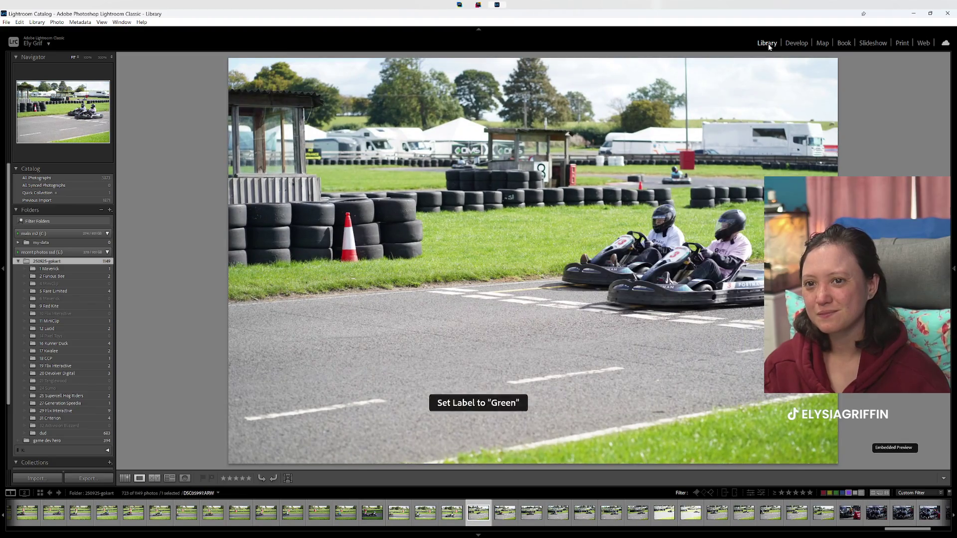
pyautogui.press('8')
pyautogui.press('8')
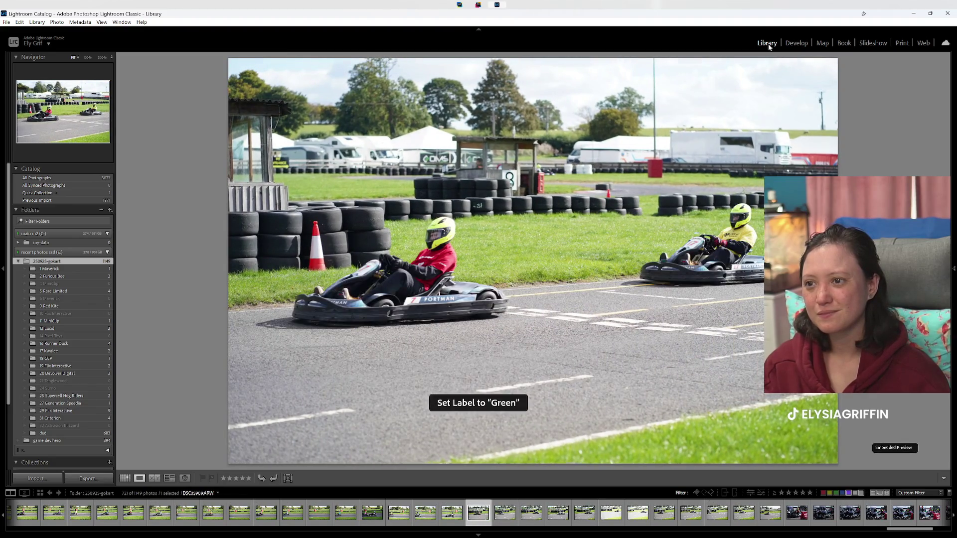
pyautogui.press('8')
pyautogui.press('8')
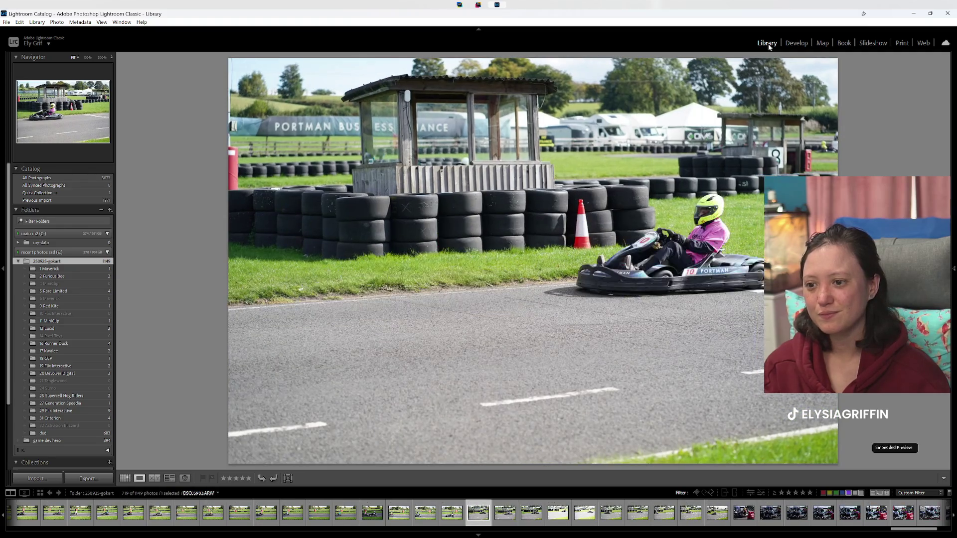
pyautogui.press('8')
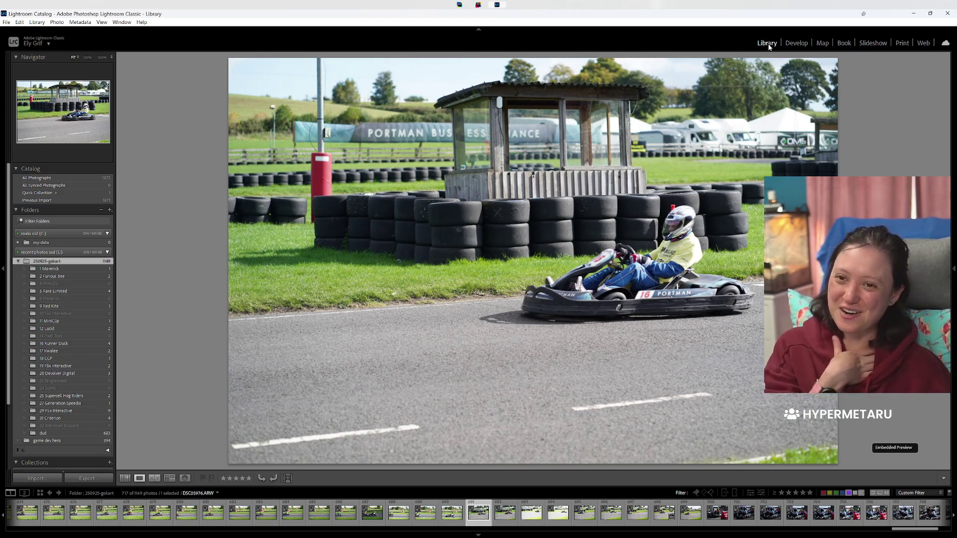
pyautogui.press('8')
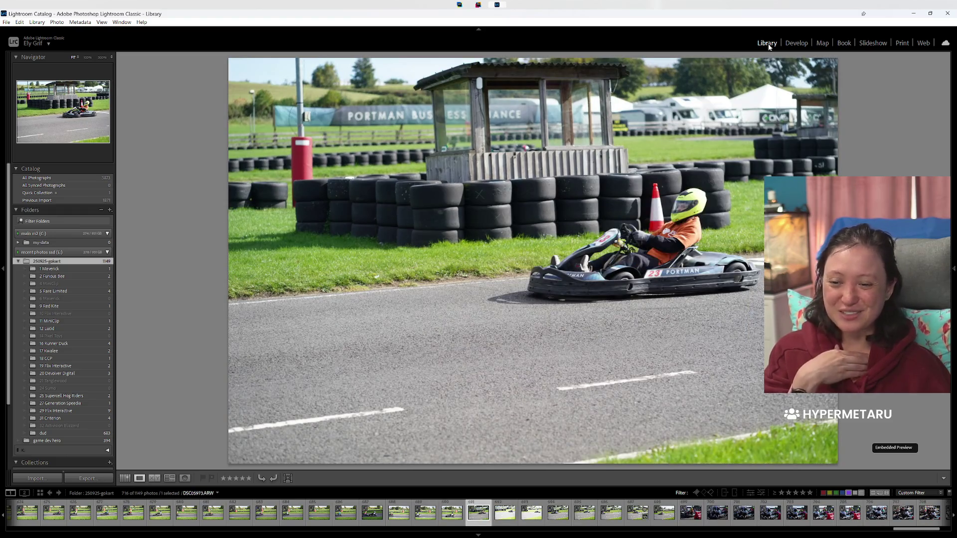
pyautogui.press('8')
pyautogui.press('Right')
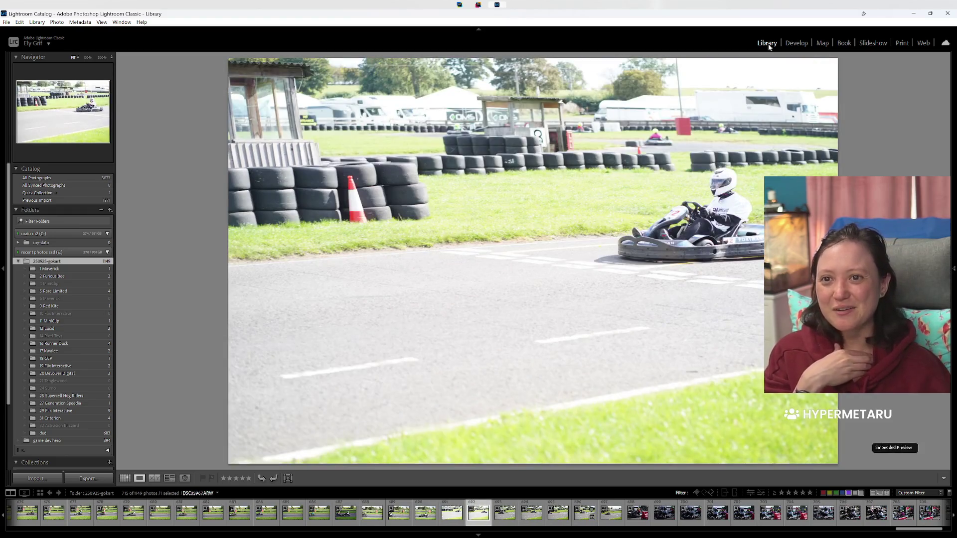
pyautogui.press('Left')
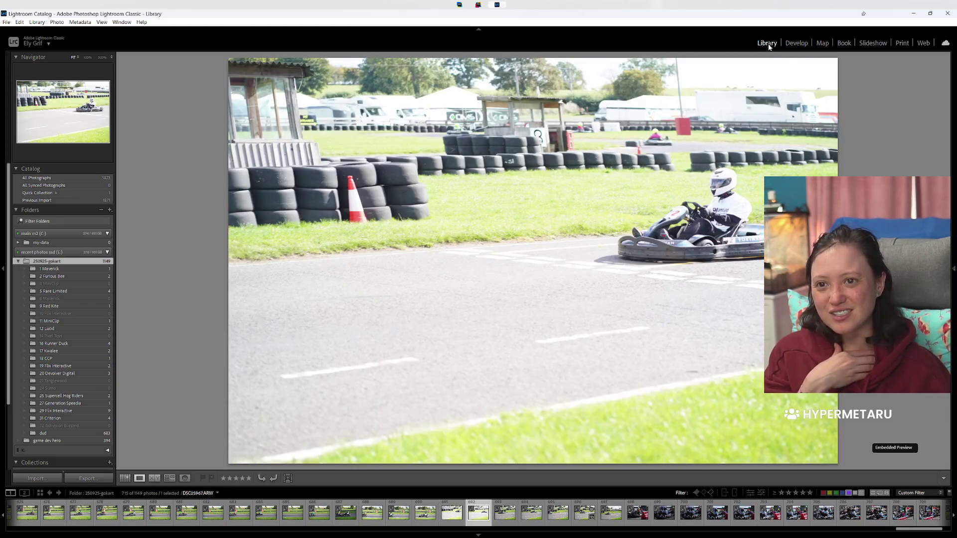
pyautogui.press('8')
pyautogui.press('8')
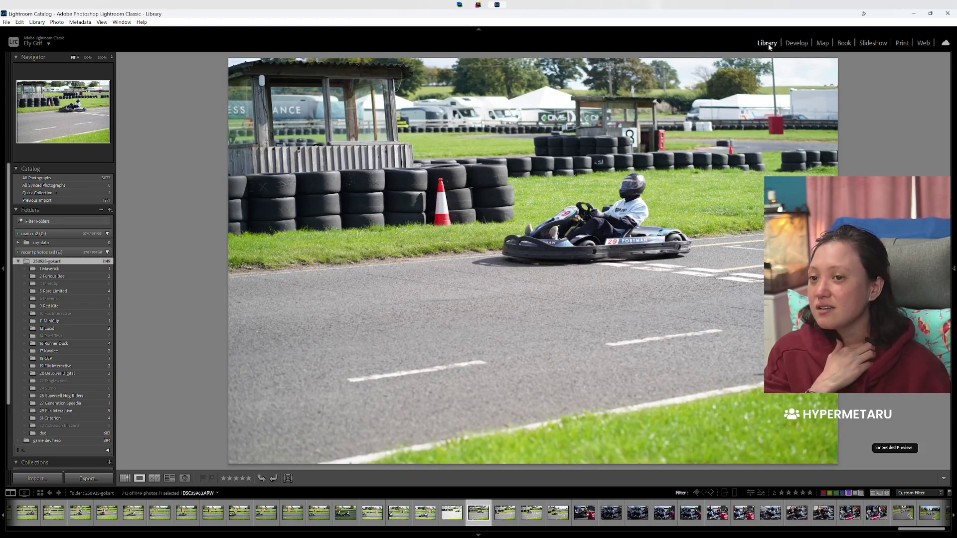
pyautogui.press('8')
# Step: Label the number 29, starting grid, people-walking, number 18 and group photos Green, then clear the filter
pyautogui.press('Right')
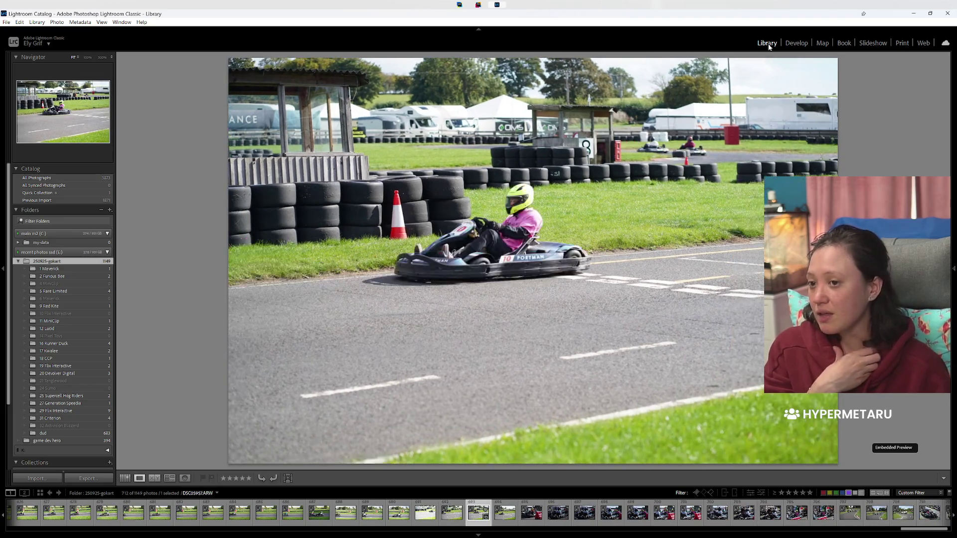
pyautogui.press('8')
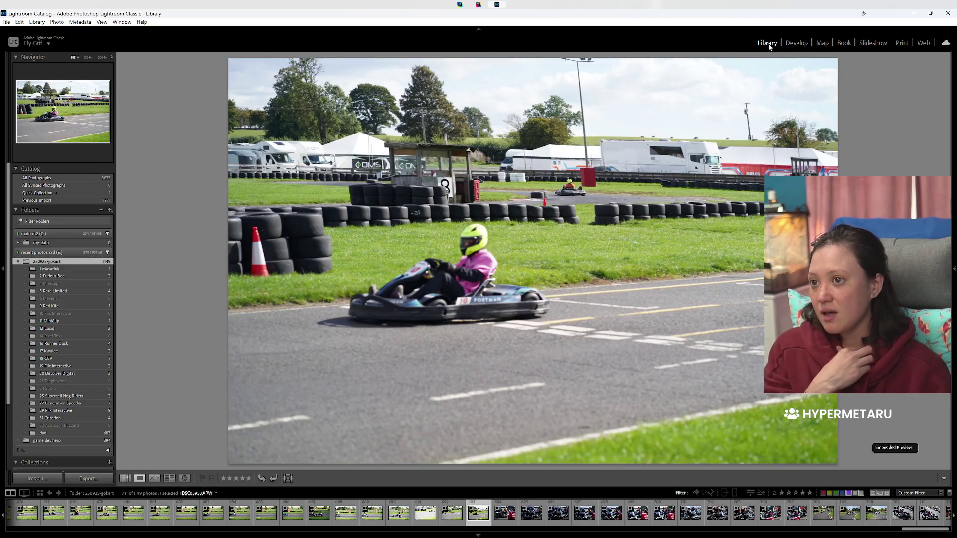
pyautogui.press('Right')
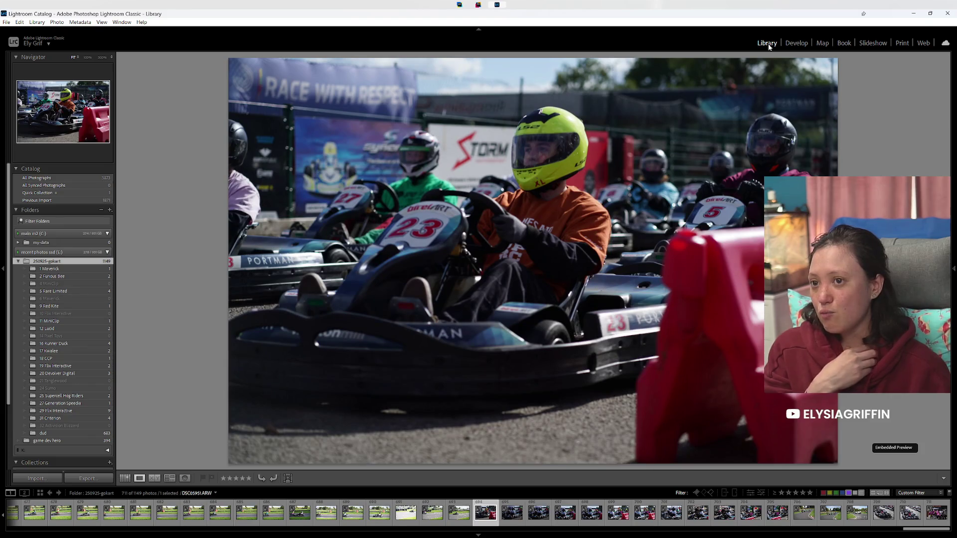
pyautogui.press('8')
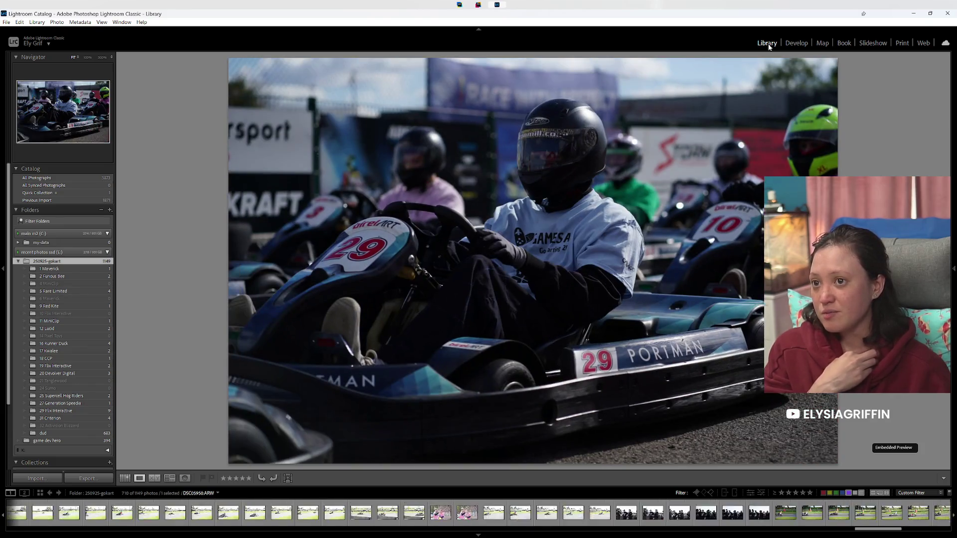
pyautogui.press('8')
pyautogui.press('8')
pyautogui.press('8')
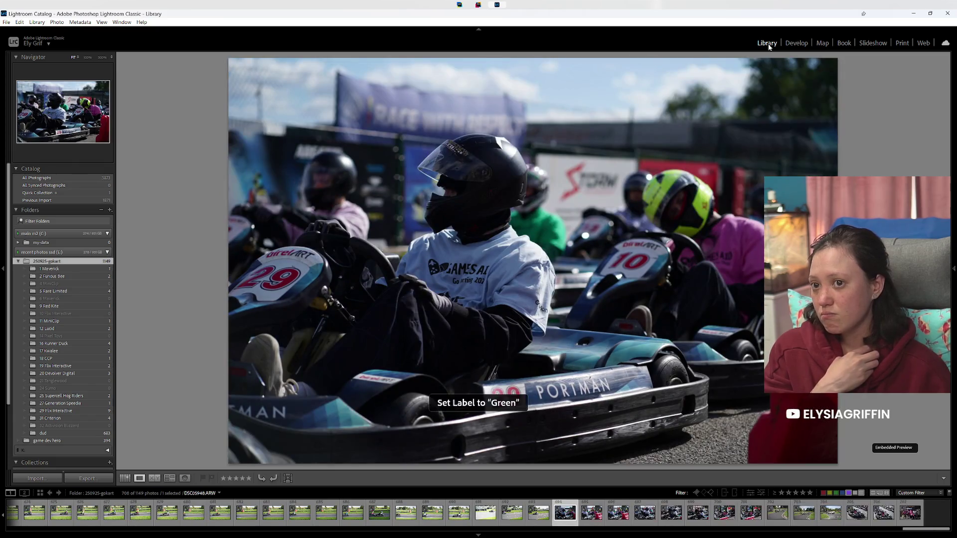
pyautogui.press('Right')
pyautogui.press('8')
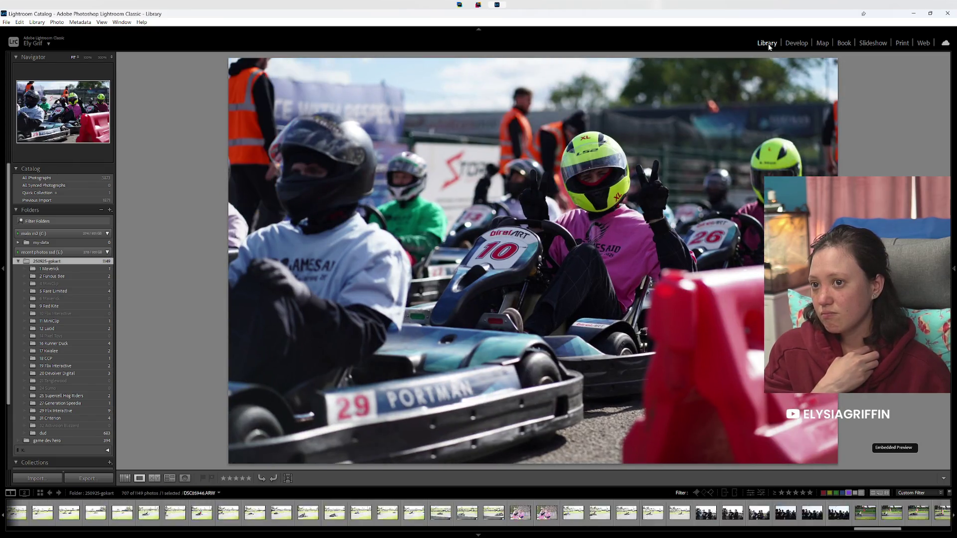
pyautogui.press('8')
pyautogui.press('8')
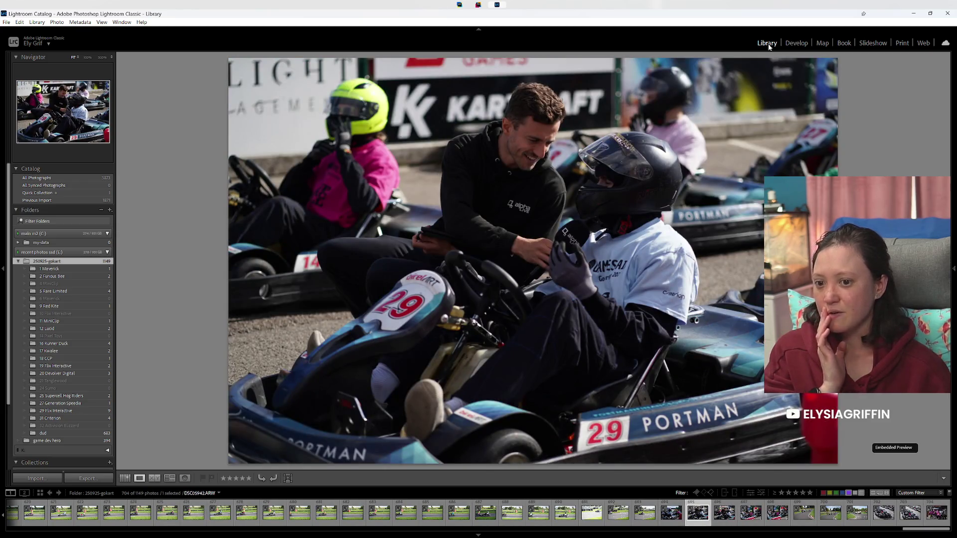
pyautogui.press('8')
pyautogui.press('8')
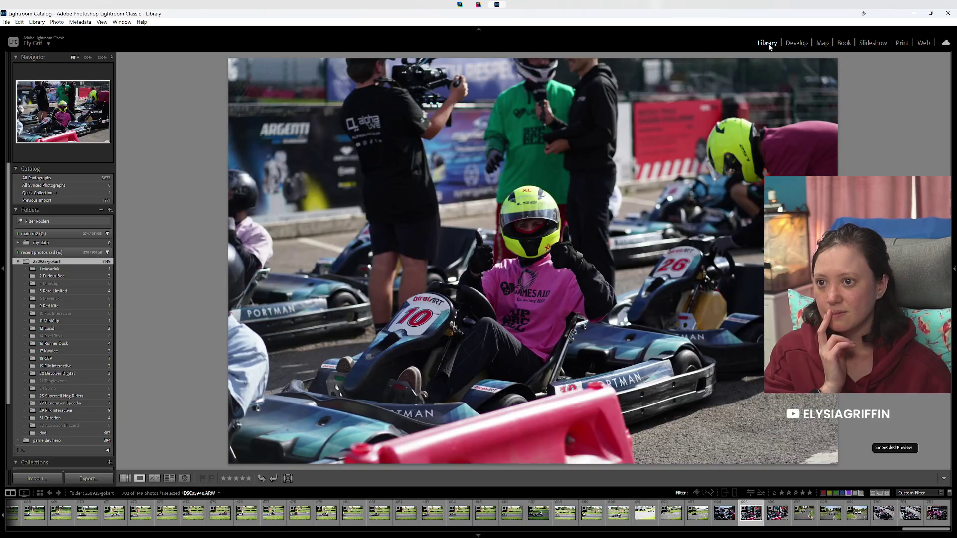
pyautogui.press('8')
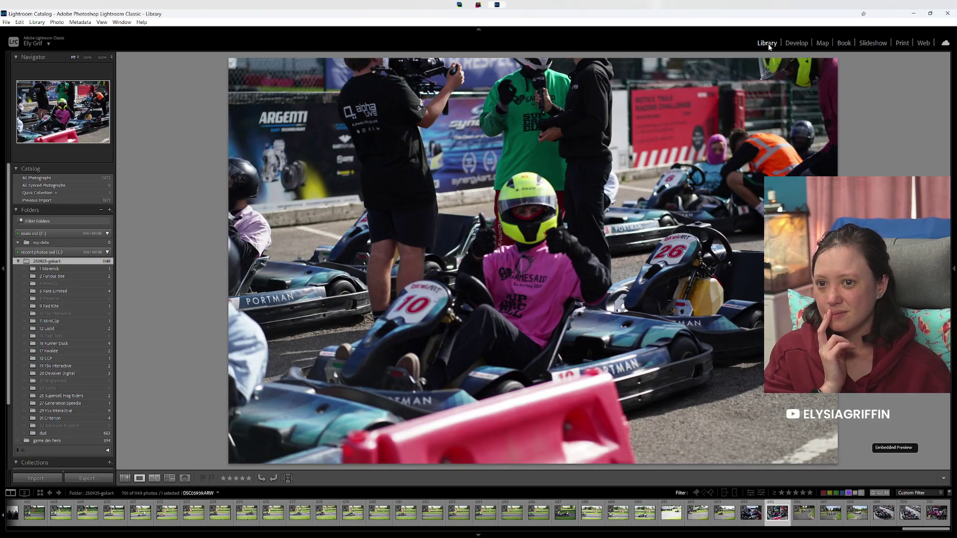
pyautogui.press('8')
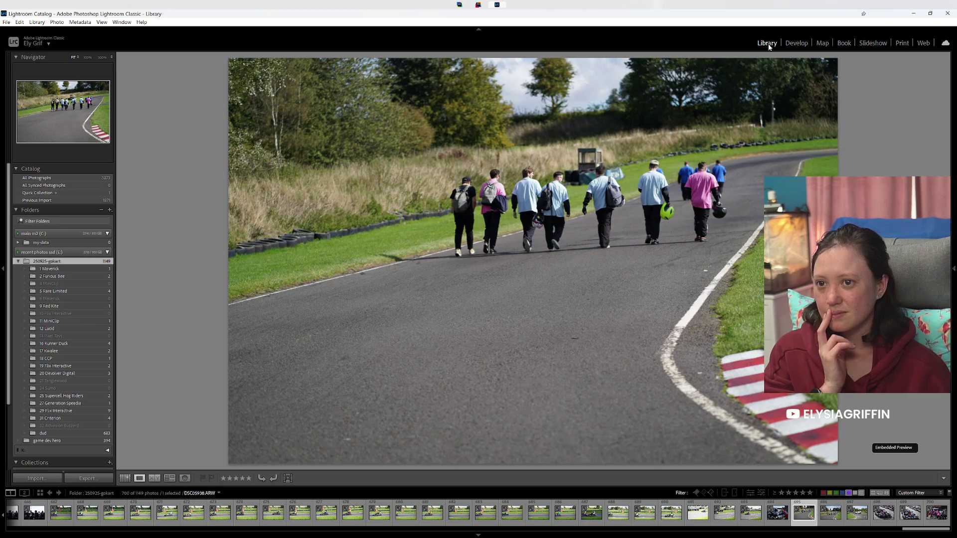
pyautogui.press('8')
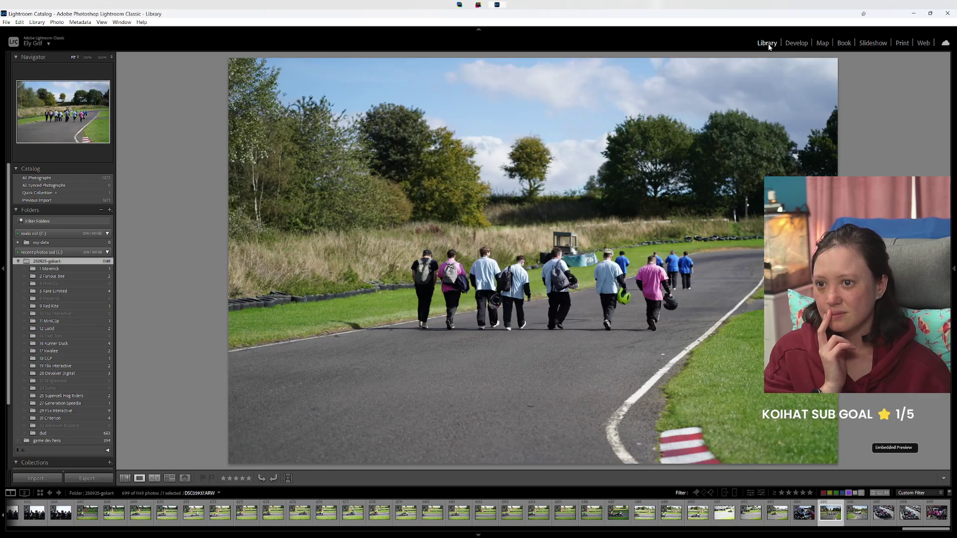
pyautogui.press('8')
pyautogui.press('Right')
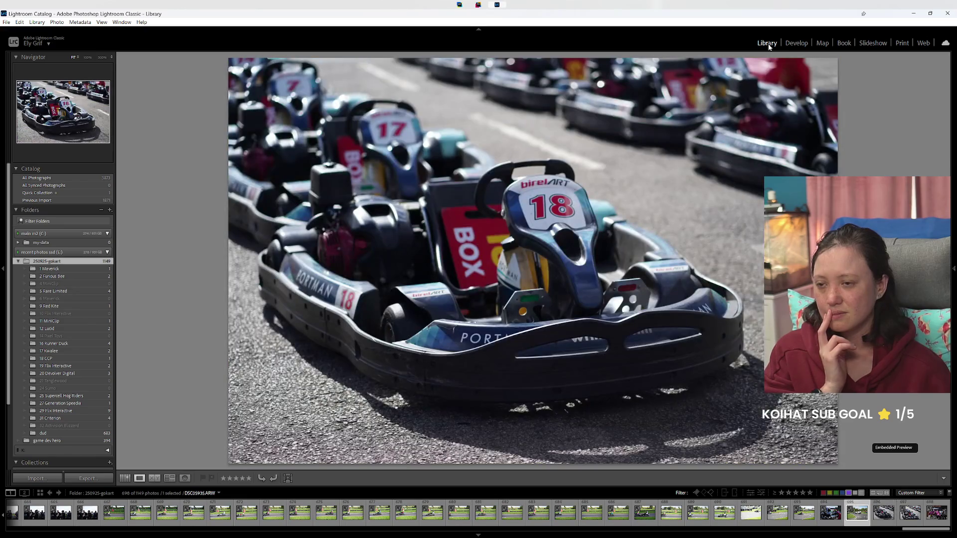
pyautogui.press('Left')
pyautogui.press('8')
pyautogui.press('Right')
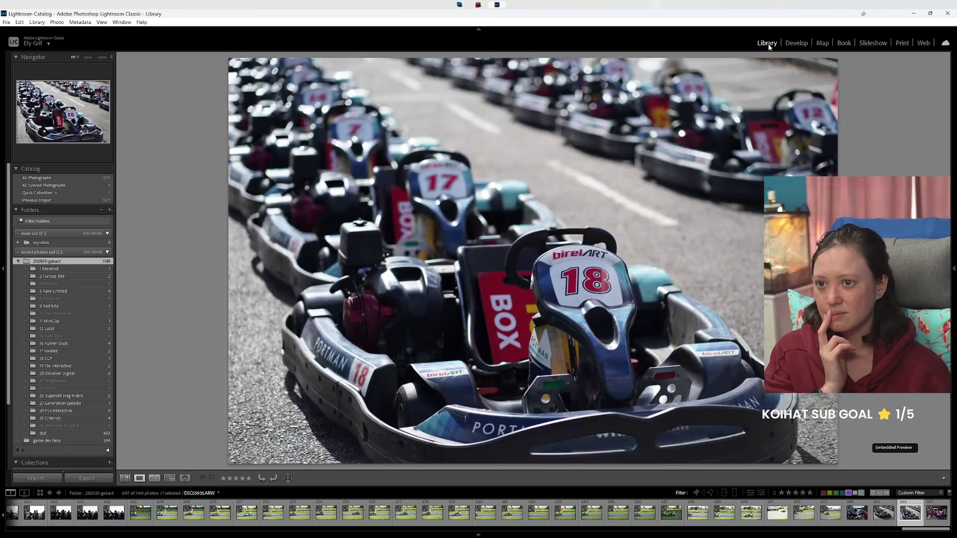
pyautogui.press('8')
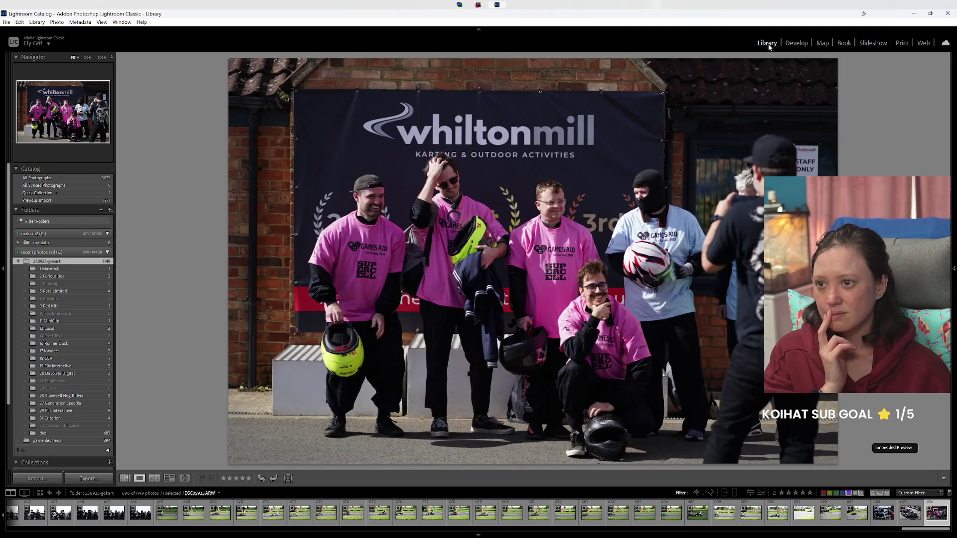
pyautogui.press('8')
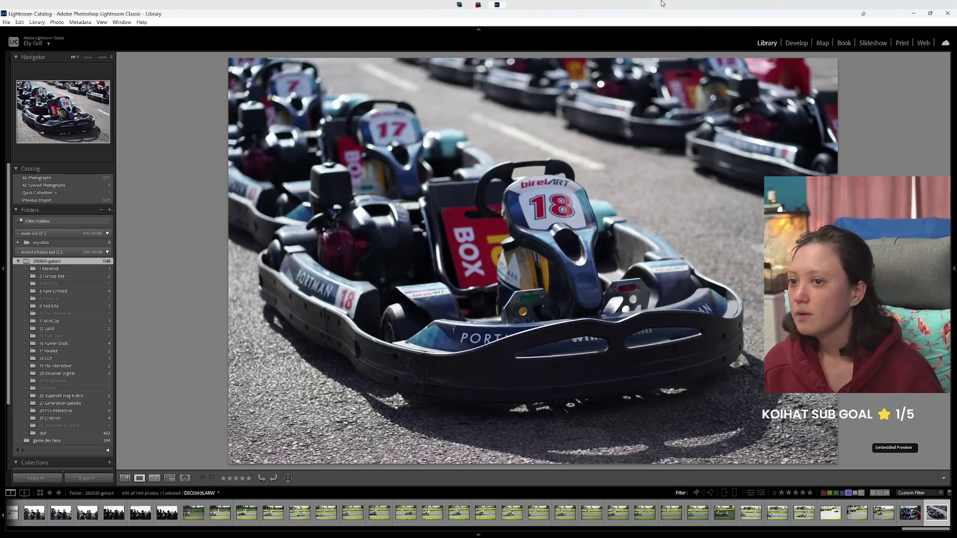
pyautogui.click(857, 494)
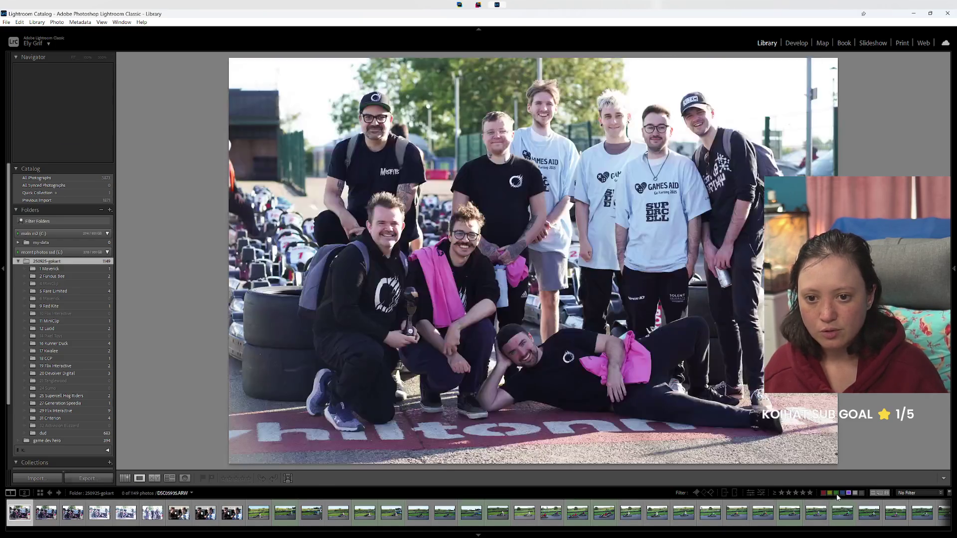
# Step: Filter the 250925-gokart folder to green-labelled photos, later switching the filter to blue labels
pyautogui.click(835, 493)
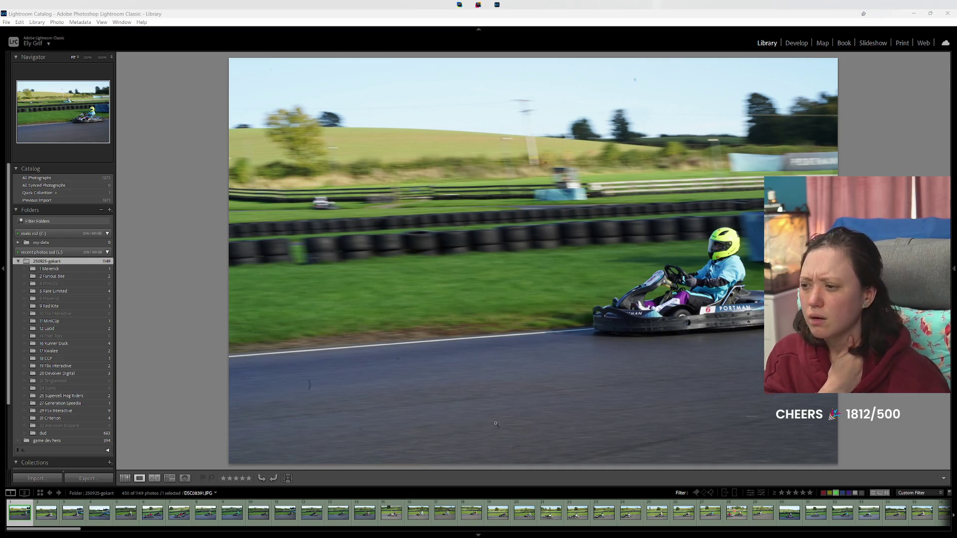
pyautogui.click(839, 493)
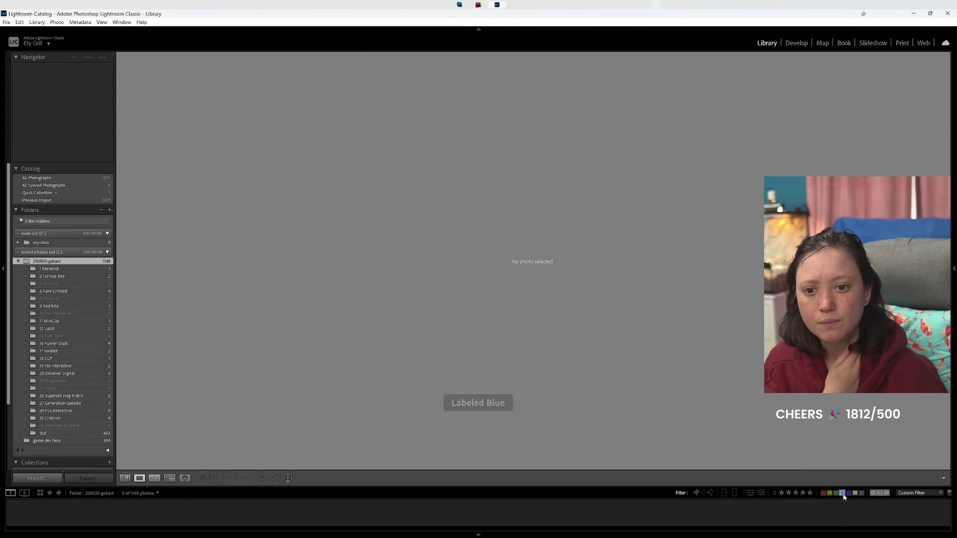
# Step: Clear the label filter, scroll the filmstrip to the end, and open the last two group photos
pyautogui.click(841, 494)
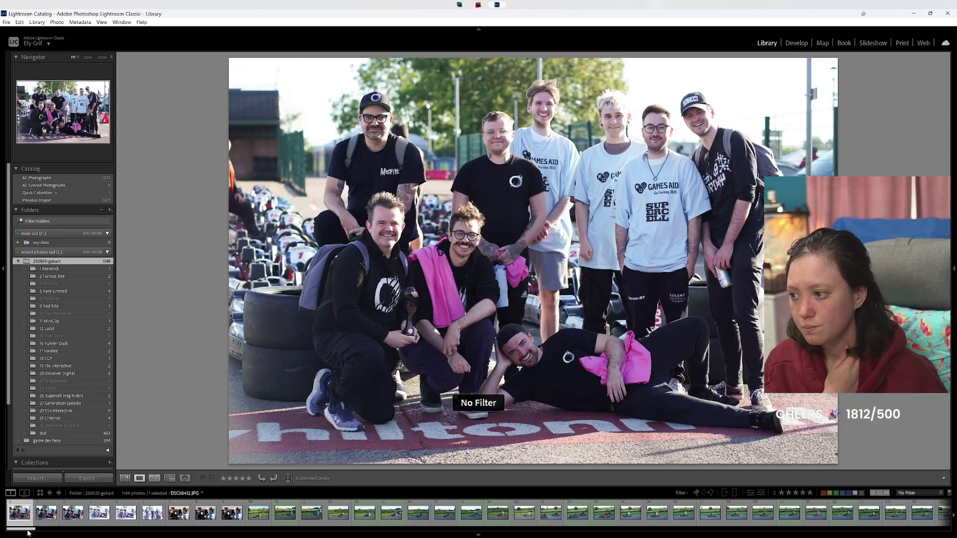
pyautogui.moveTo(28, 529); pyautogui.dragTo(766, 529)
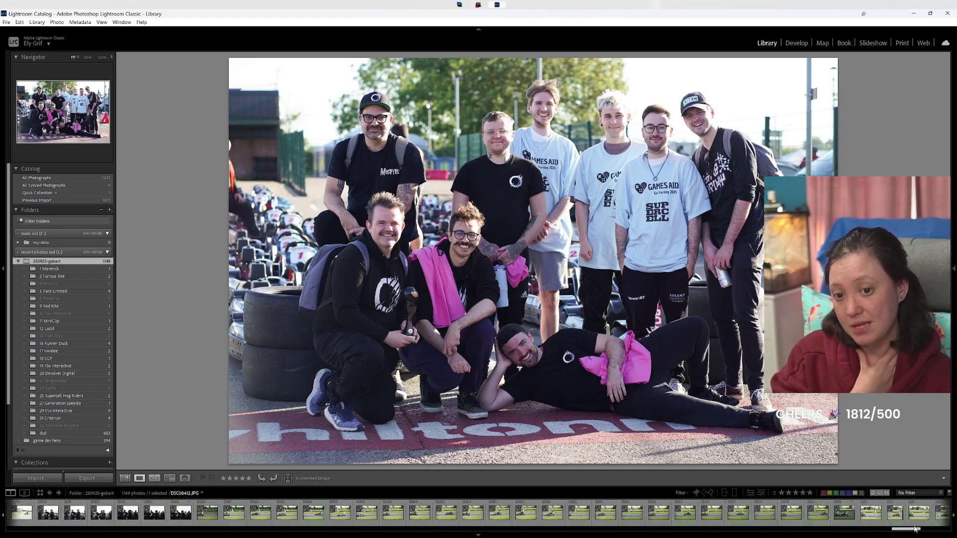
pyautogui.moveTo(766, 528); pyautogui.dragTo(945, 522)
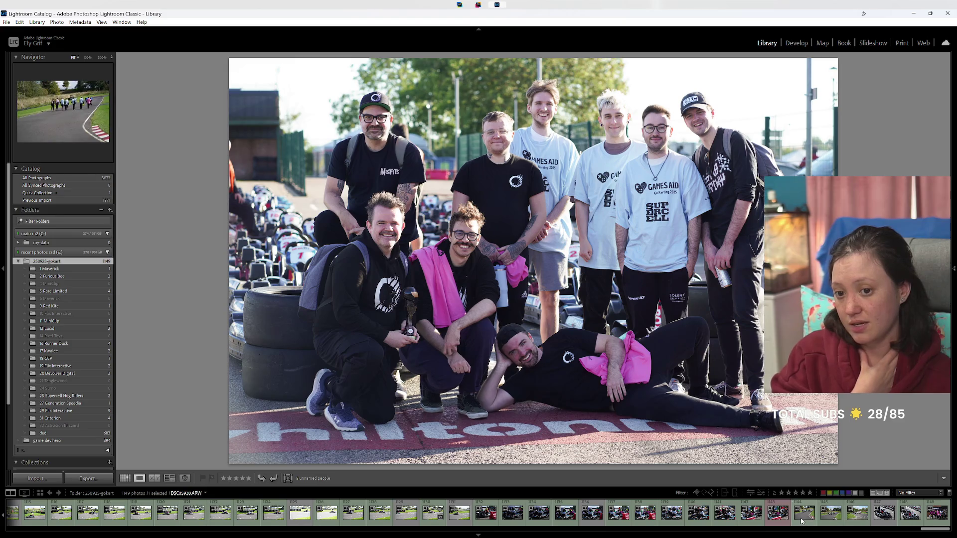
pyautogui.click(840, 521)
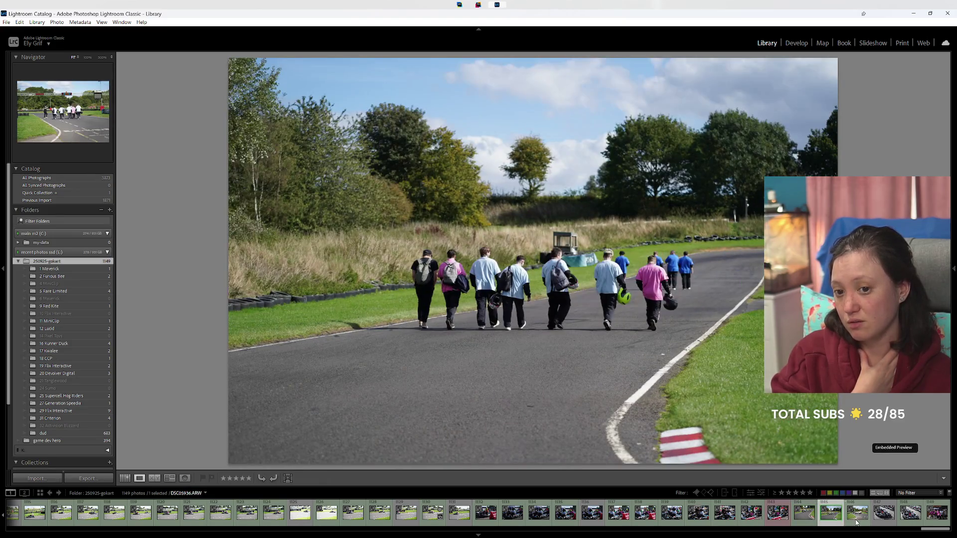
pyautogui.click(856, 521)
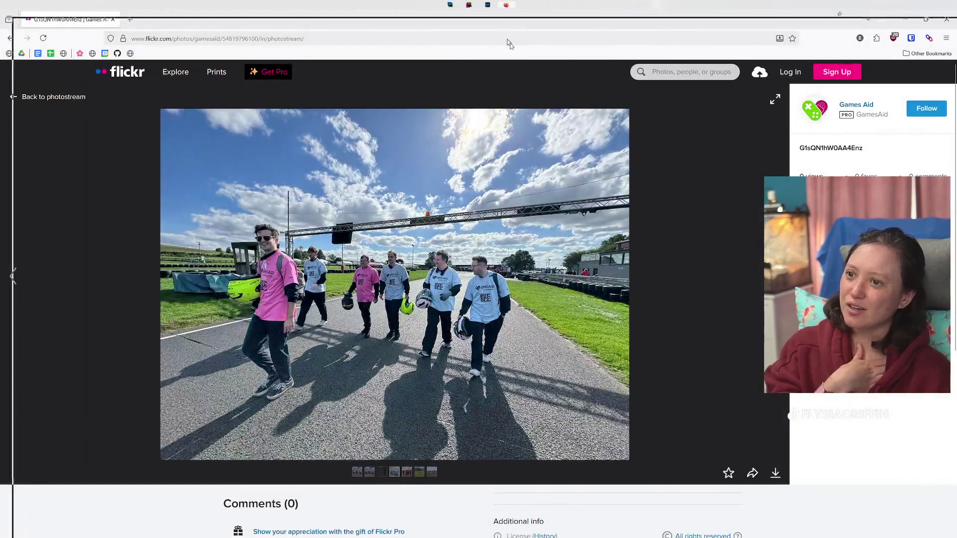
# Step: Resize and reposition the Flickr start-gantry photo window over Lightroom to compare, then close it
pyautogui.moveTo(510, 19)
pyautogui.mouseDown()
pyautogui.moveTo(593, 118)
pyautogui.moveTo(536, 332)
pyautogui.mouseUp()
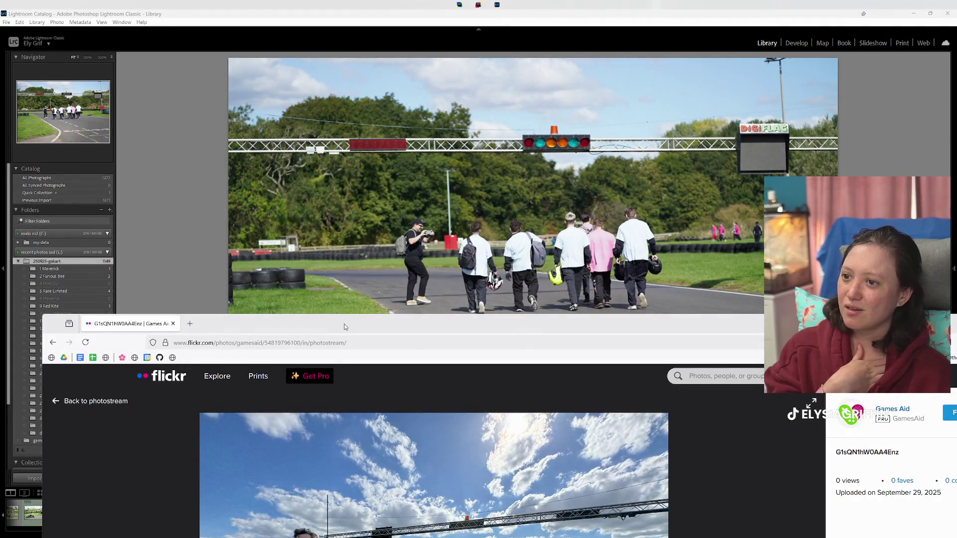
pyautogui.moveTo(344, 325); pyautogui.dragTo(384, 330)
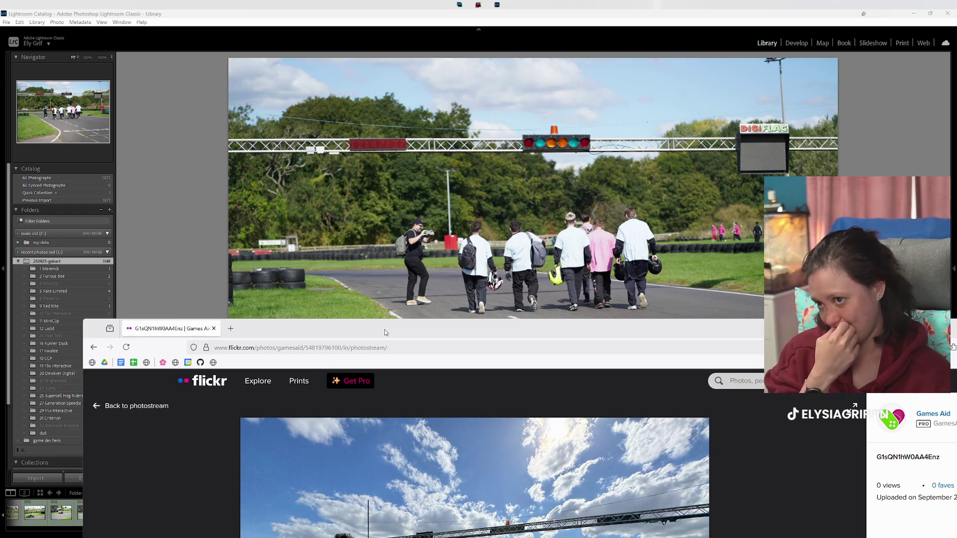
pyautogui.moveTo(385, 329)
pyautogui.mouseDown()
pyautogui.moveTo(364, 103)
pyautogui.moveTo(452, 394)
pyautogui.mouseUp()
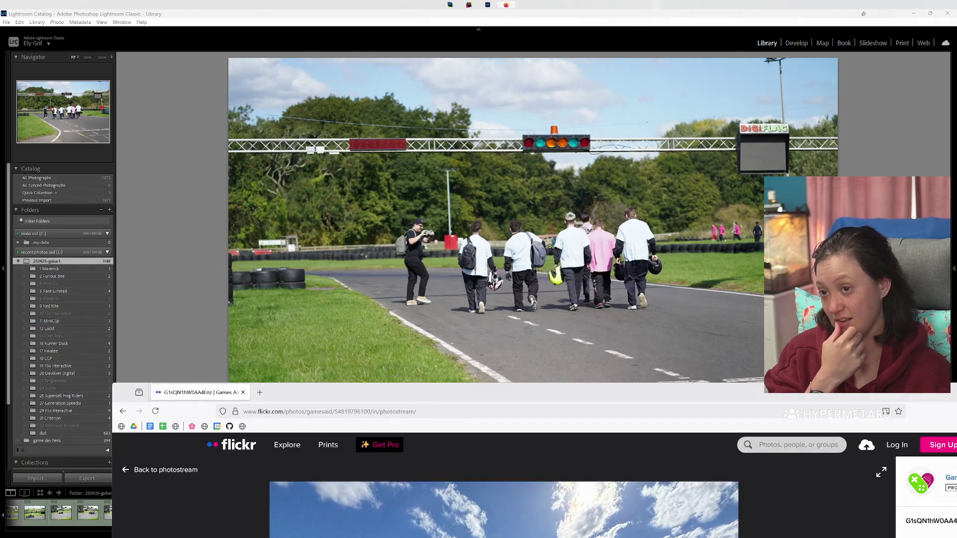
pyautogui.moveTo(467, 392); pyautogui.dragTo(451, 166)
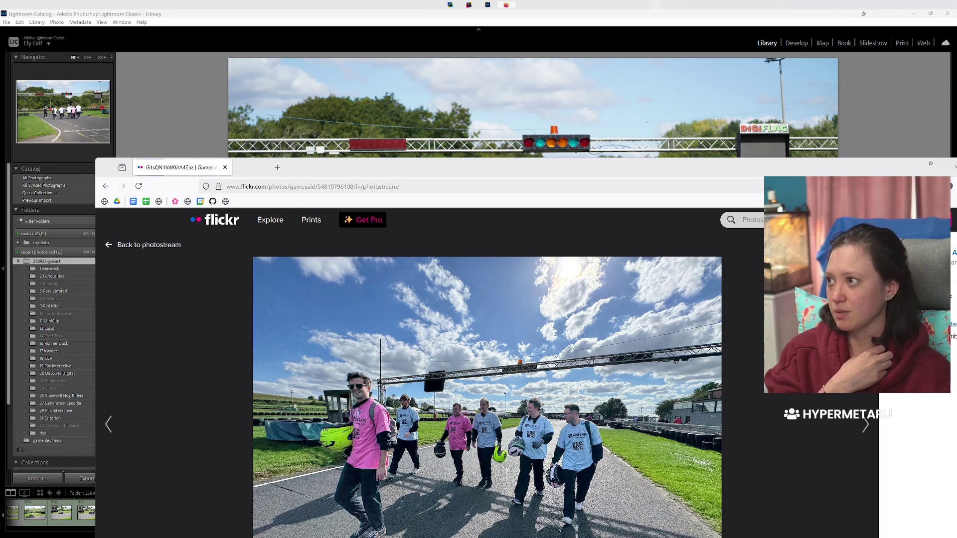
pyautogui.hotkey('ctrl', 'w')
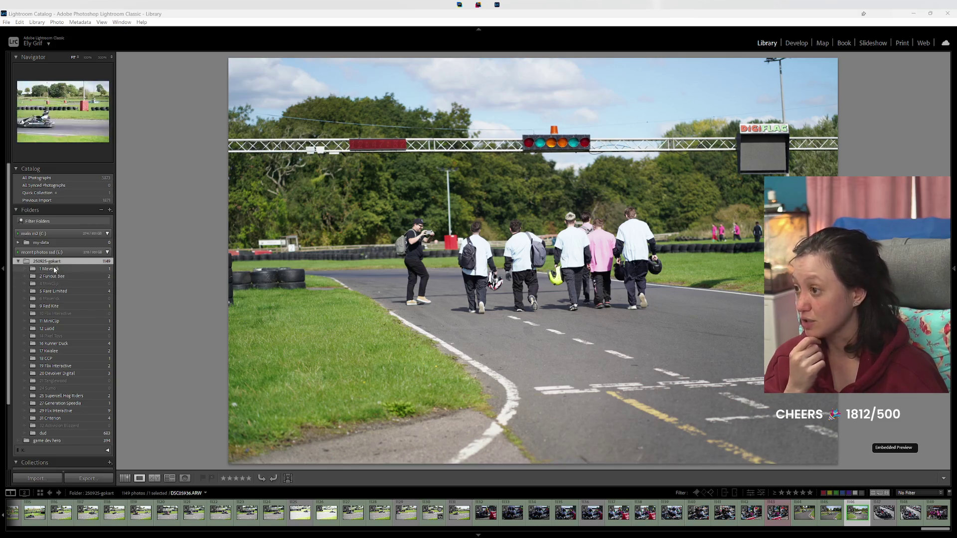
pyautogui.rightClick(54, 261)
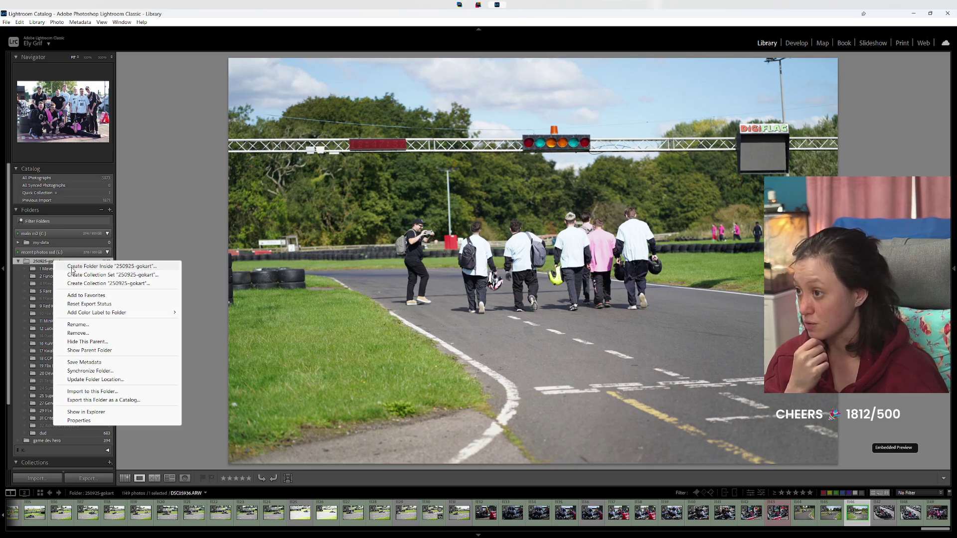
# Step: Create the subfolder '3 Activision Blizzard' inside 250925-gokart
pyautogui.click(72, 267)
pyautogui.write('3 ')
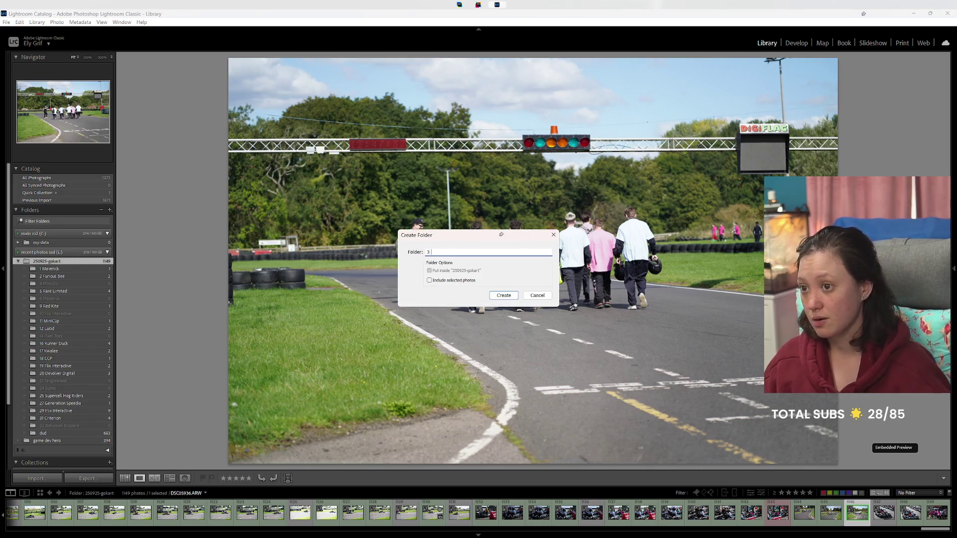
pyautogui.write('Act')
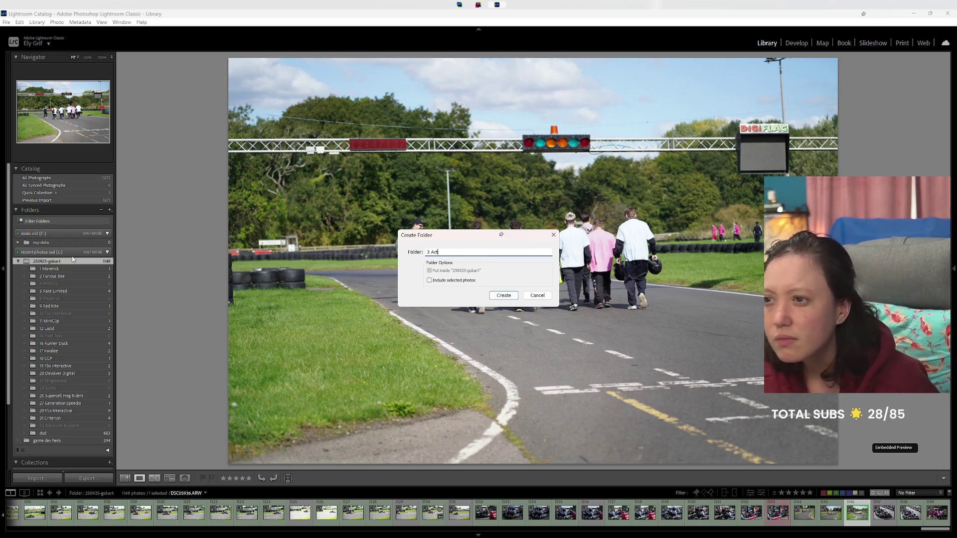
pyautogui.write('ivisio')
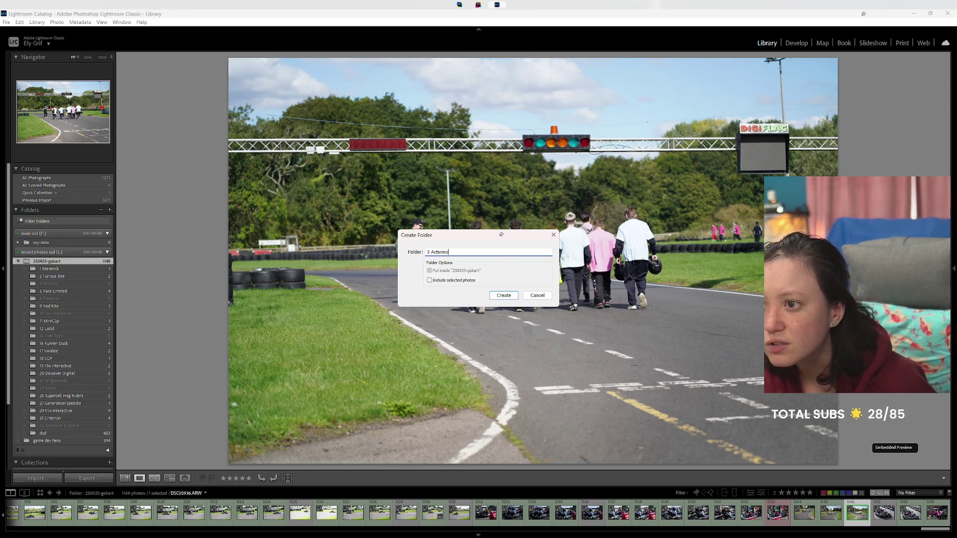
pyautogui.write('n Bl')
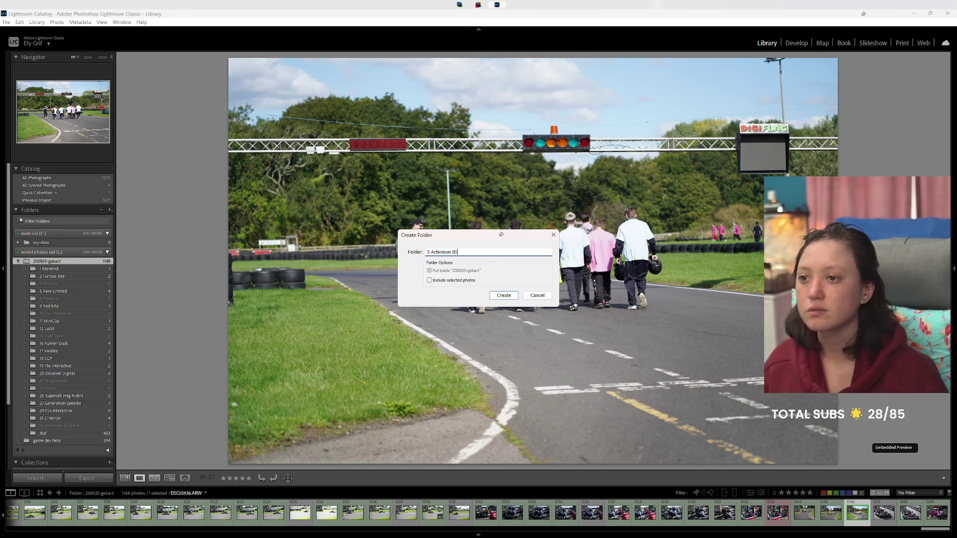
pyautogui.write('izzard')
pyautogui.press('Return')
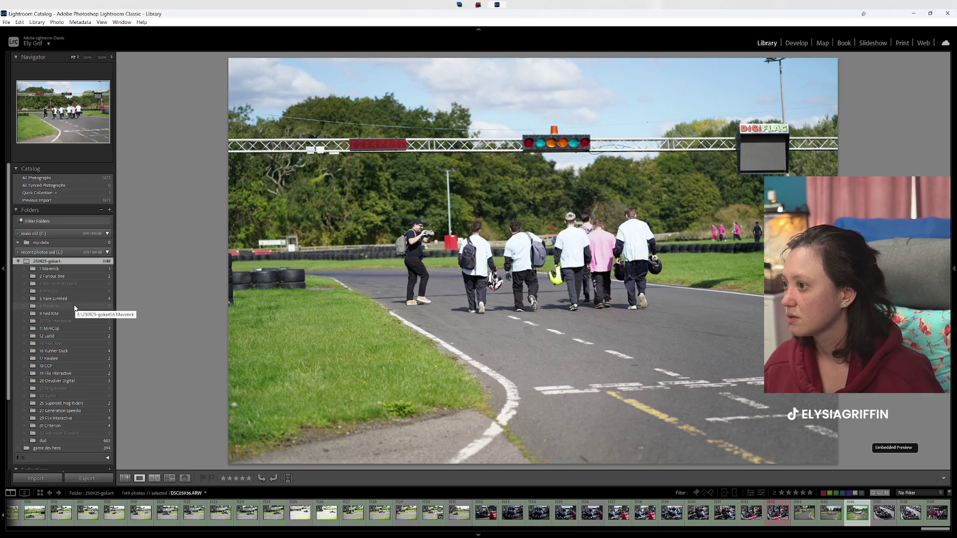
# Step: Create the subfolder '7 Red Kite' inside 250925-gokart
pyautogui.rightClick(64, 261)
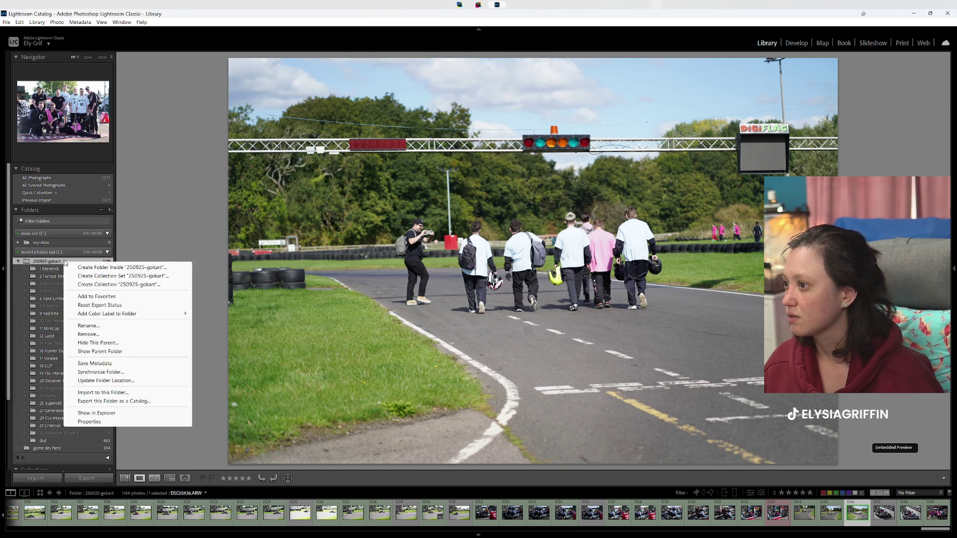
pyautogui.click(80, 264)
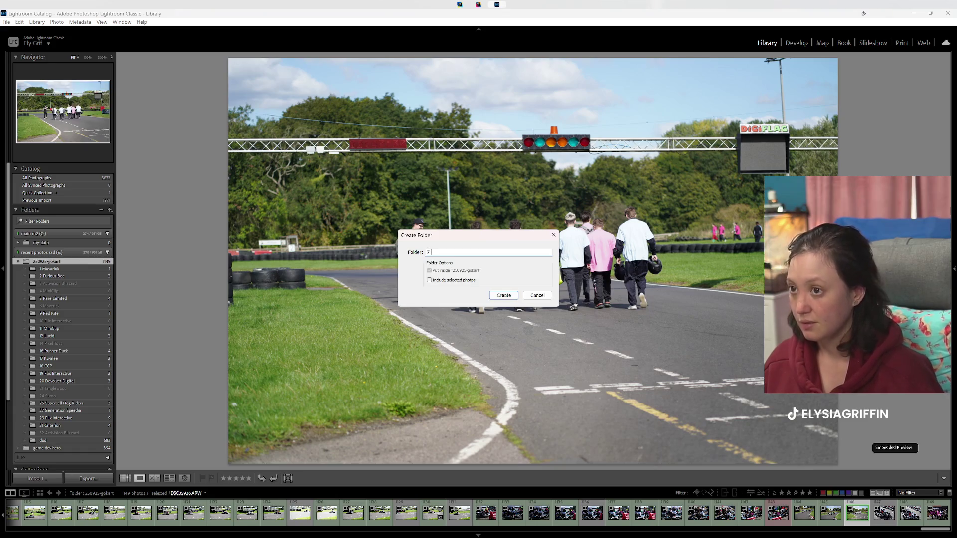
pyautogui.write('7 Red Kite')
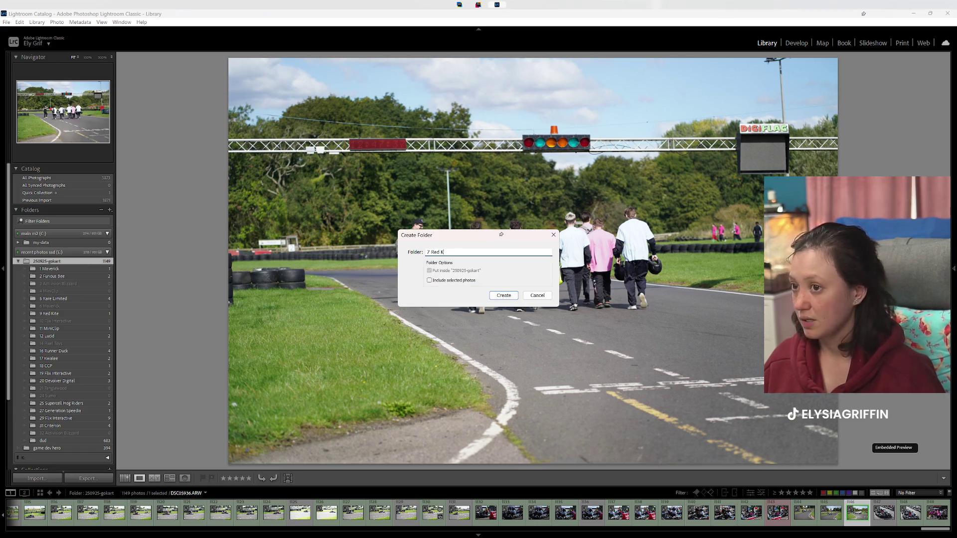
pyautogui.press('Return')
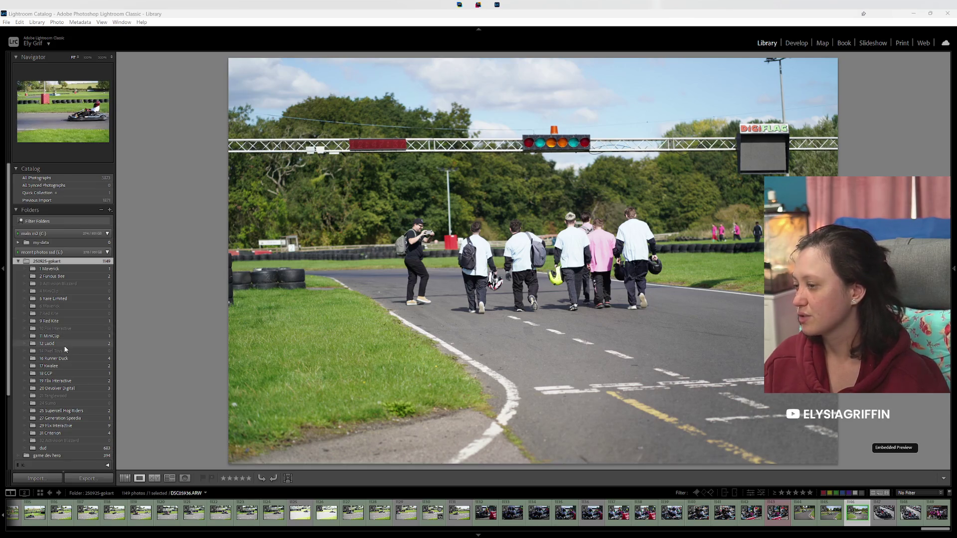
pyautogui.rightClick(56, 262)
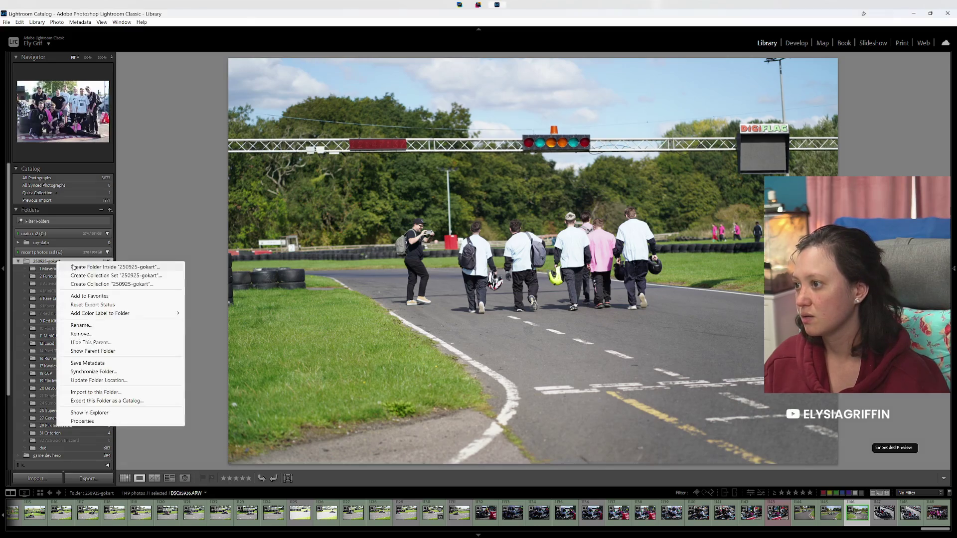
pyautogui.click(73, 267)
pyautogui.write('MiniClip')
pyautogui.press('Return')
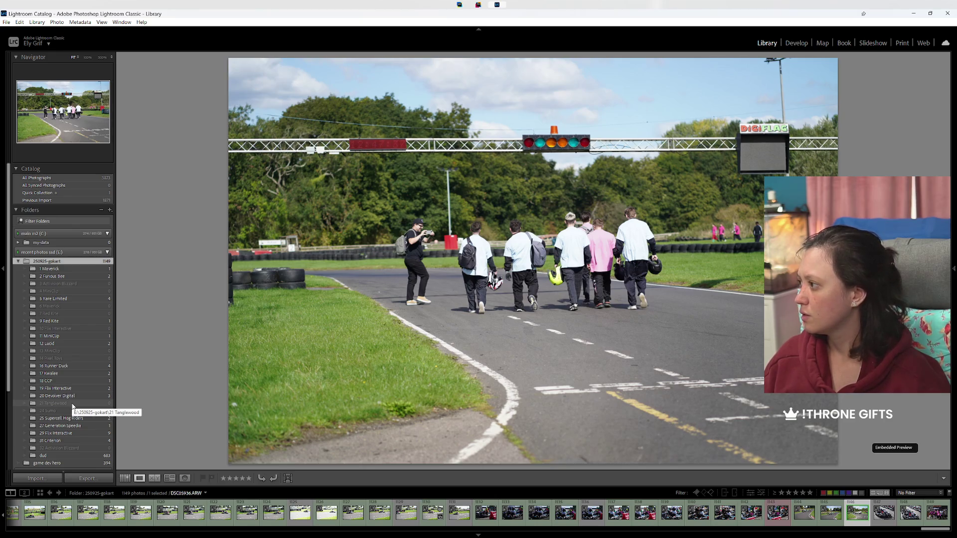
pyautogui.rightClick(59, 262)
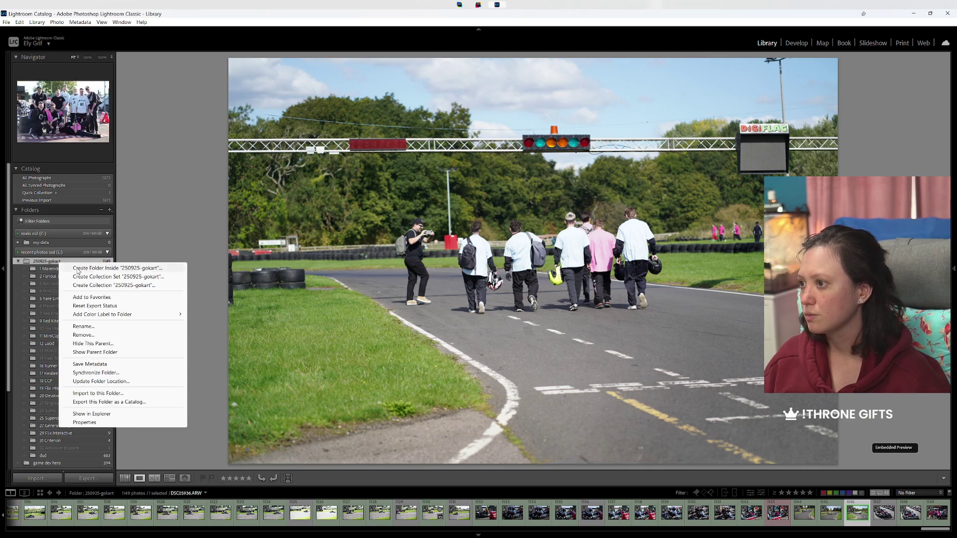
pyautogui.click(76, 267)
pyautogui.write('22 Mav')
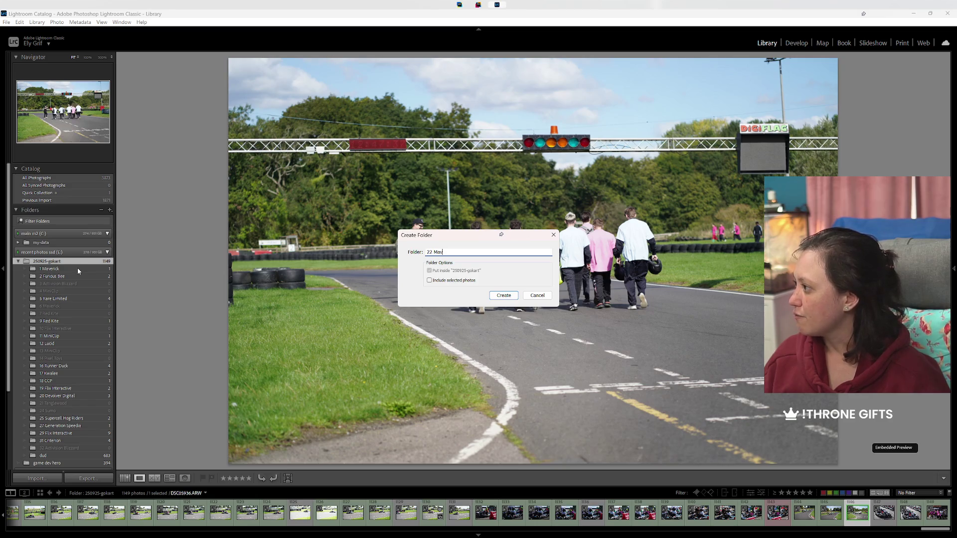
pyautogui.write('erick')
pyautogui.press('Return')
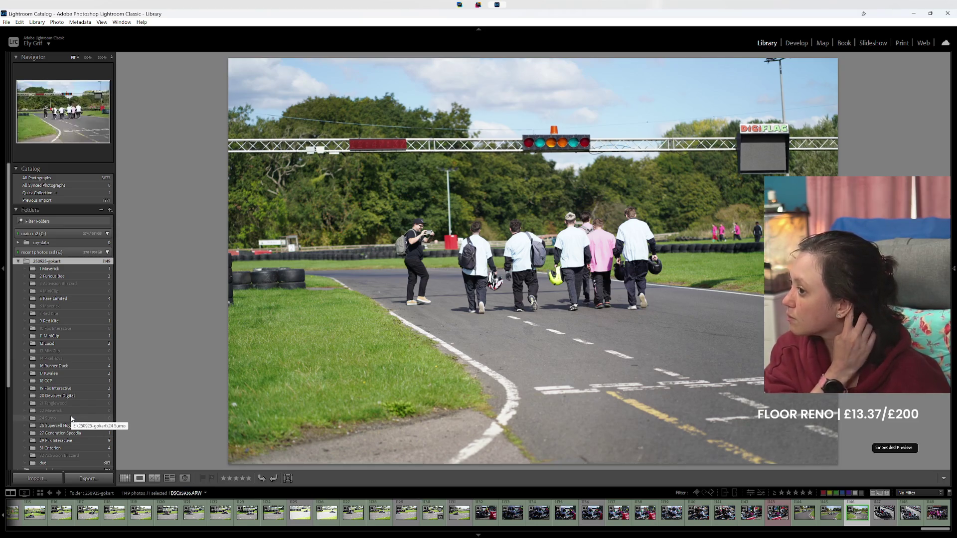
pyautogui.rightClick(53, 262)
pyautogui.click(74, 269)
pyautogui.write('23 Sumos')
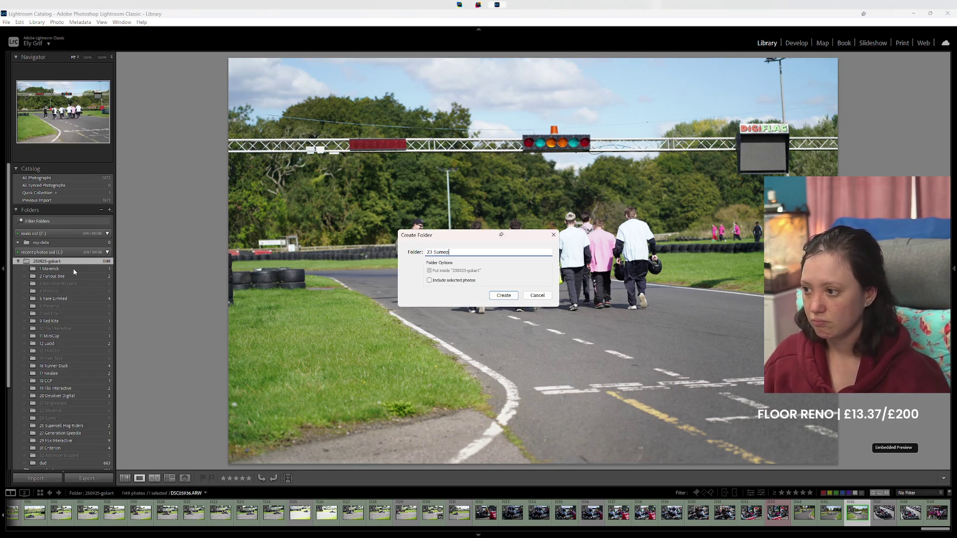
pyautogui.press('Return')
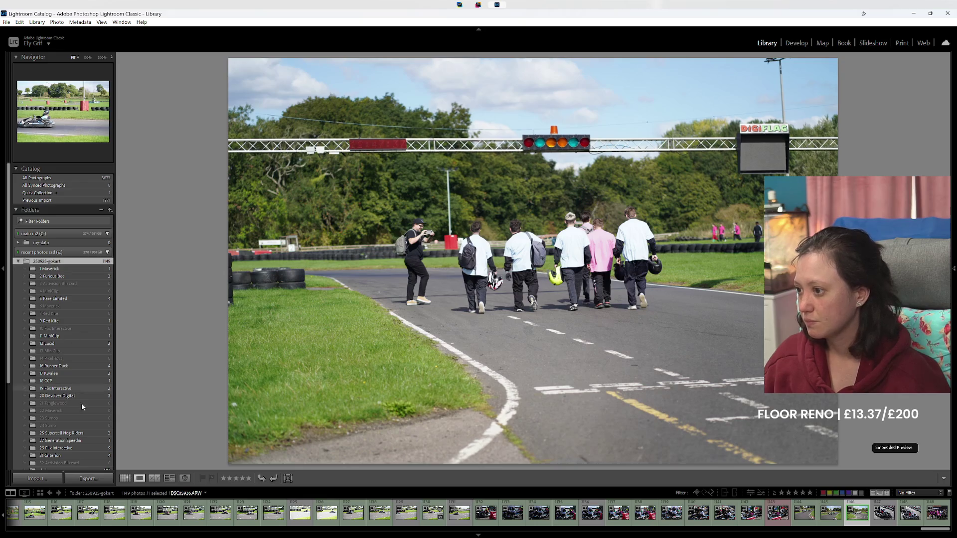
pyautogui.rightClick(57, 418)
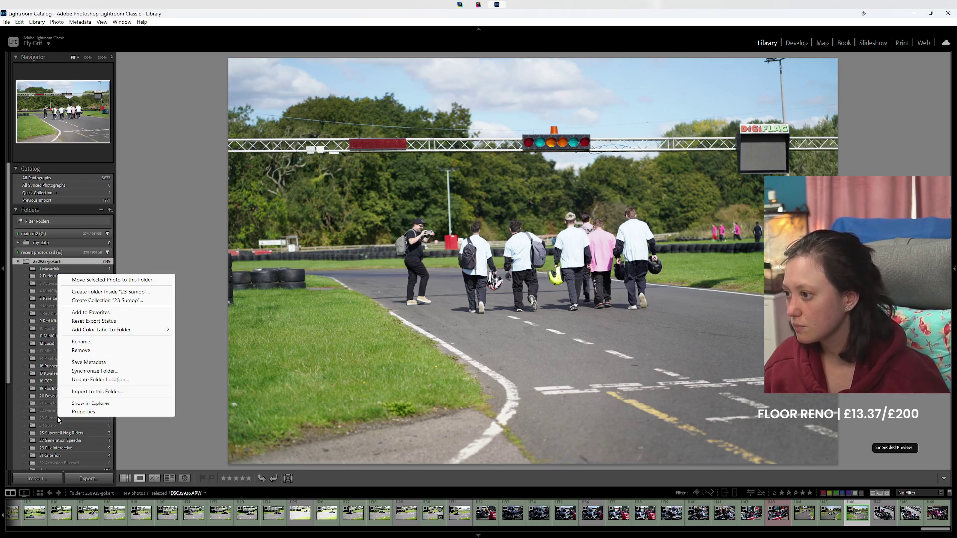
pyautogui.click(97, 342)
pyautogui.press('End')
pyautogui.press('BackSpace')
pyautogui.press('Return')
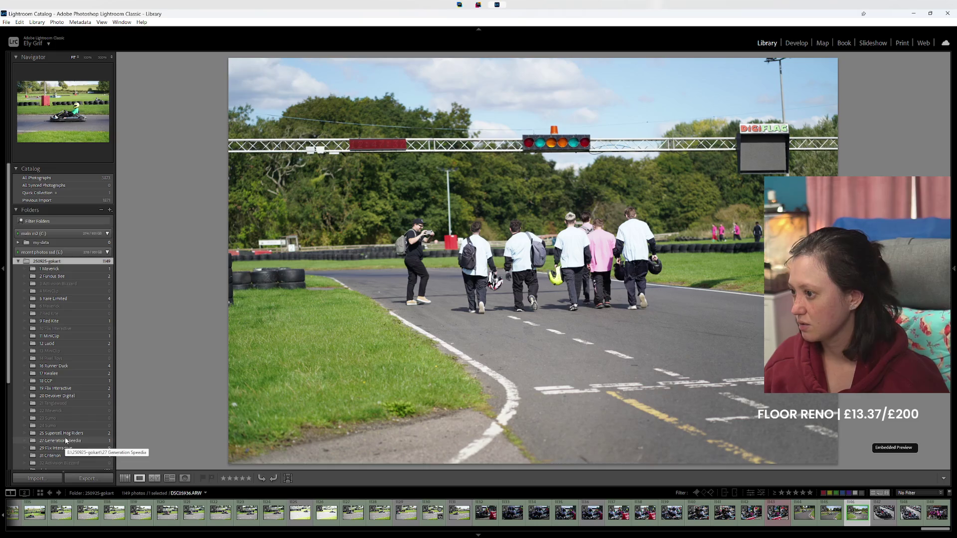
pyautogui.rightClick(42, 261)
pyautogui.click(55, 263)
pyautogui.write('26 Mini C')
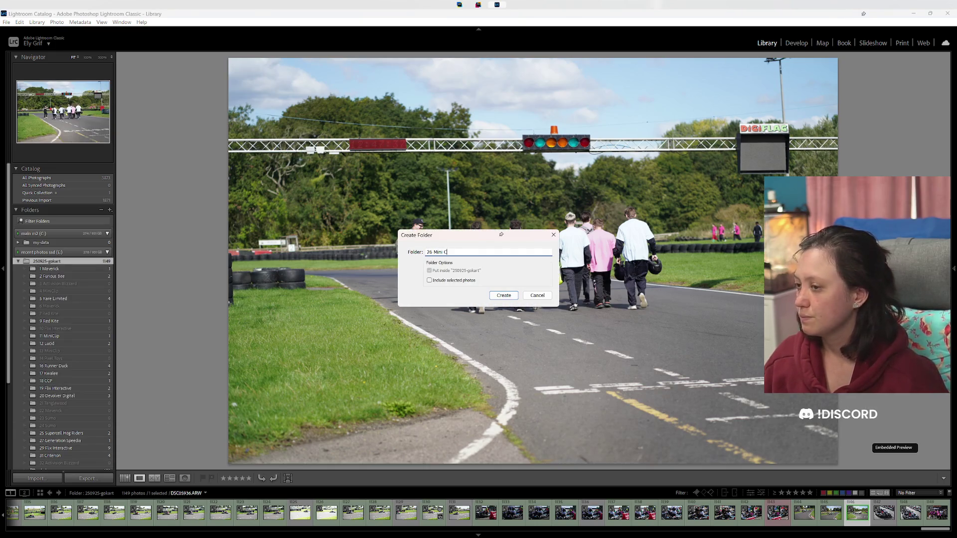
pyautogui.press('BackSpace')
pyautogui.write('p')
pyautogui.press('Return')
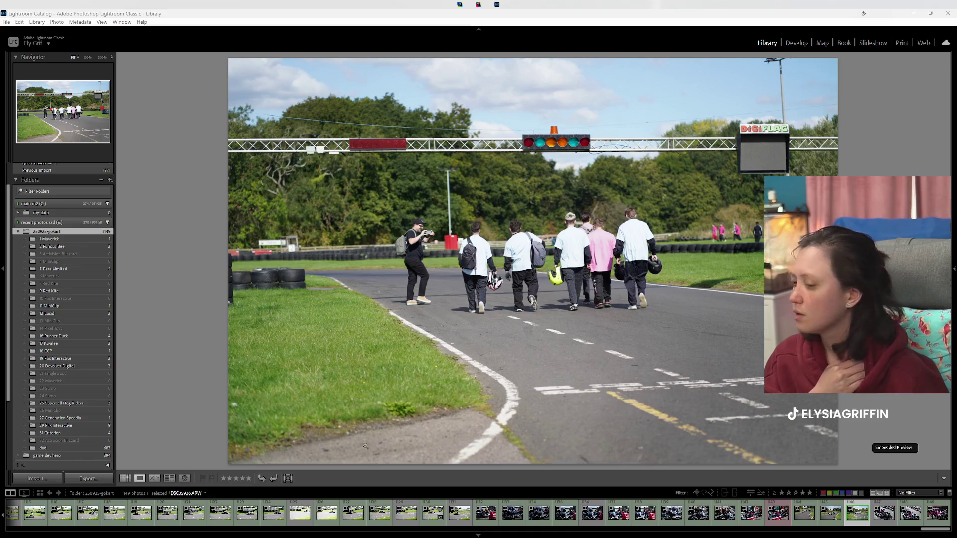
pyautogui.click(835, 493)
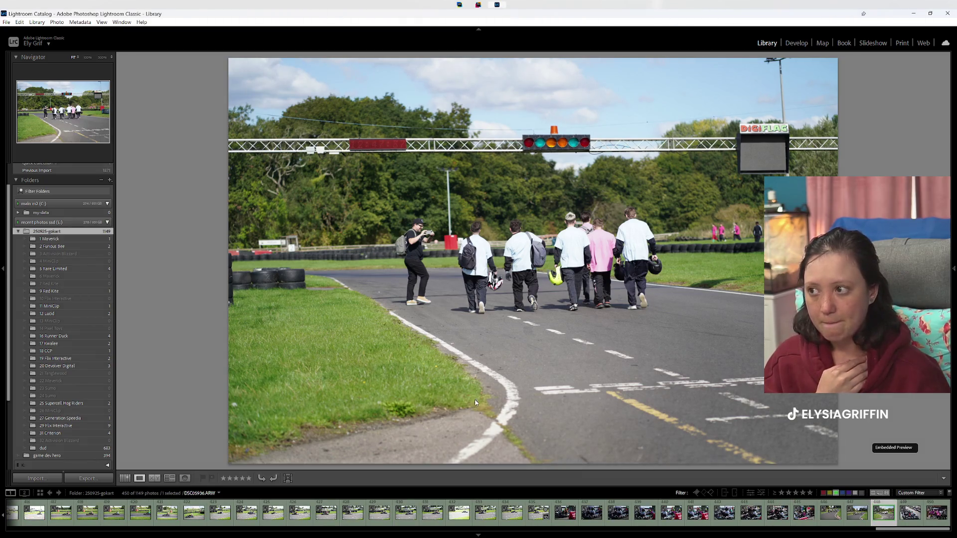
pyautogui.rightClick(66, 234)
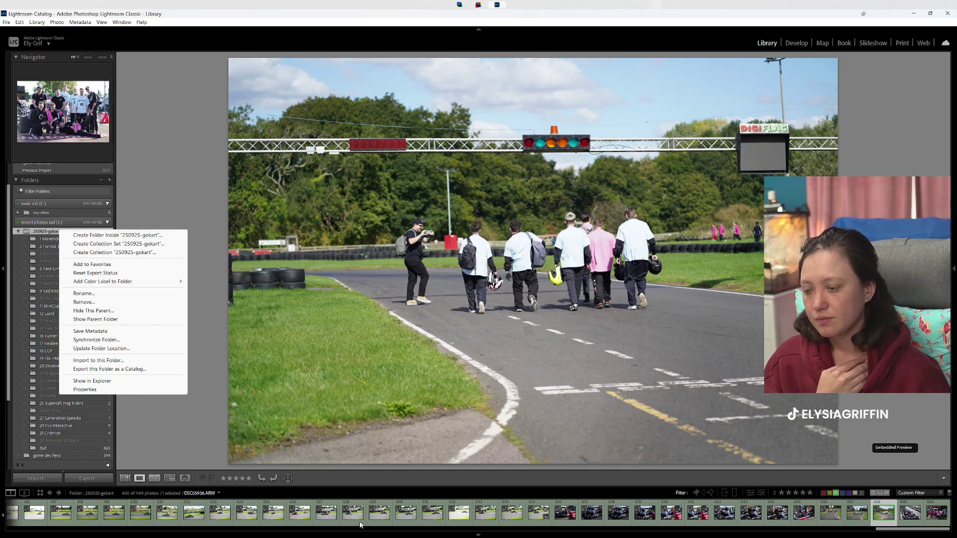
pyautogui.click(883, 525)
pyautogui.moveTo(883, 527); pyautogui.dragTo(106, 520)
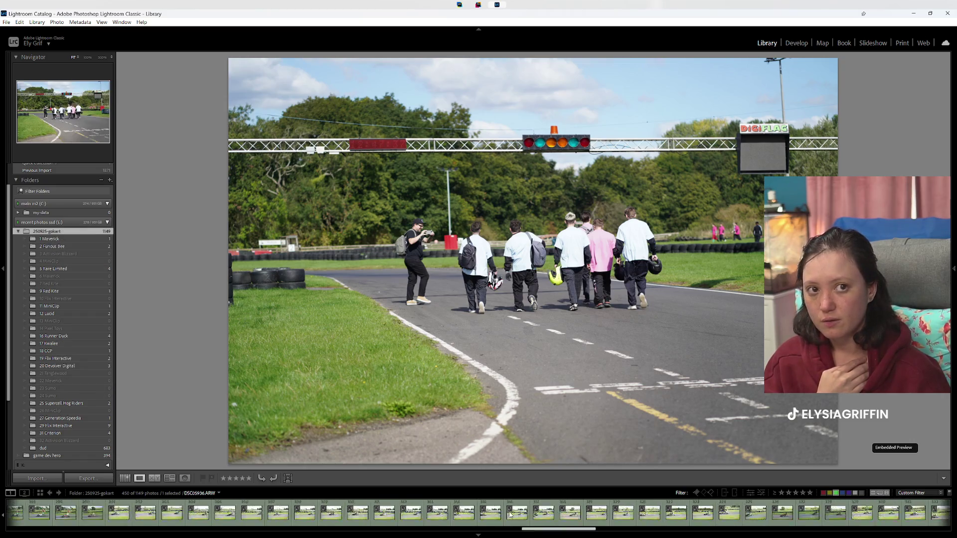
pyautogui.scroll(5, 106, 520)
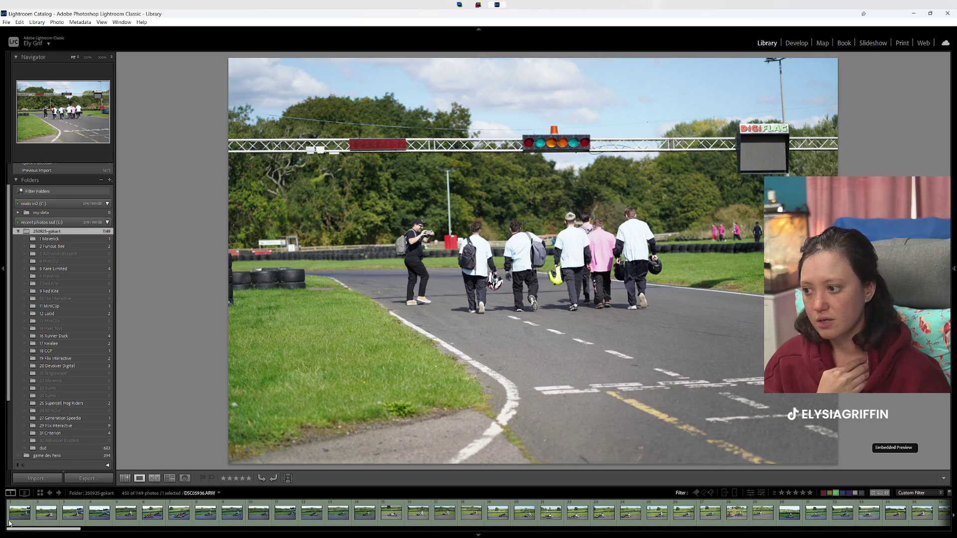
pyautogui.click(19, 513)
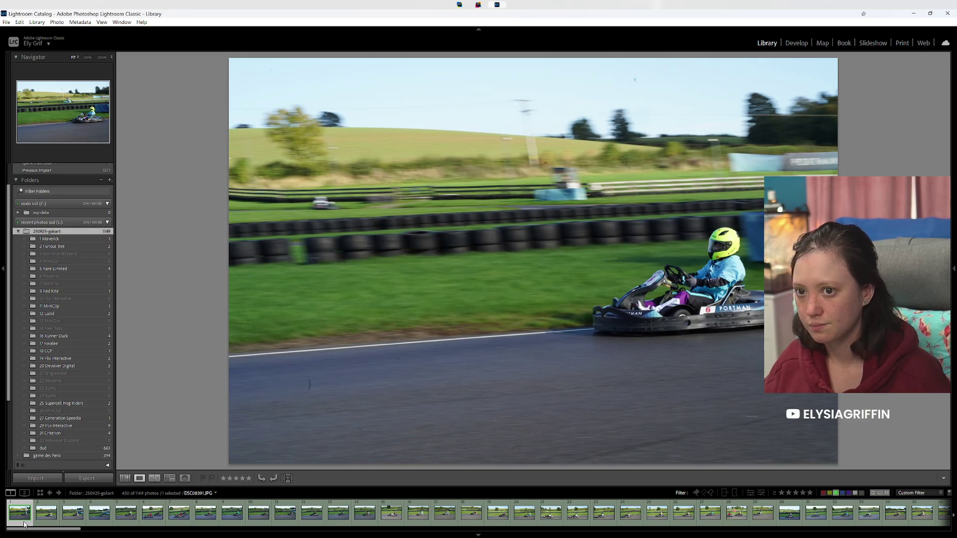
pyautogui.press('Right')
pyautogui.press('Right')
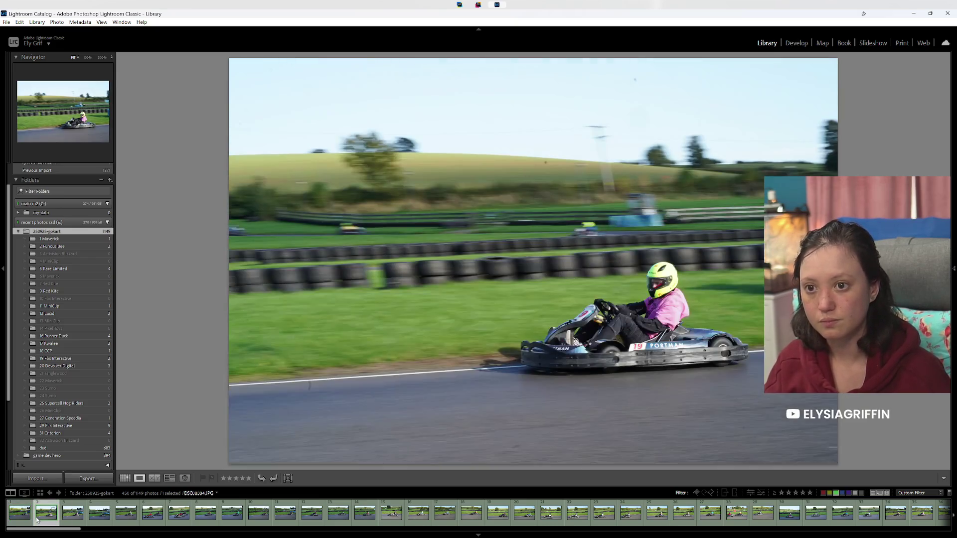
pyautogui.click(36, 516)
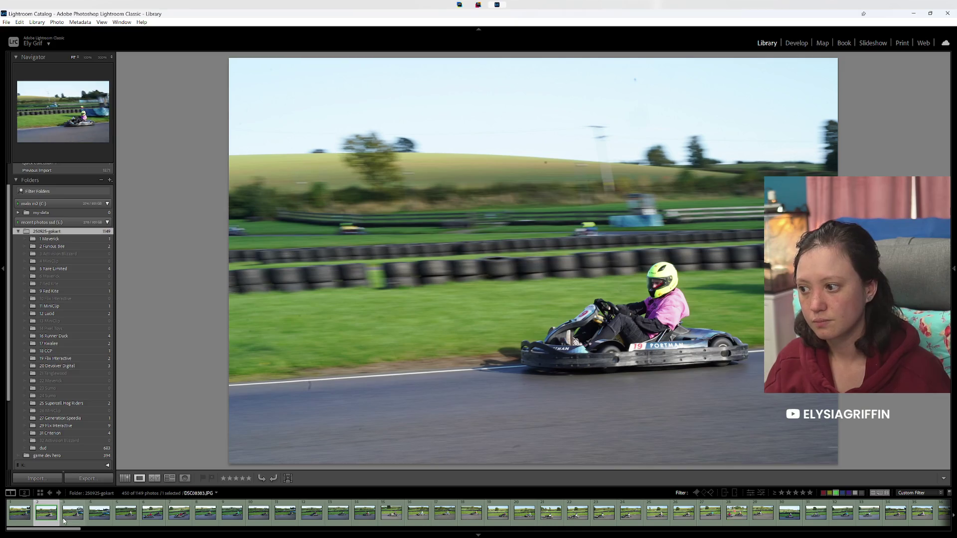
pyautogui.click(125, 479)
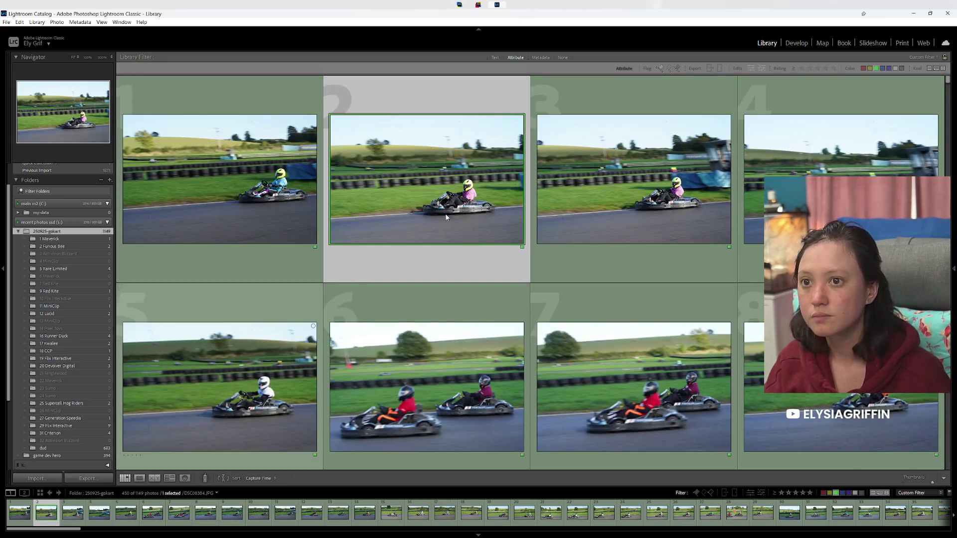
pyautogui.keyDown('ctrl'); pyautogui.click(602, 212); pyautogui.keyUp('ctrl')
pyautogui.moveTo(499, 219); pyautogui.dragTo(84, 362)
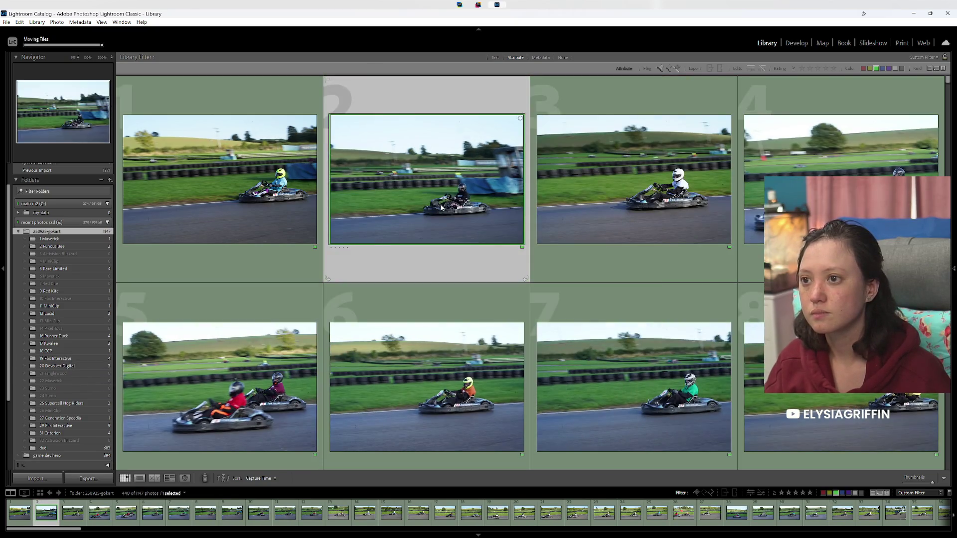
pyautogui.click(140, 479)
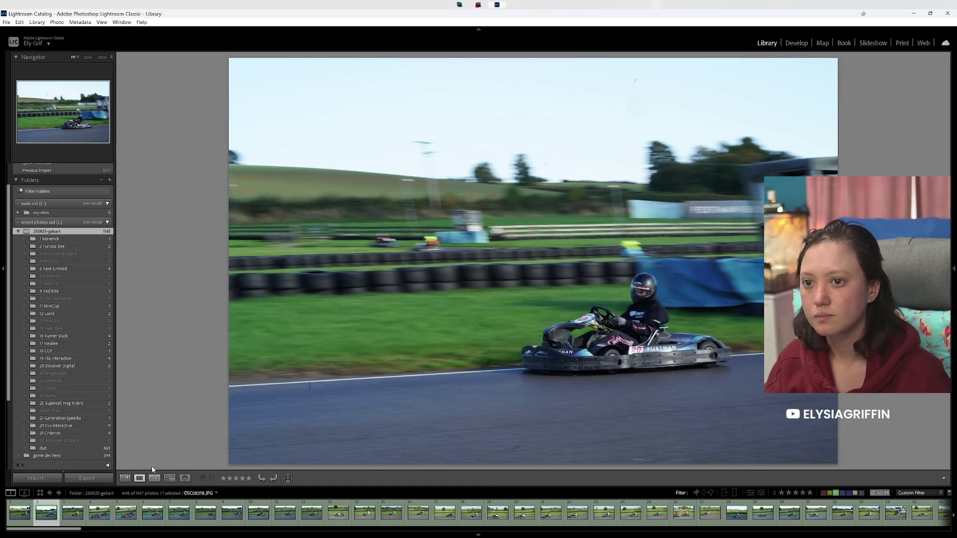
pyautogui.press('Right')
pyautogui.press('Right')
pyautogui.press('Left')
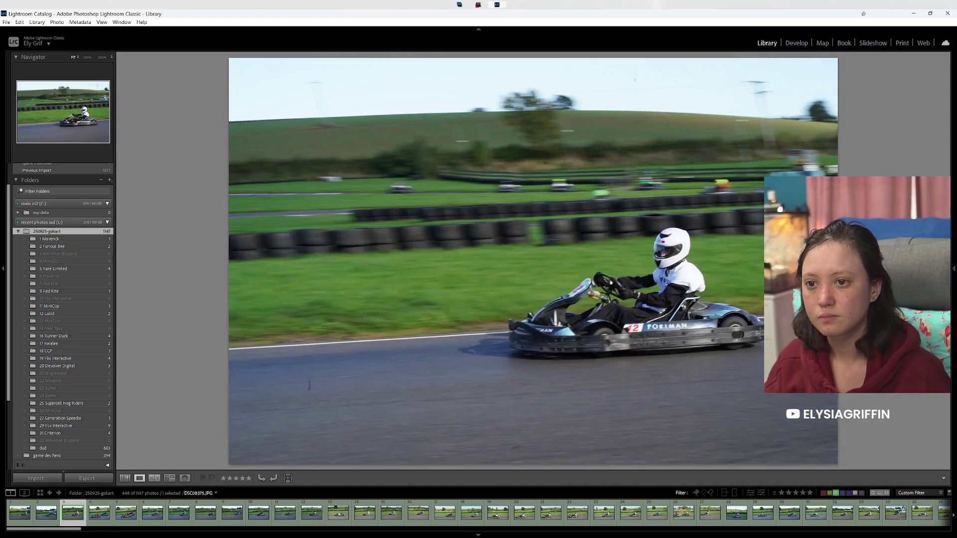
pyautogui.press('Right')
pyautogui.press('Right')
pyautogui.press('Right')
pyautogui.press('Right')
pyautogui.press('Right')
pyautogui.press('Right')
pyautogui.press('Right')
pyautogui.press('Right')
pyautogui.press('Right')
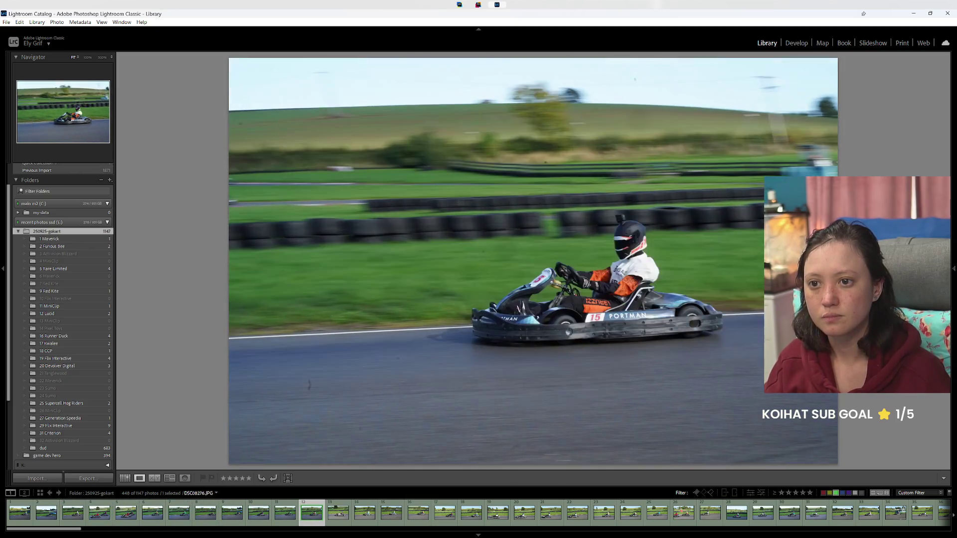
pyautogui.press('Right')
pyautogui.press('Right')
pyautogui.press('Right')
pyautogui.press('Right')
pyautogui.press('Right')
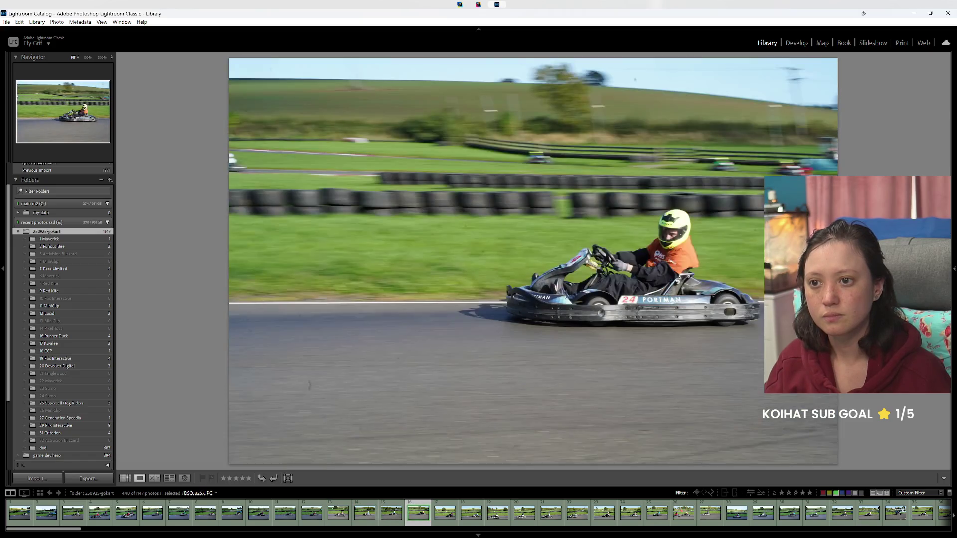
pyautogui.press('Right')
pyautogui.press('Right')
pyautogui.press('Right')
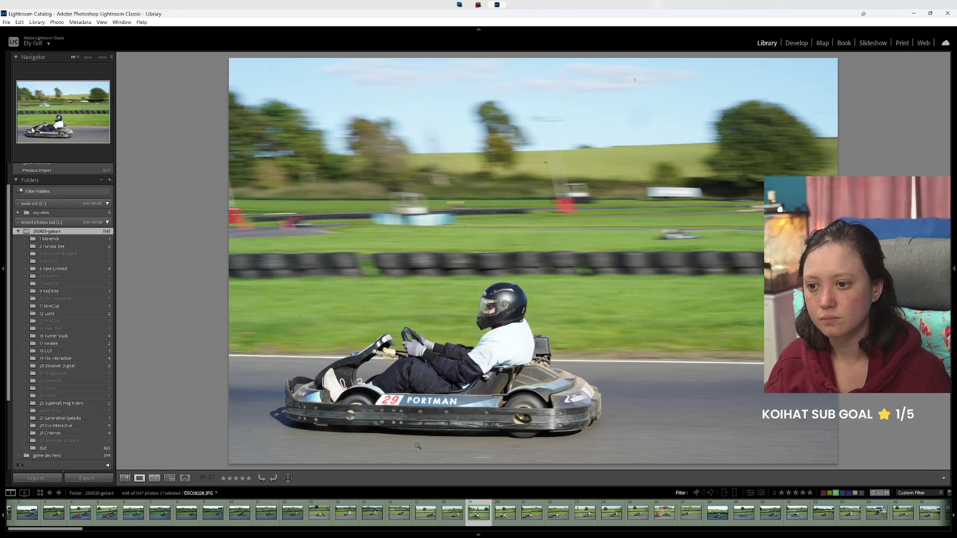
pyautogui.hotkey('shift', 'Right')
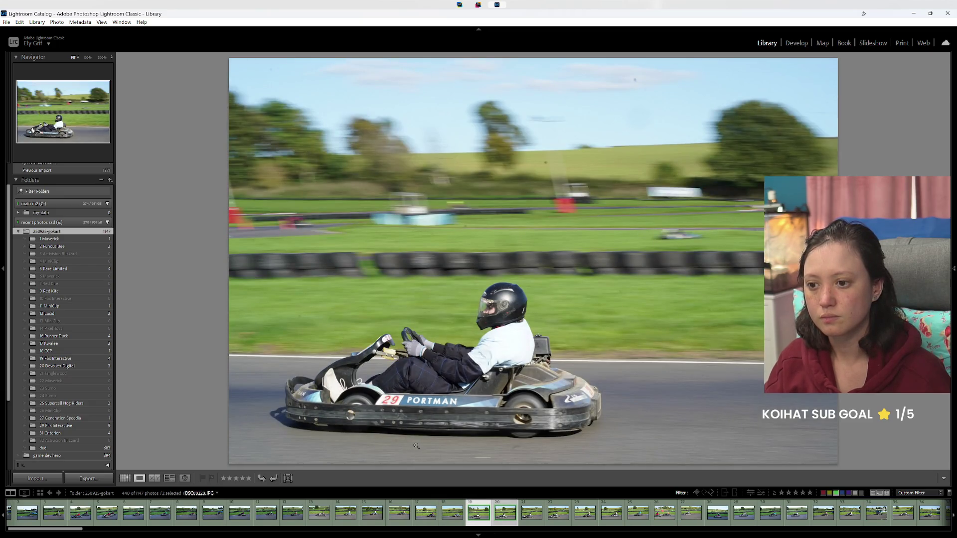
pyautogui.click(447, 519)
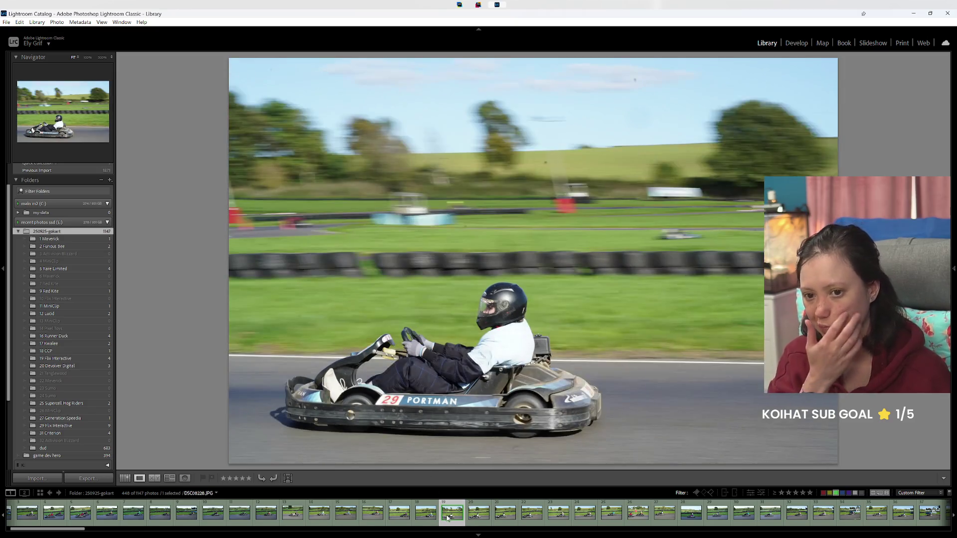
pyautogui.click(829, 493)
pyautogui.click(836, 494)
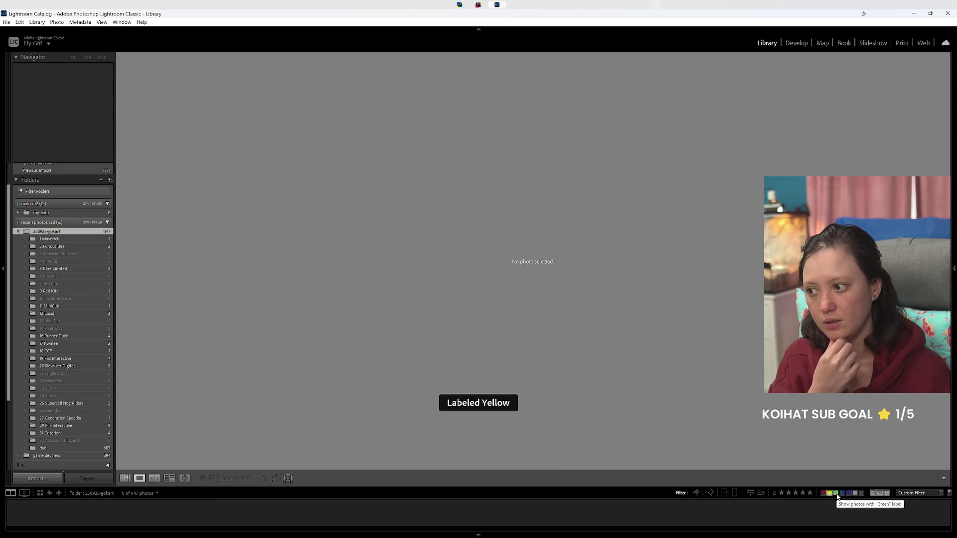
pyautogui.click(836, 494)
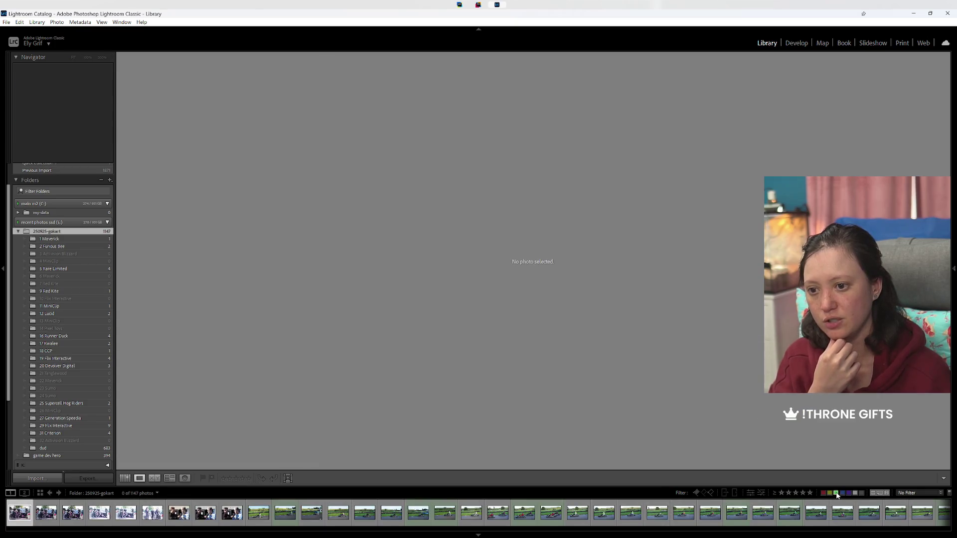
pyautogui.click(836, 493)
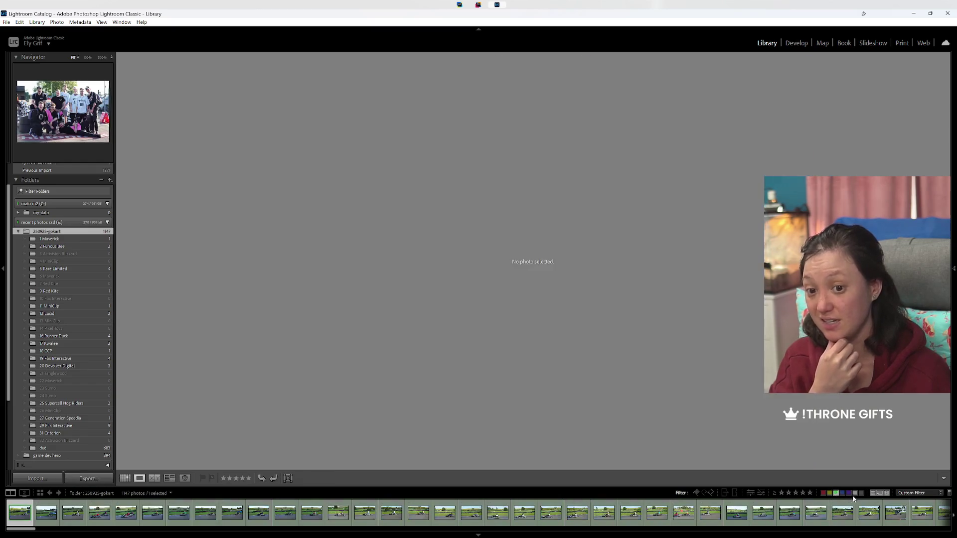
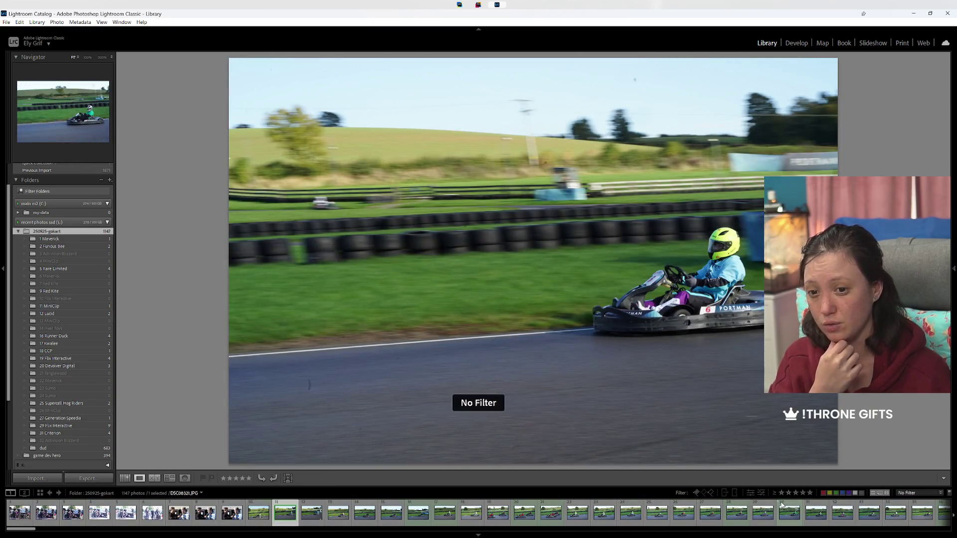
# Step: Filter the go-kart shoot to green-labelled photos (448 of 1147) and view one kart photo
pyautogui.hotkey('ctrl', 'l')
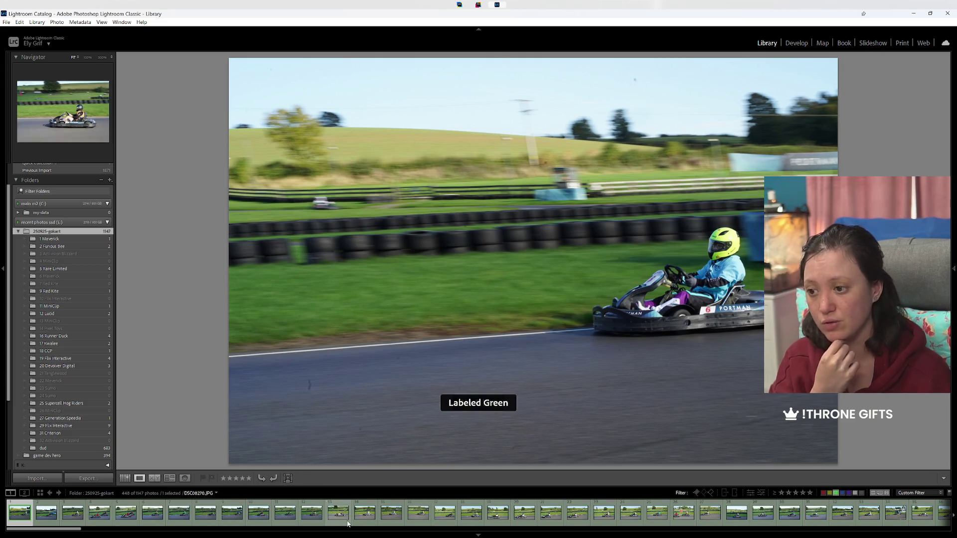
pyautogui.click(80, 516)
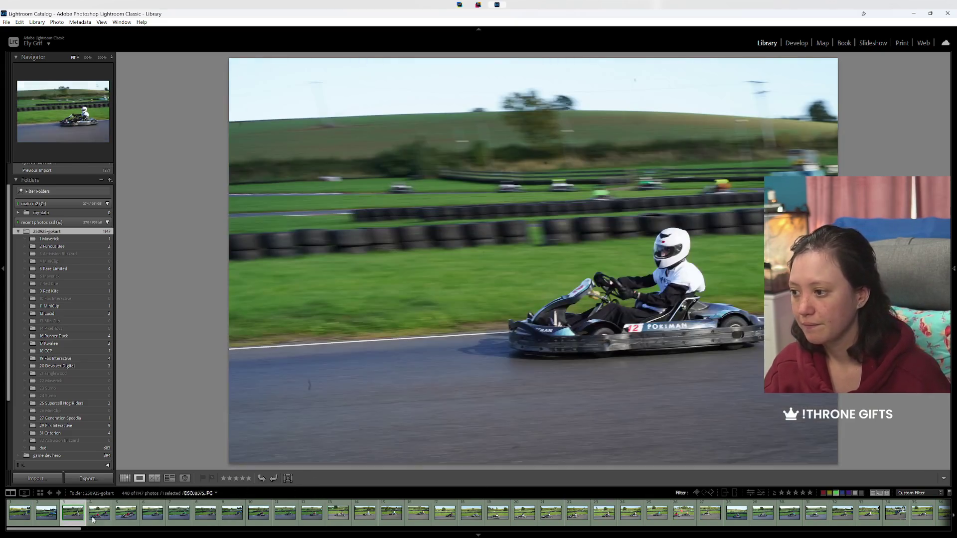
# Step: Step forward two photos and reject three weak kart shots
pyautogui.press('Right')
pyautogui.press('Right')
pyautogui.press('Right')
pyautogui.press('Right')
pyautogui.press('Right')
pyautogui.press('Right')
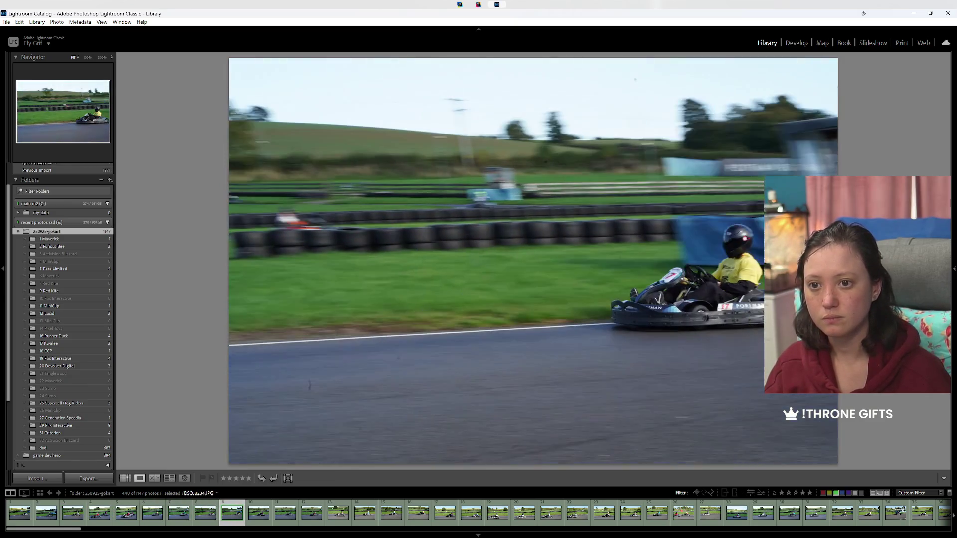
pyautogui.press('Right')
pyautogui.press('Right')
pyautogui.press('Right')
pyautogui.press('Right')
pyautogui.press('Right')
pyautogui.press('Right')
pyautogui.press('Right')
pyautogui.press('x')
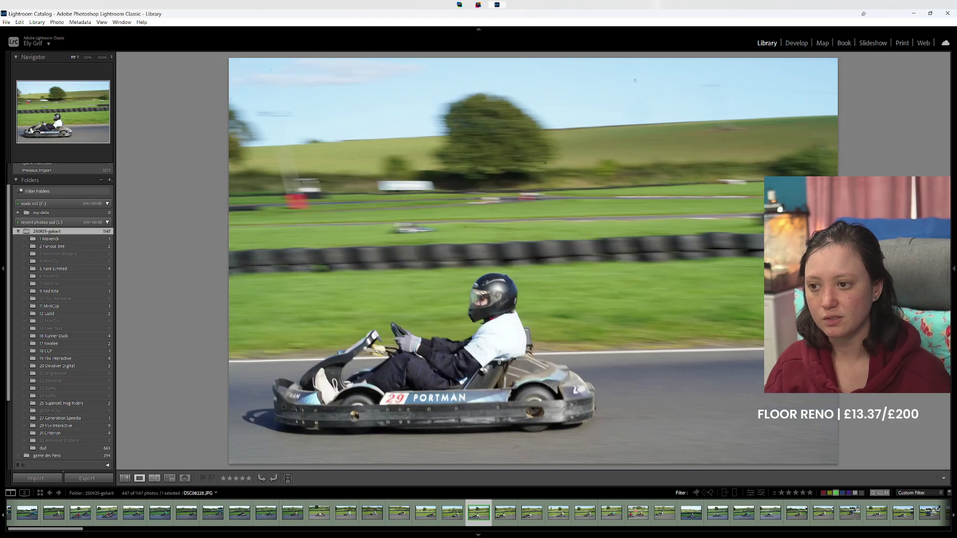
pyautogui.press('x')
pyautogui.press('x')
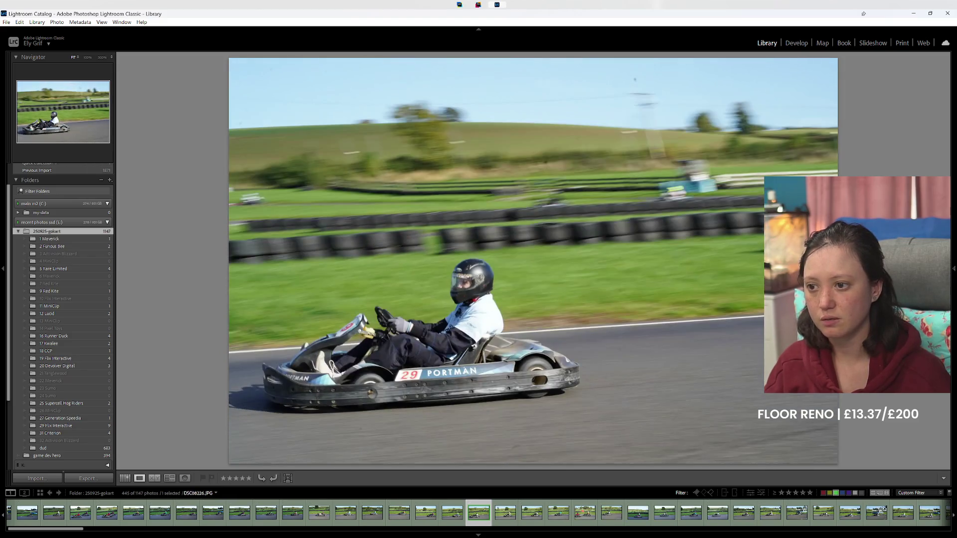
pyautogui.press('x')
# Step: Compare neighbouring kart photos around the pink kart shot and reject the weaker ones
pyautogui.press('Right')
pyautogui.press('Right')
pyautogui.press('Left')
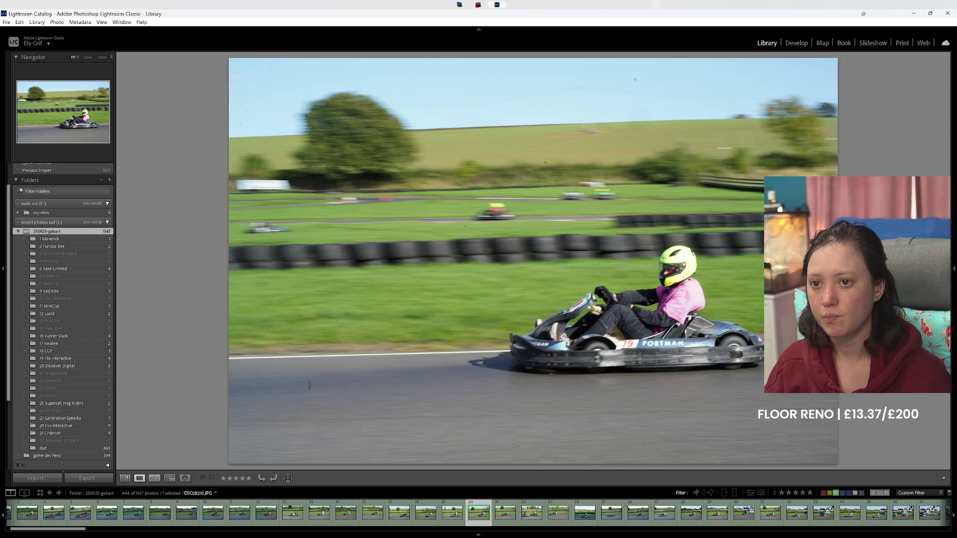
pyautogui.press('Left')
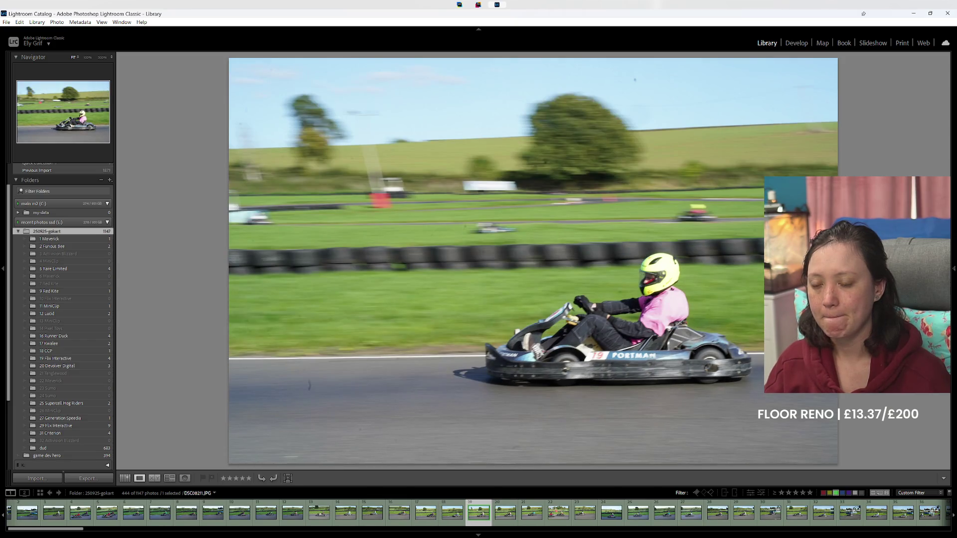
pyautogui.press('Left')
pyautogui.press('Right')
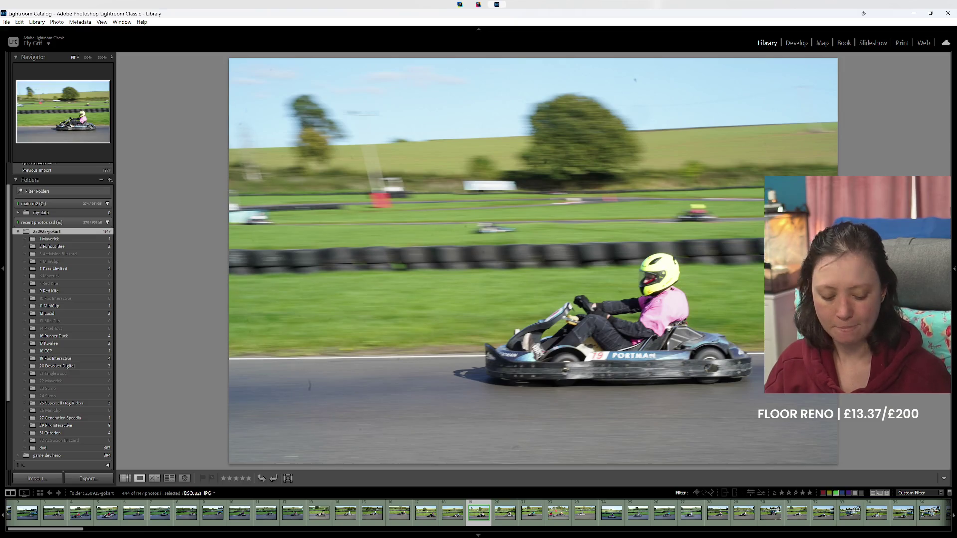
pyautogui.press('Left')
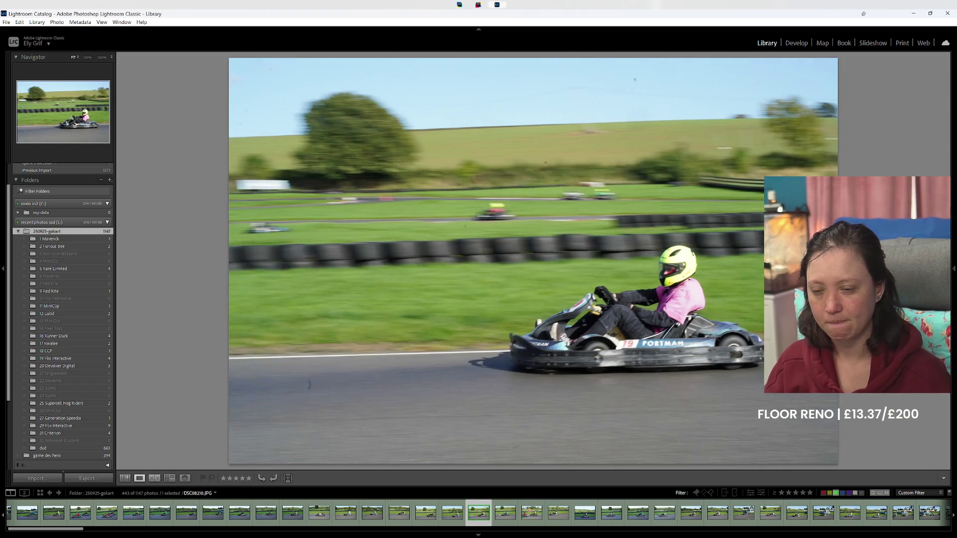
pyautogui.press('Left')
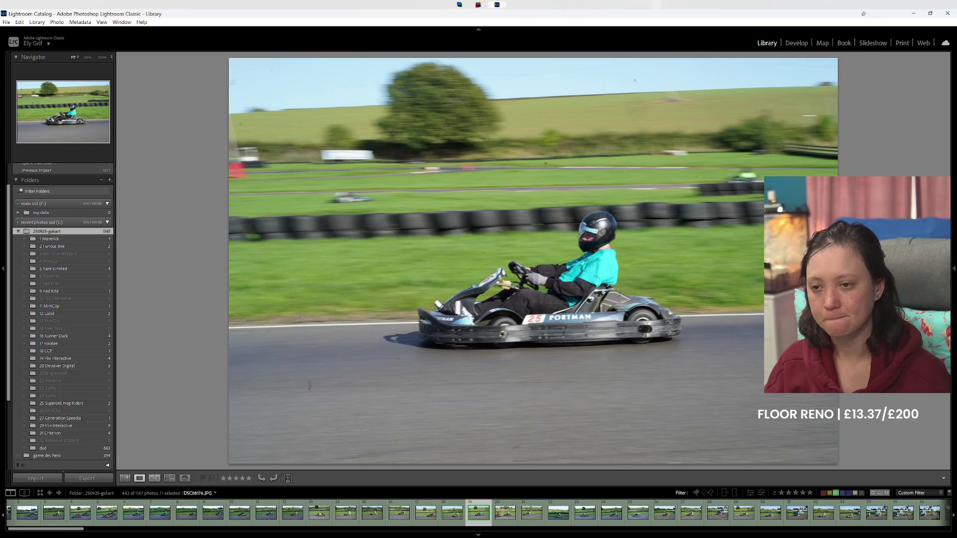
# Step: Skip ahead through the set, rejecting further weak kart photos
pyautogui.press('Right')
pyautogui.press('Right')
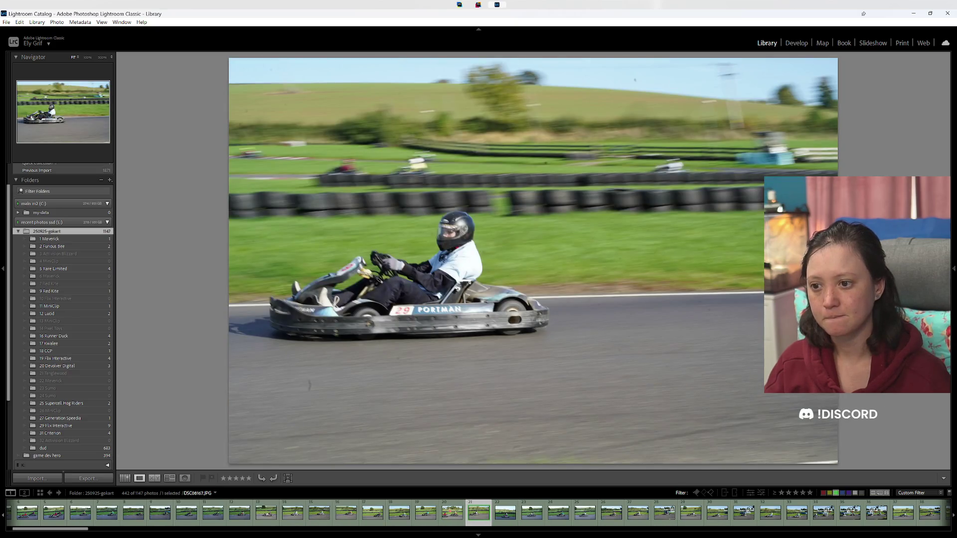
pyautogui.press('Left')
pyautogui.press('Right')
pyautogui.press('Right')
pyautogui.press('Right')
pyautogui.press('Left')
pyautogui.press('Right')
pyautogui.press('Left')
pyautogui.press('Left')
pyautogui.press('Left')
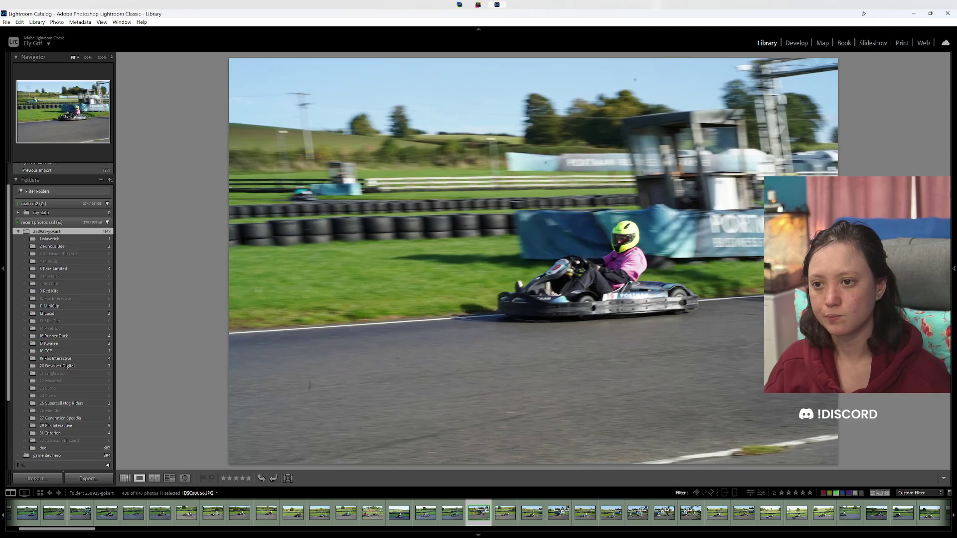
# Step: Relabel a kart photo yellow, reject another, then move ahead several photos
pyautogui.press('Left')
pyautogui.press('7')
pyautogui.press('Left')
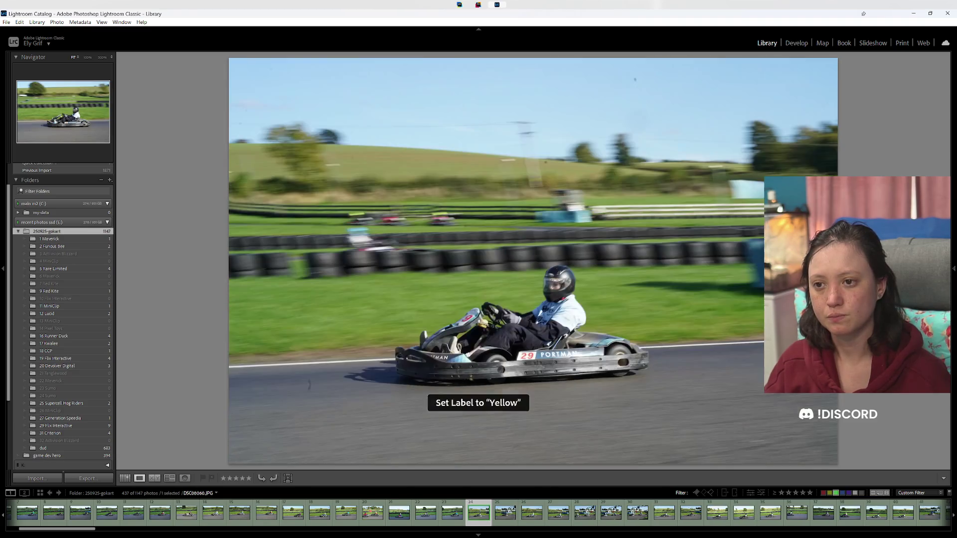
pyautogui.press('Left')
pyautogui.press('Left')
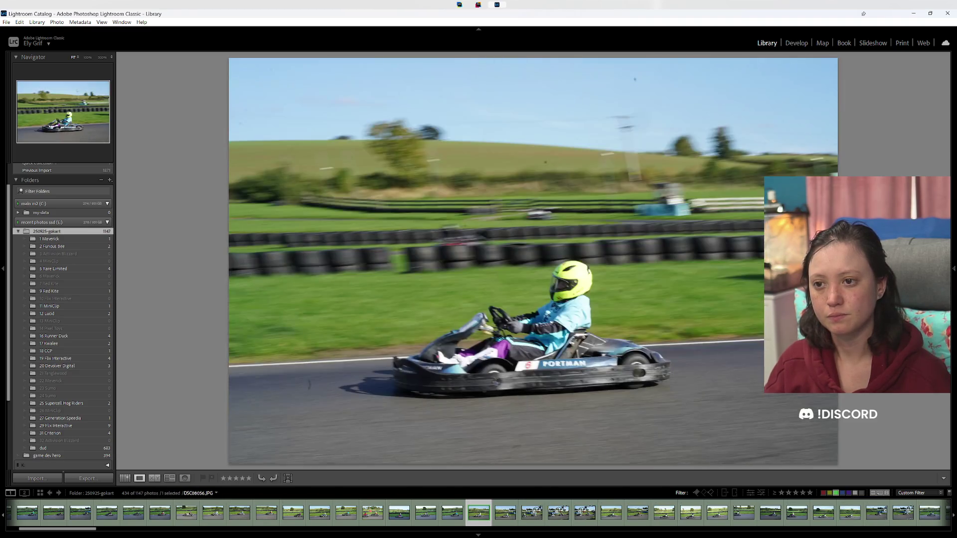
pyautogui.press('Right')
pyautogui.press('Right')
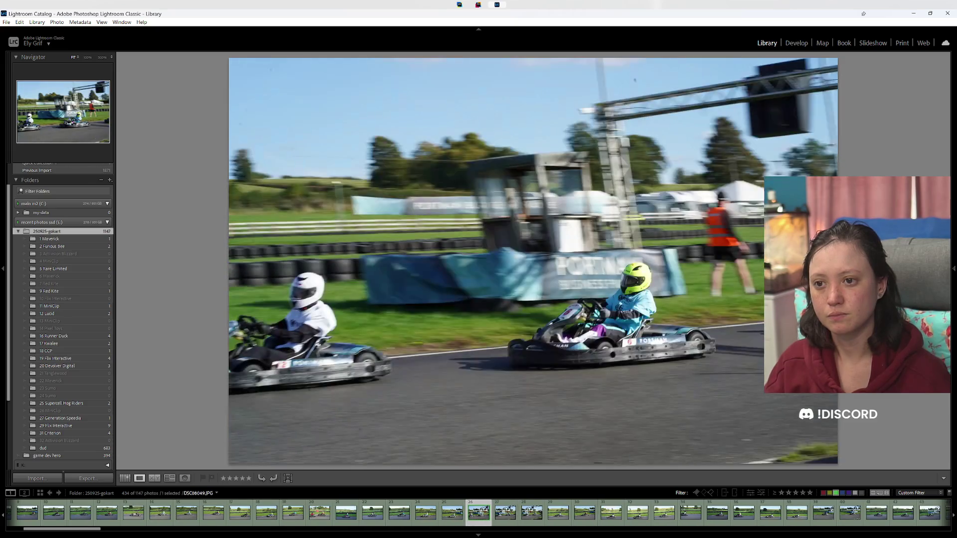
pyautogui.press('Right')
pyautogui.press('Right')
pyautogui.press('Right')
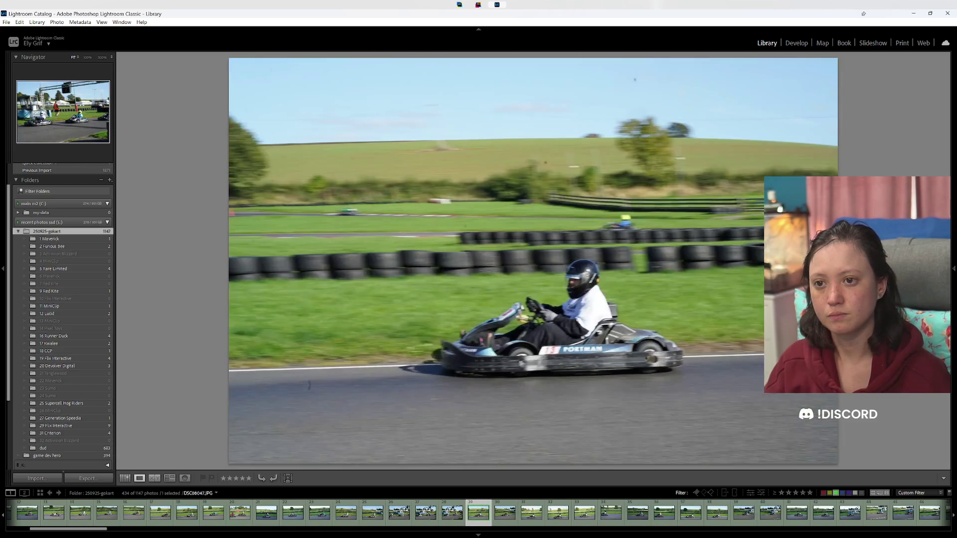
pyautogui.press('Right')
pyautogui.press('Right')
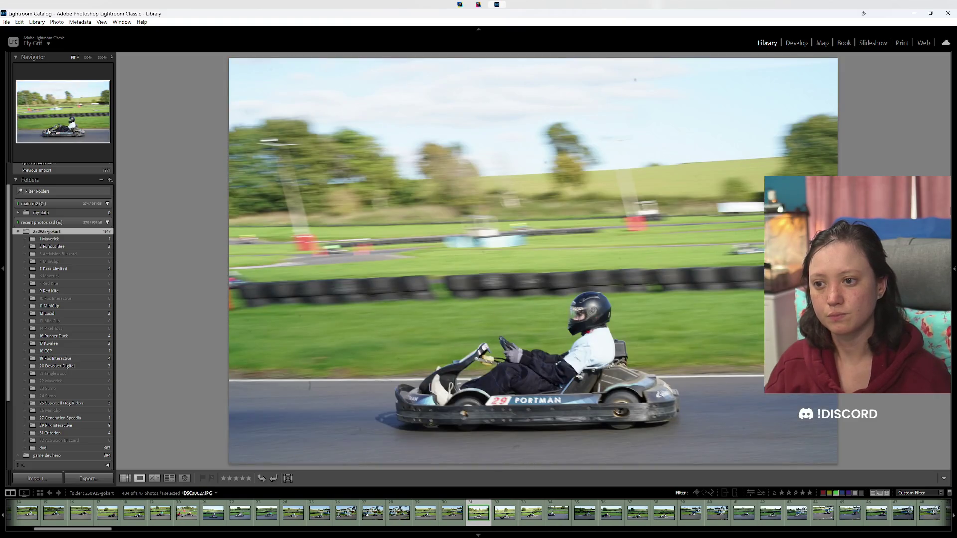
# Step: Reject two more shots and relabel a run of kart photos yellow, leaving about 425
pyautogui.press('x')
pyautogui.press('x')
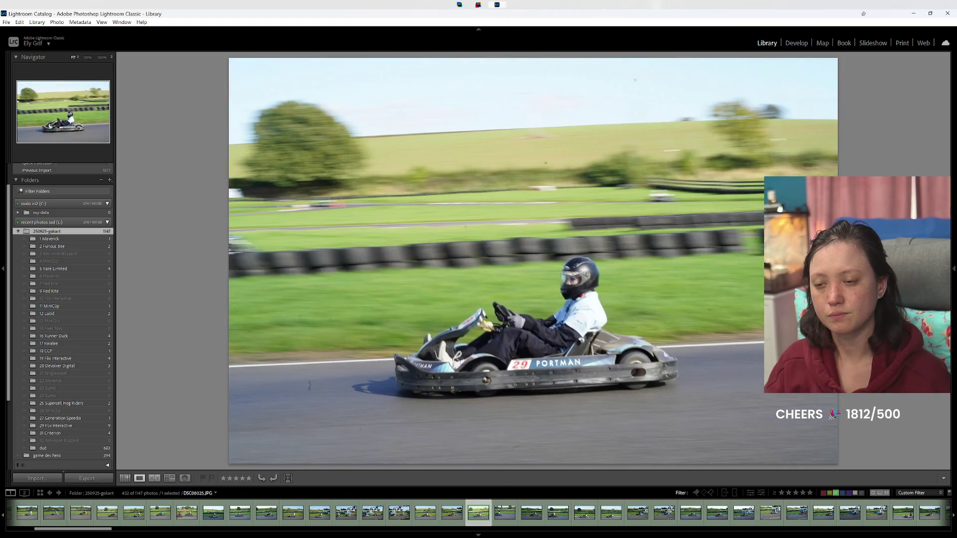
pyautogui.press('x')
pyautogui.press('7')
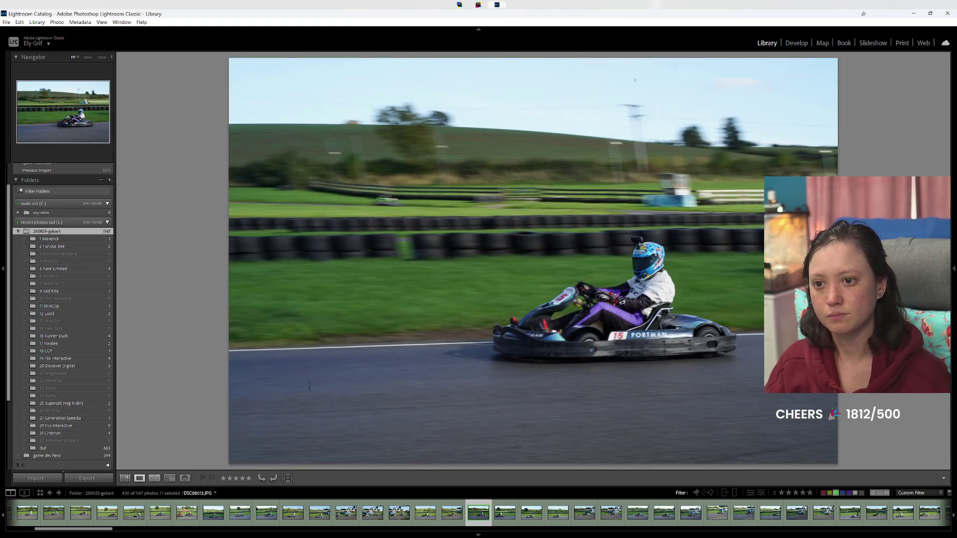
pyautogui.press('Right')
pyautogui.press('7')
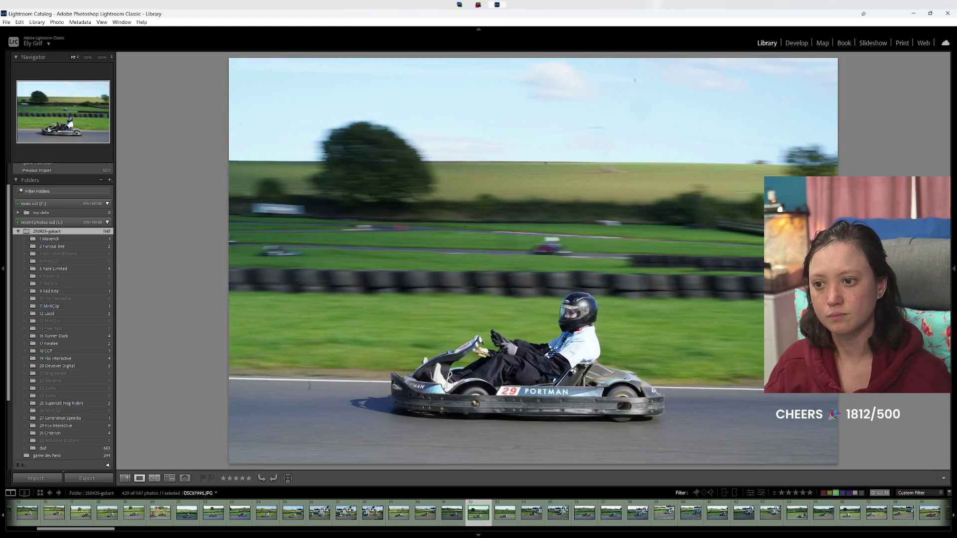
pyautogui.press('7')
pyautogui.press('7')
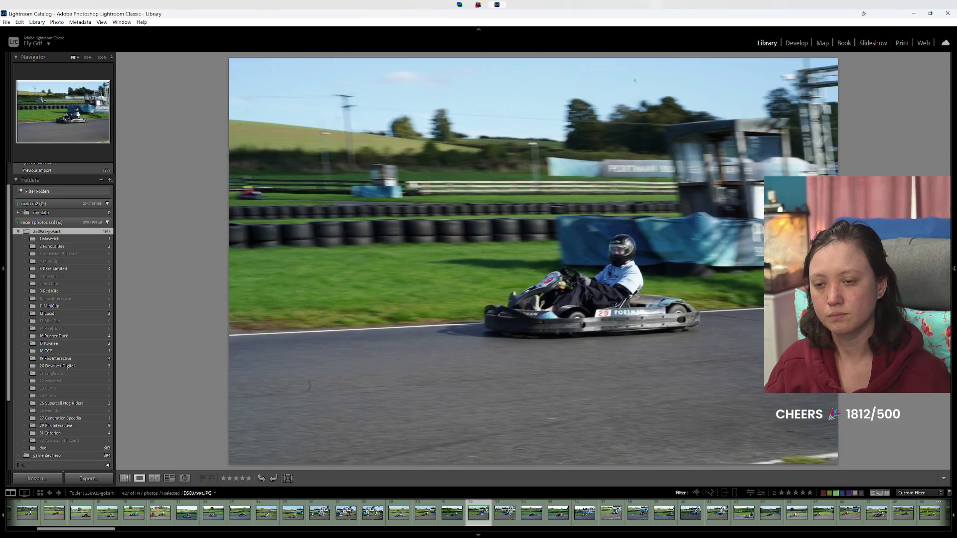
pyautogui.press('7')
pyautogui.press('7')
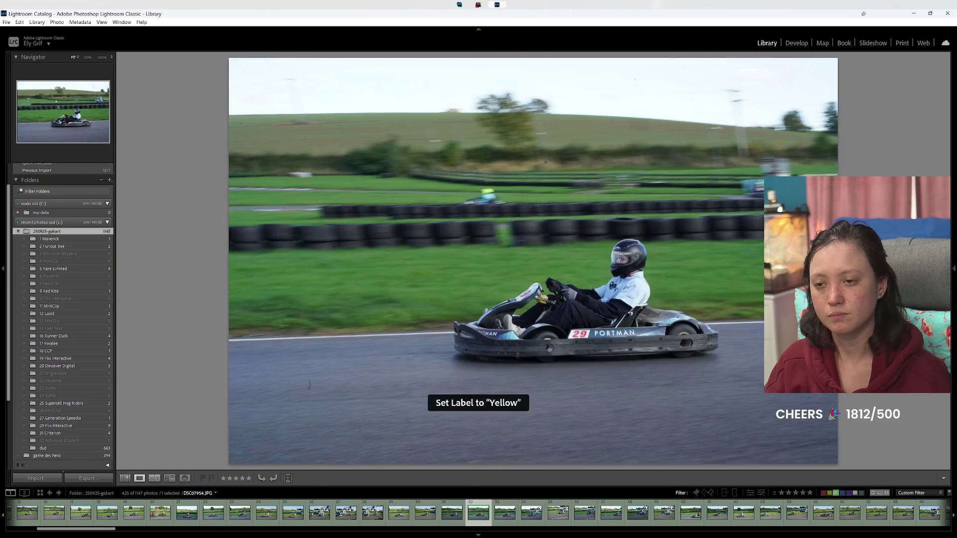
pyautogui.press('7')
pyautogui.press('7')
pyautogui.press('7')
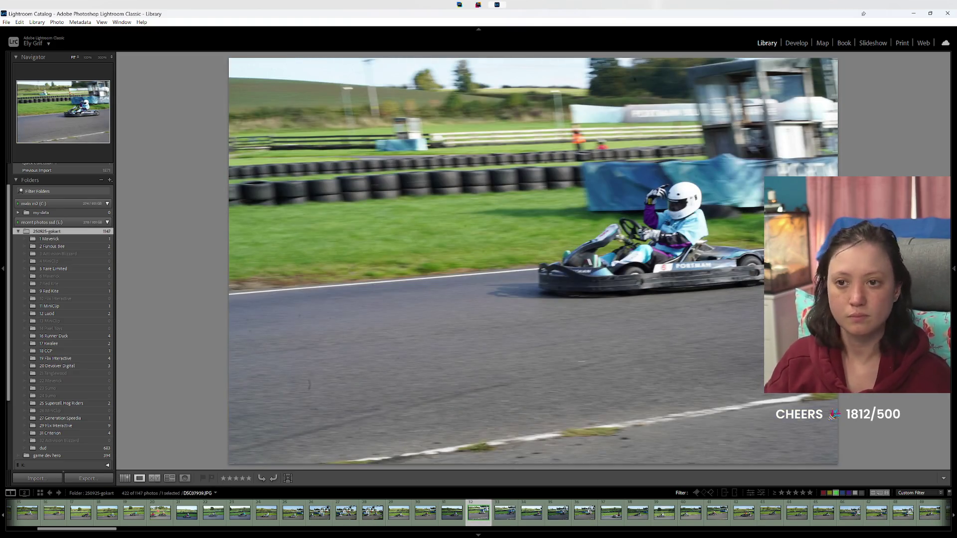
# Step: Give the next pink-shirt kart photos a blue label
pyautogui.press('Right')
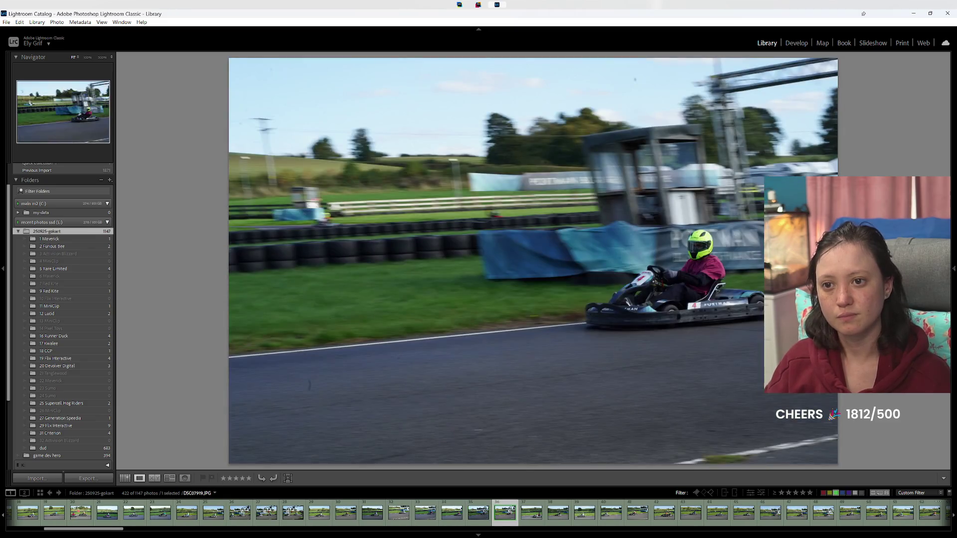
pyautogui.press('Right')
pyautogui.press('Right')
pyautogui.press('9')
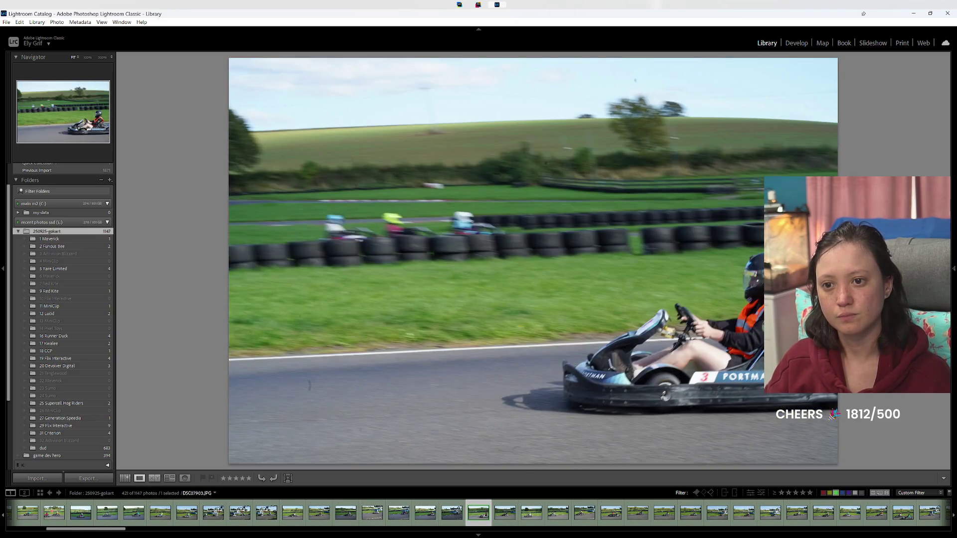
pyautogui.press('Right')
pyautogui.press('9')
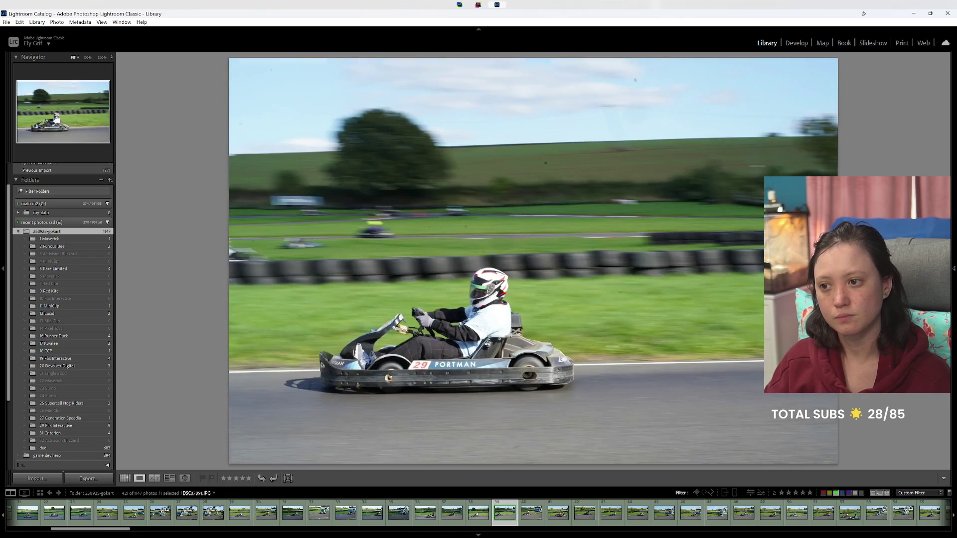
pyautogui.press('9')
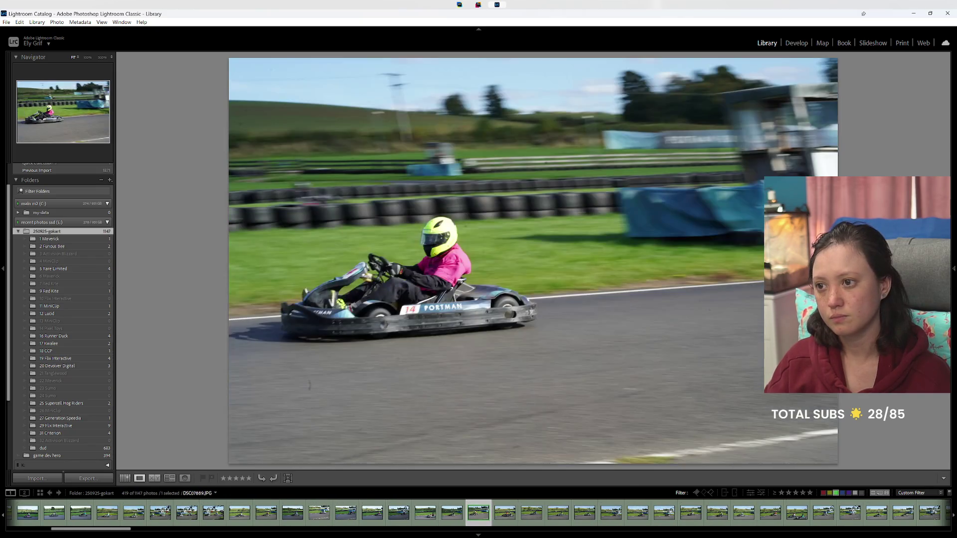
# Step: Review neighbouring kart photos, stepping back and forward through the set
pyautogui.press('Left')
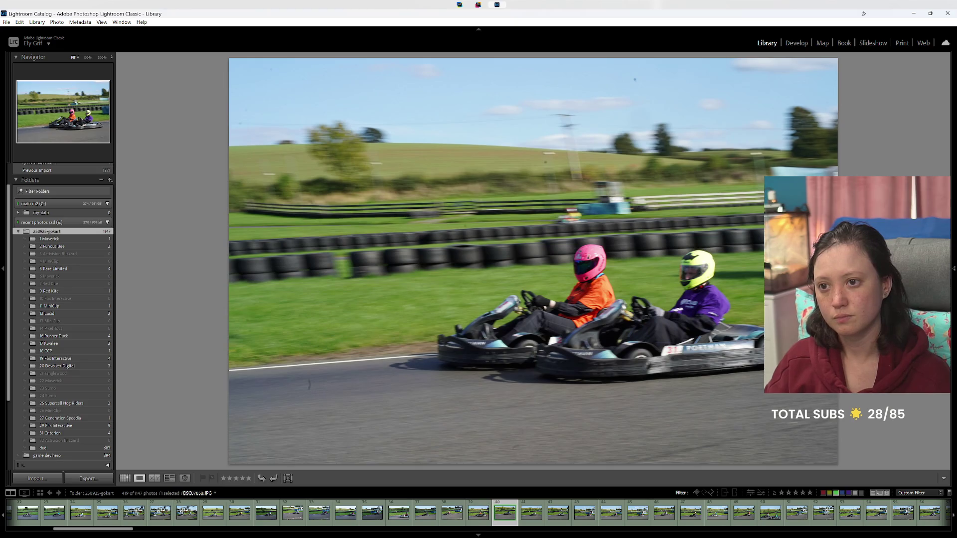
pyautogui.press('Right')
pyautogui.press('Right')
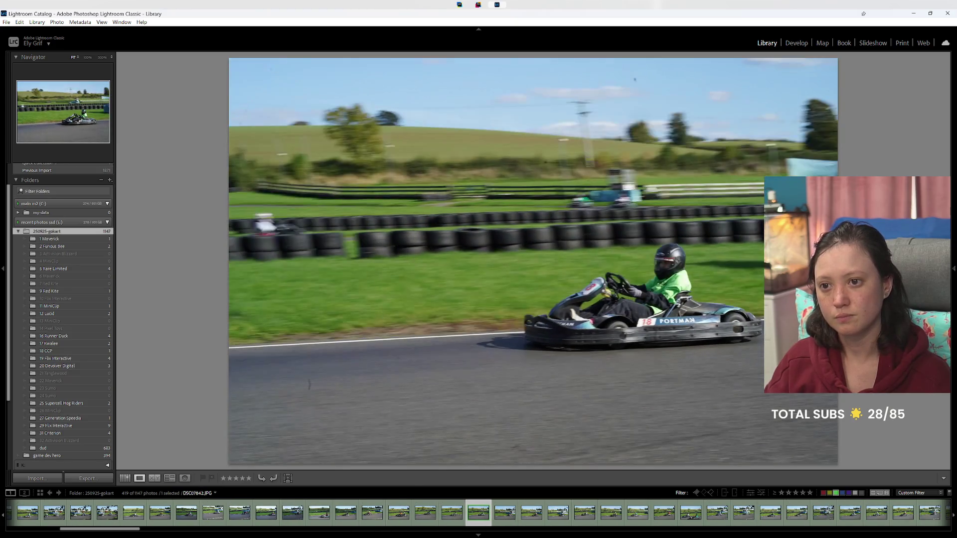
pyautogui.press('Right')
pyautogui.press('Right')
pyautogui.press('Right')
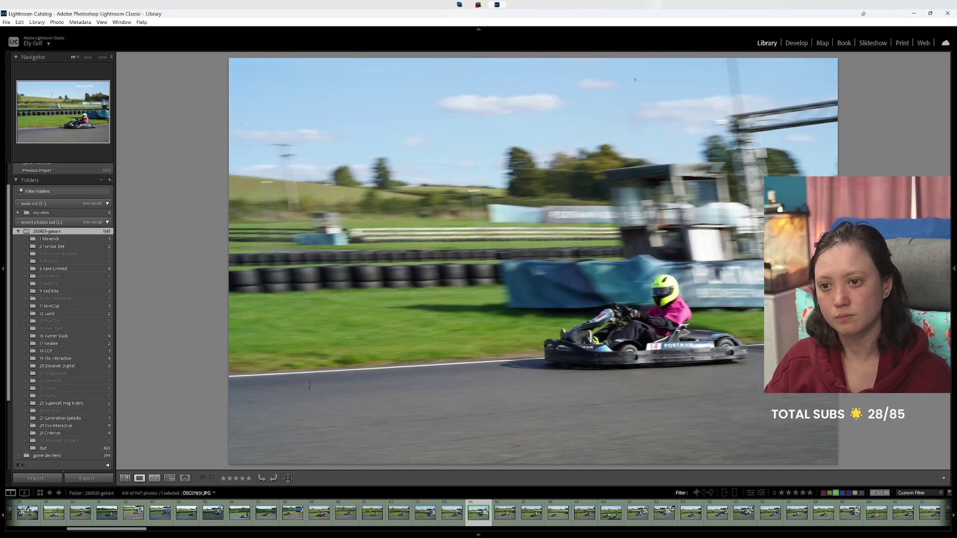
pyautogui.press('Right')
pyautogui.press('Right')
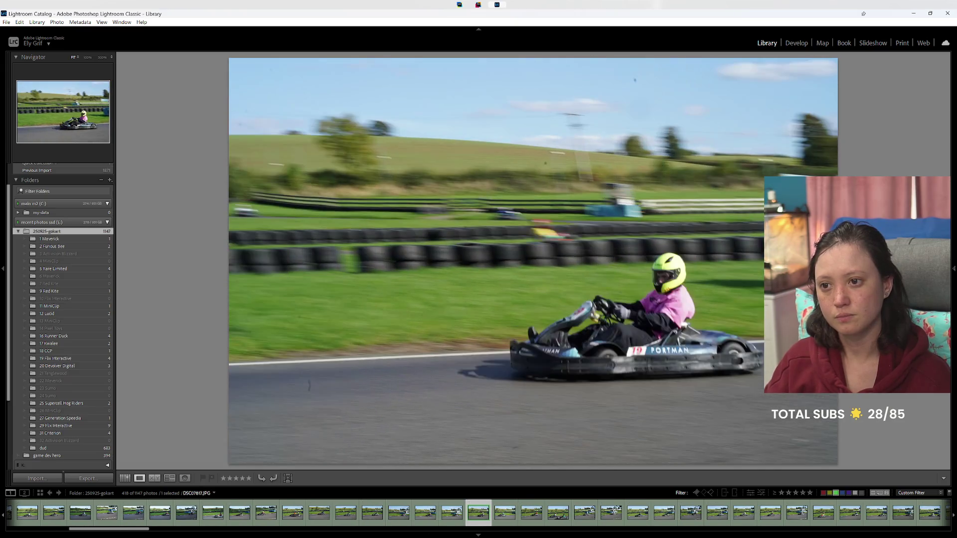
pyautogui.press('Left')
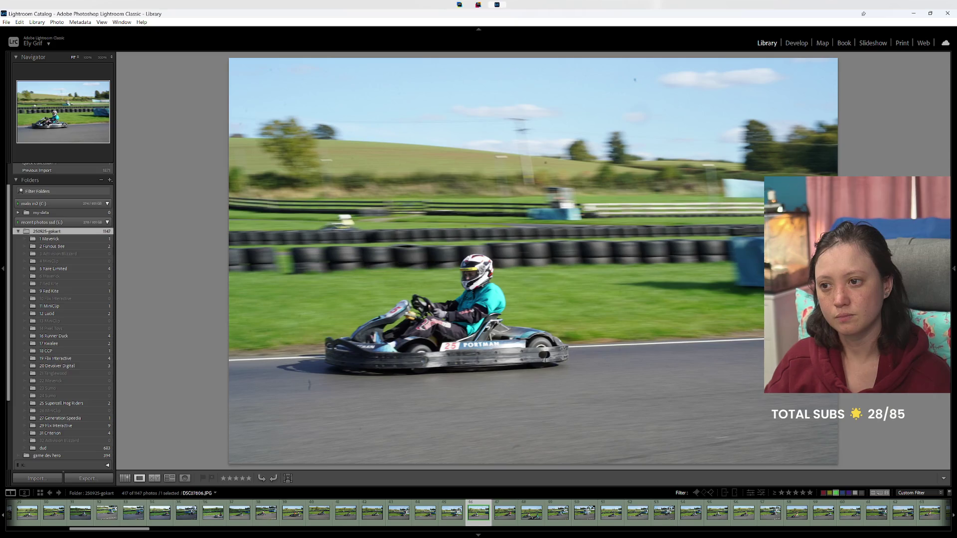
pyautogui.press('Right')
pyautogui.press('Right')
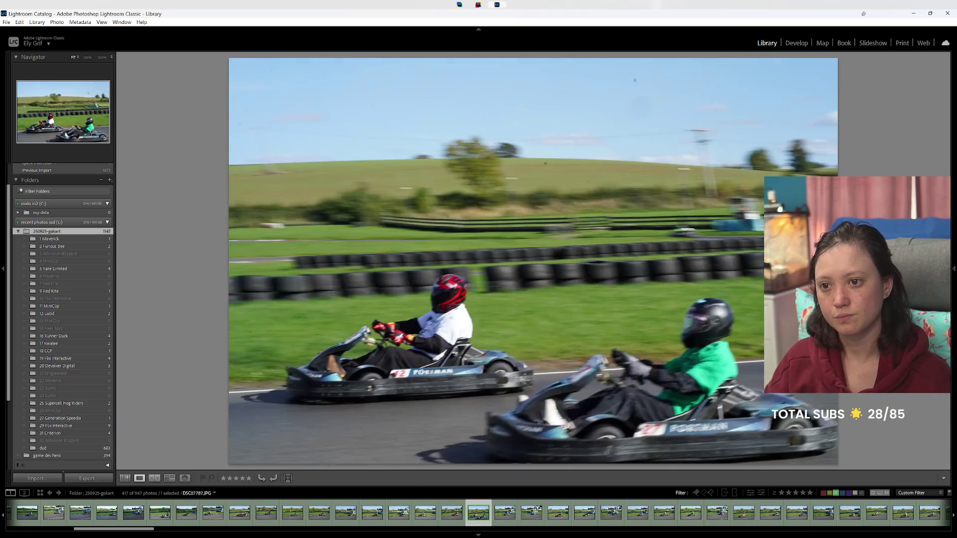
pyautogui.press('Right')
# Step: Advance through the kart photos and give one a yellow label
pyautogui.press('Right')
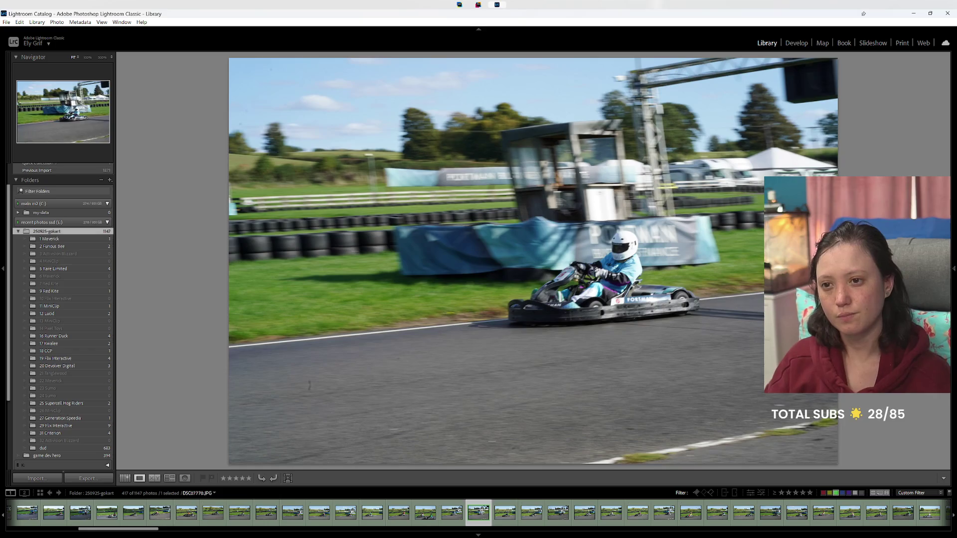
pyautogui.press('Right')
pyautogui.press('Right')
pyautogui.press('Right')
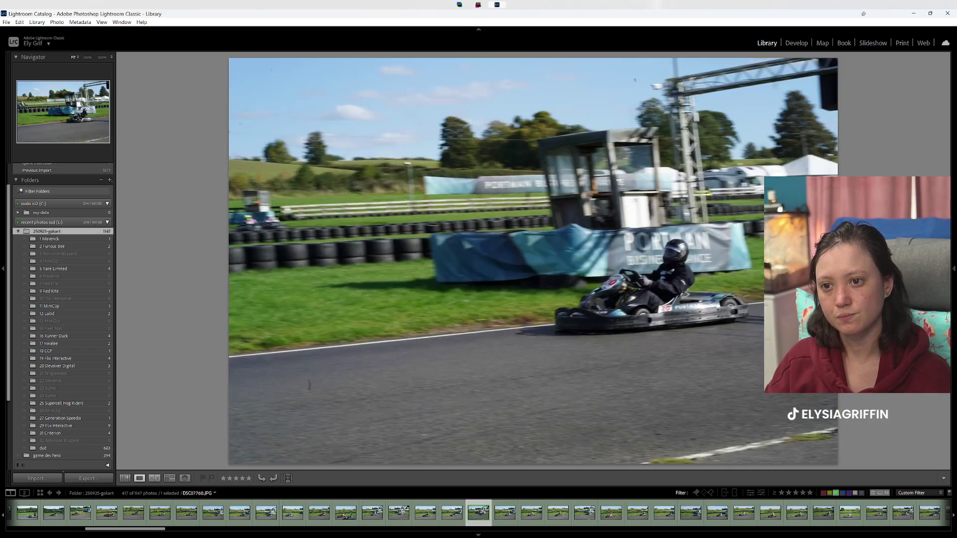
pyautogui.press('Right')
pyautogui.press('Right')
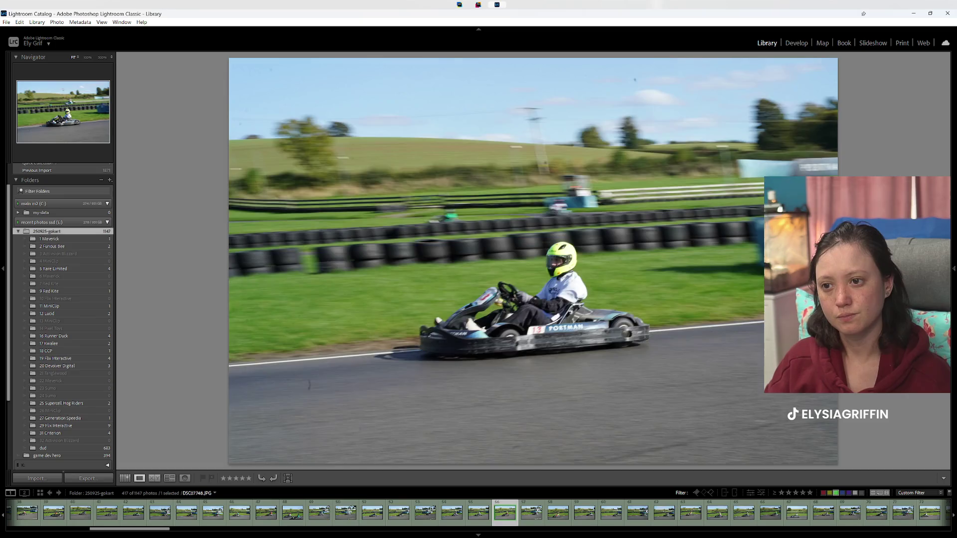
pyautogui.press('Right')
pyautogui.press('Right')
pyautogui.press('Right')
pyautogui.press('Right')
pyautogui.press('Right')
pyautogui.press('Right')
pyautogui.press('Right')
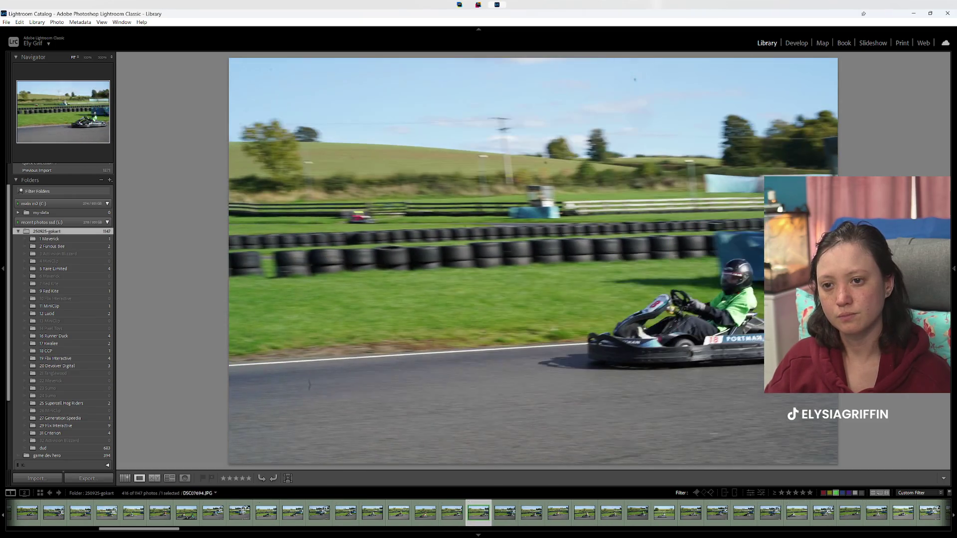
pyautogui.press('Right')
pyautogui.press('Right')
pyautogui.press('Right')
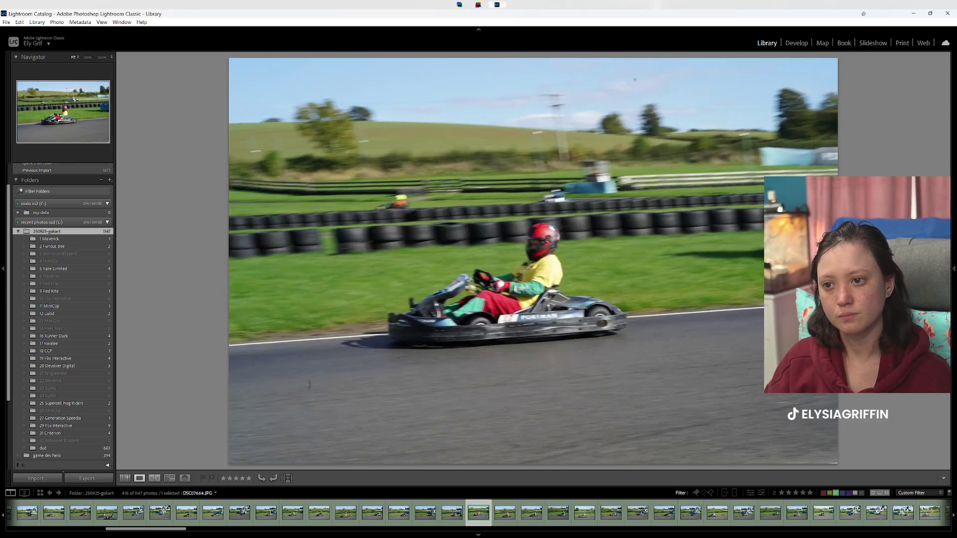
pyautogui.press('Right')
pyautogui.press('Right')
pyautogui.press('Right')
pyautogui.press('Right')
pyautogui.press('Right')
pyautogui.press('Right')
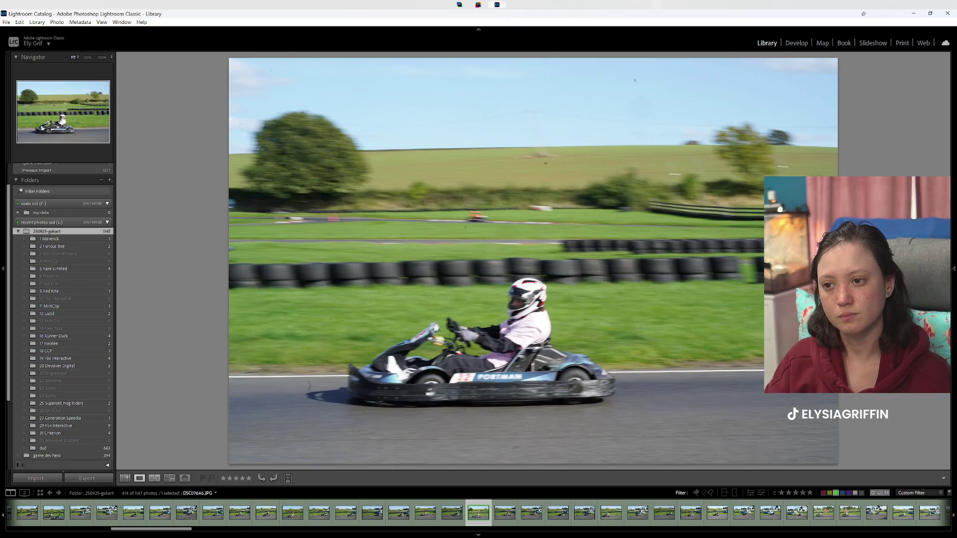
pyautogui.press('Right')
pyautogui.press('Right')
pyautogui.press('Right')
pyautogui.press('Right')
pyautogui.press('Right')
# Step: Yellow-label the next couple of kart 29 photos
pyautogui.press('Right')
pyautogui.press('Left')
pyautogui.press('7')
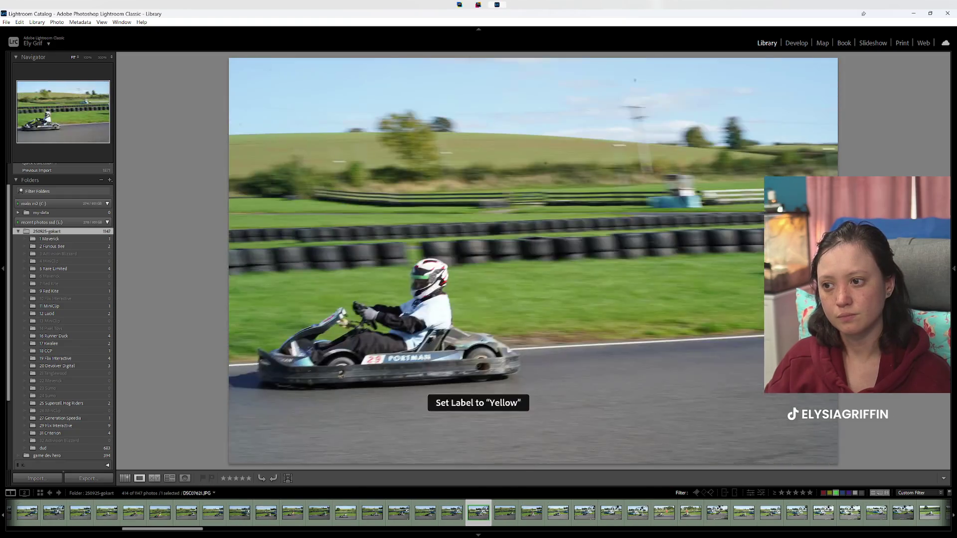
pyautogui.press('Right')
pyautogui.press('Right')
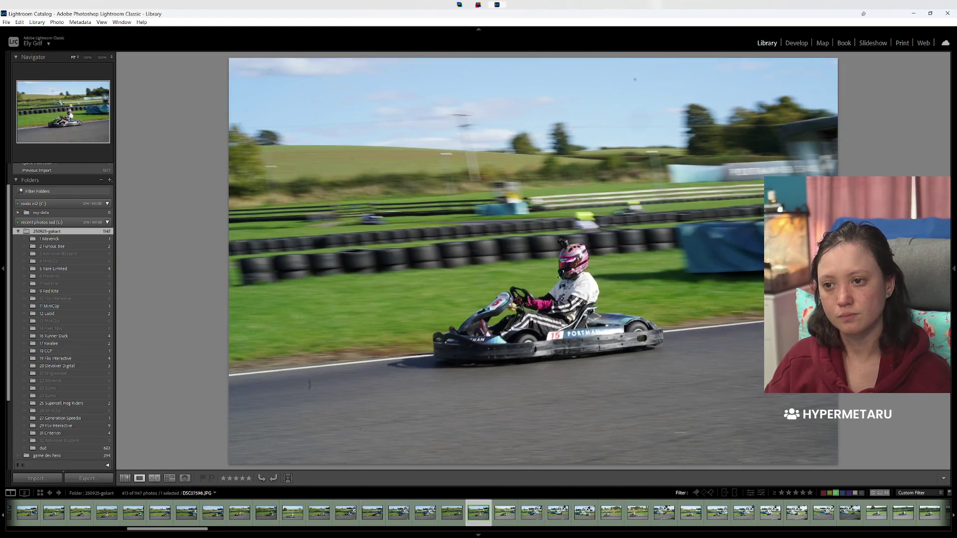
pyautogui.press('Right')
pyautogui.press('Right')
pyautogui.press('Right')
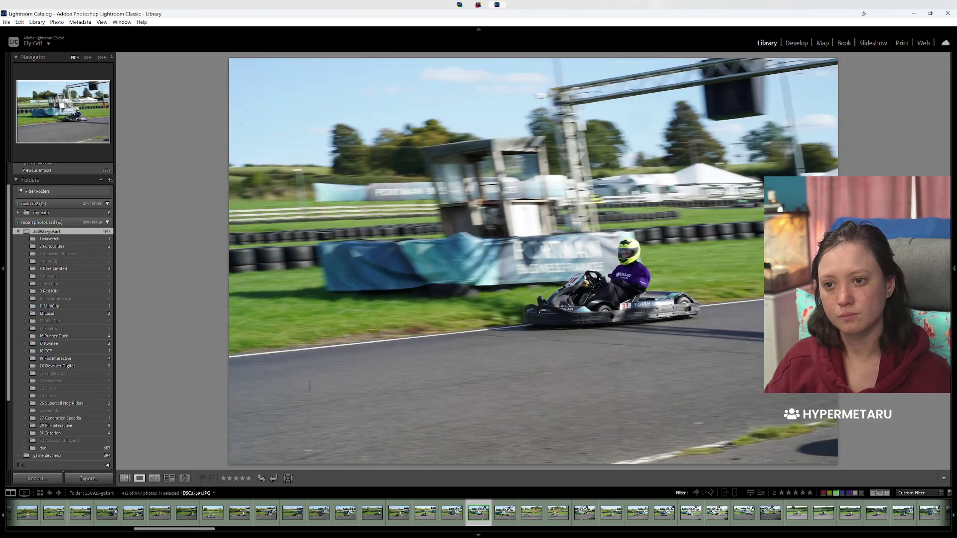
pyautogui.press('Right')
pyautogui.press('Right')
pyautogui.press('7')
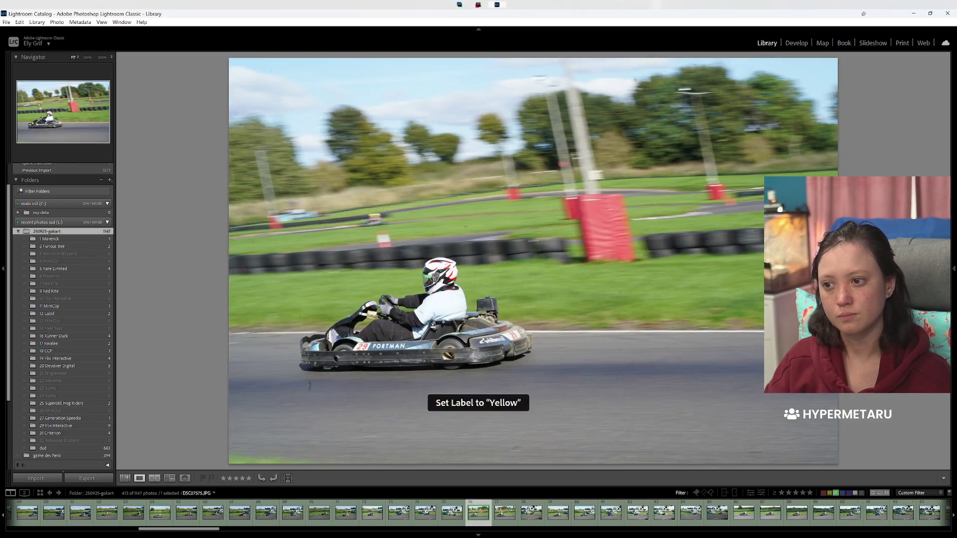
pyautogui.press('7')
pyautogui.press('Right')
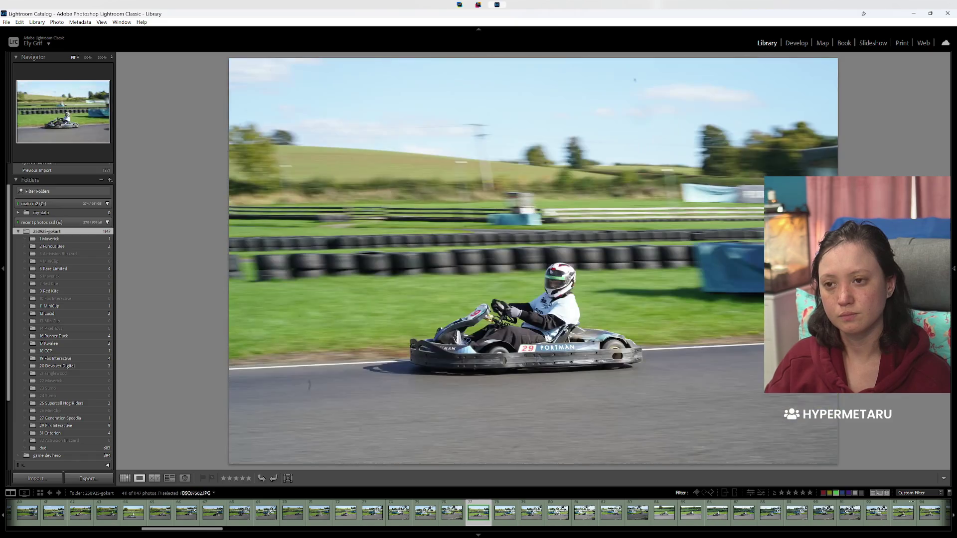
pyautogui.press('Left')
pyautogui.press('Right')
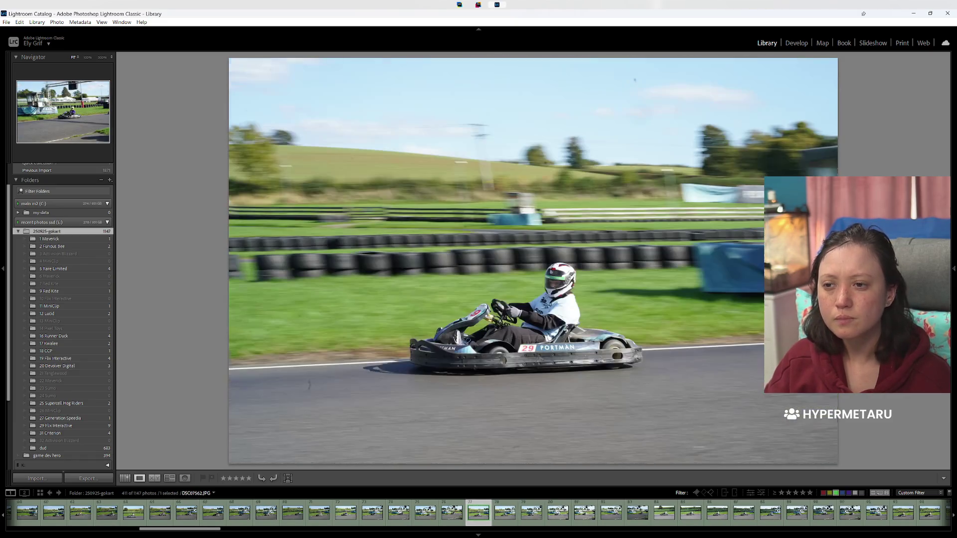
# Step: Label the kart 29 photos yellow and one pink-shirt kart photo blue
pyautogui.press('7')
pyautogui.press('7')
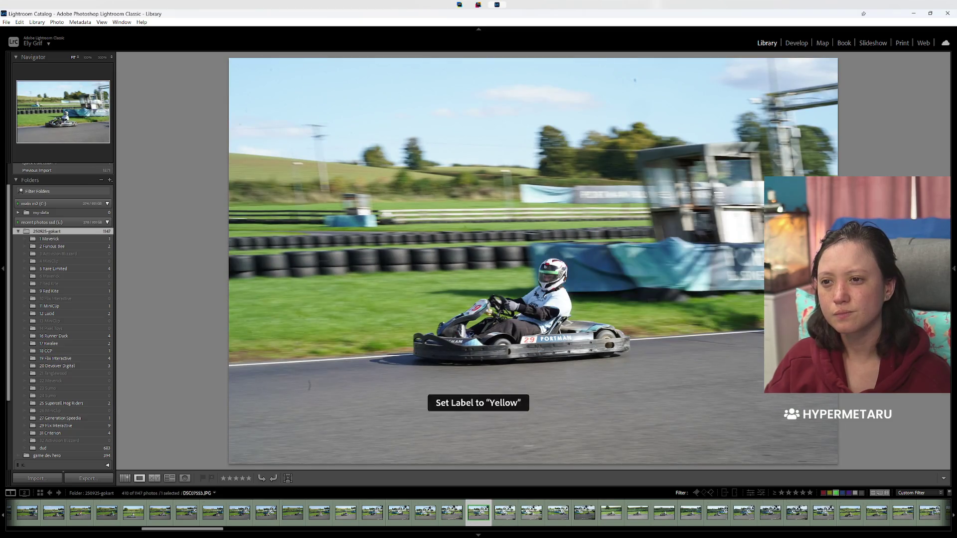
pyautogui.press('7')
pyautogui.press('7')
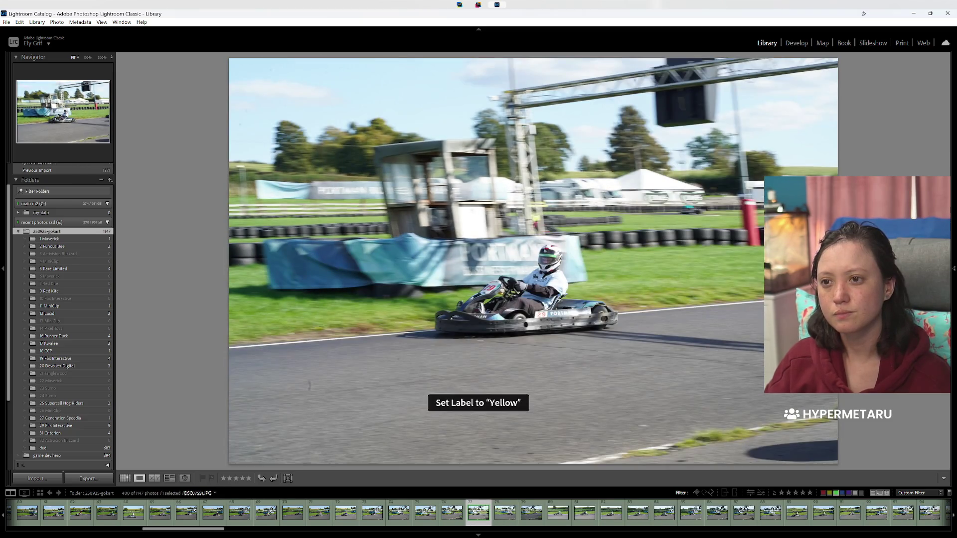
pyautogui.press('7')
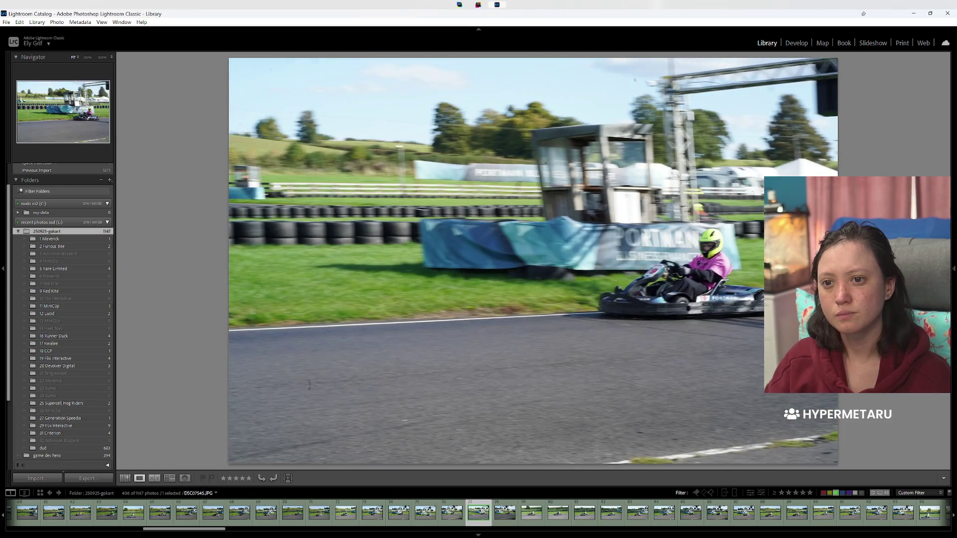
pyautogui.press('9')
pyautogui.press('9')
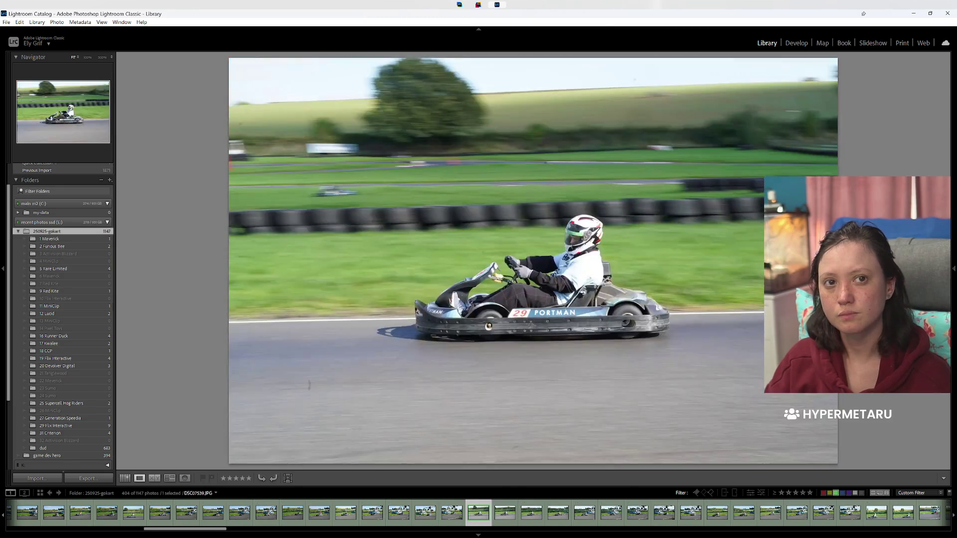
pyautogui.press('7')
pyautogui.press('7')
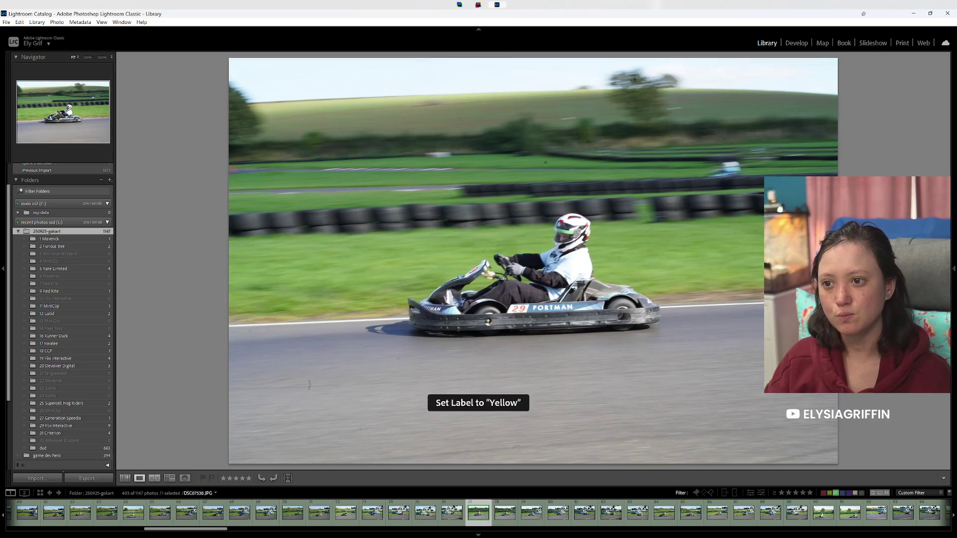
pyautogui.press('7')
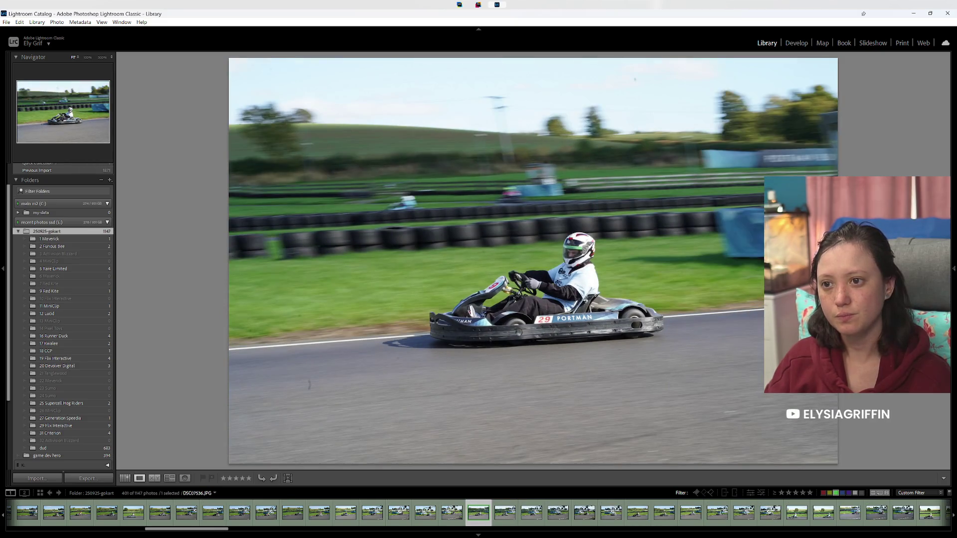
pyautogui.press('7')
# Step: Yellow-label further kart photos while stepping through the set to about 390 remaining
pyautogui.press('7')
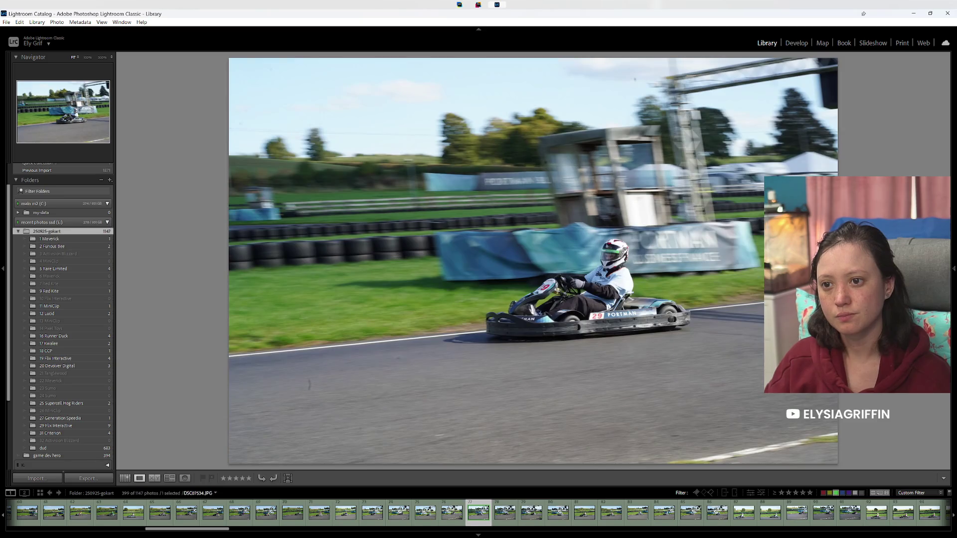
pyautogui.press('7')
pyautogui.press('7')
pyautogui.press('7')
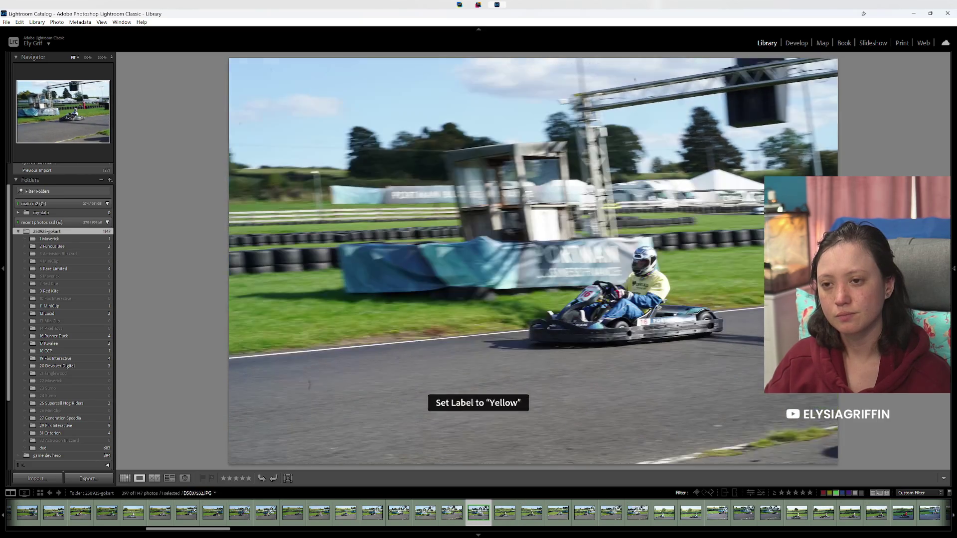
pyautogui.press('Right')
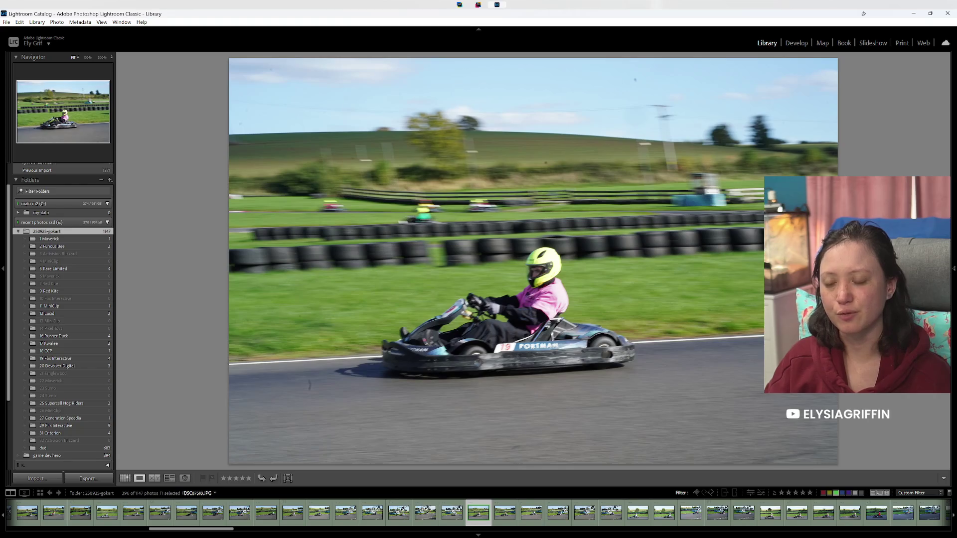
pyautogui.press('7')
pyautogui.press('7')
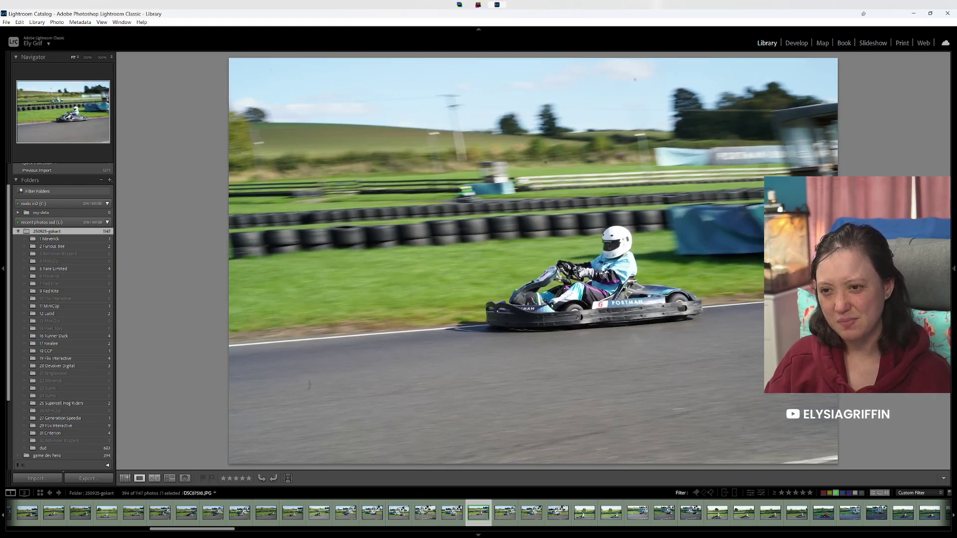
pyautogui.press('Right')
pyautogui.press('Right')
pyautogui.press('Right')
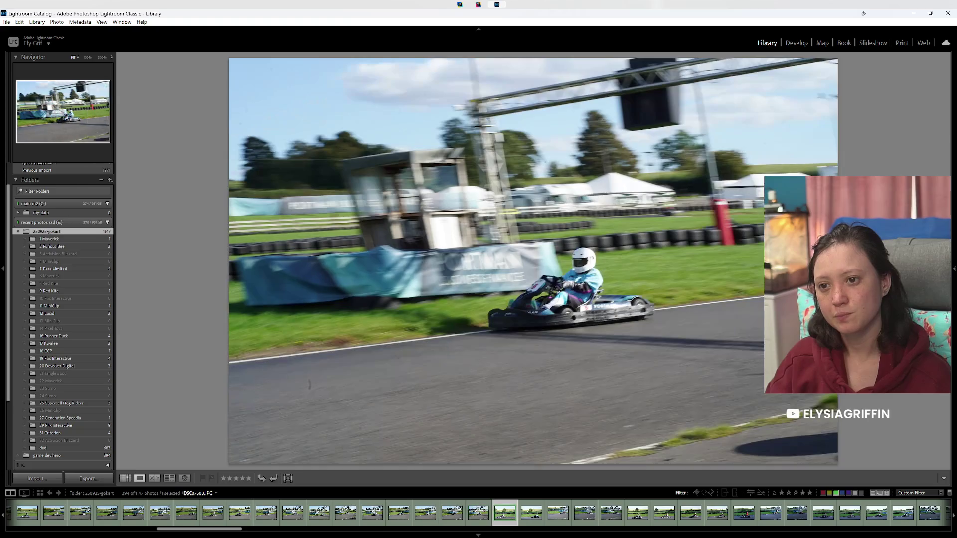
pyautogui.press('Right')
pyautogui.press('Right')
pyautogui.press('Right')
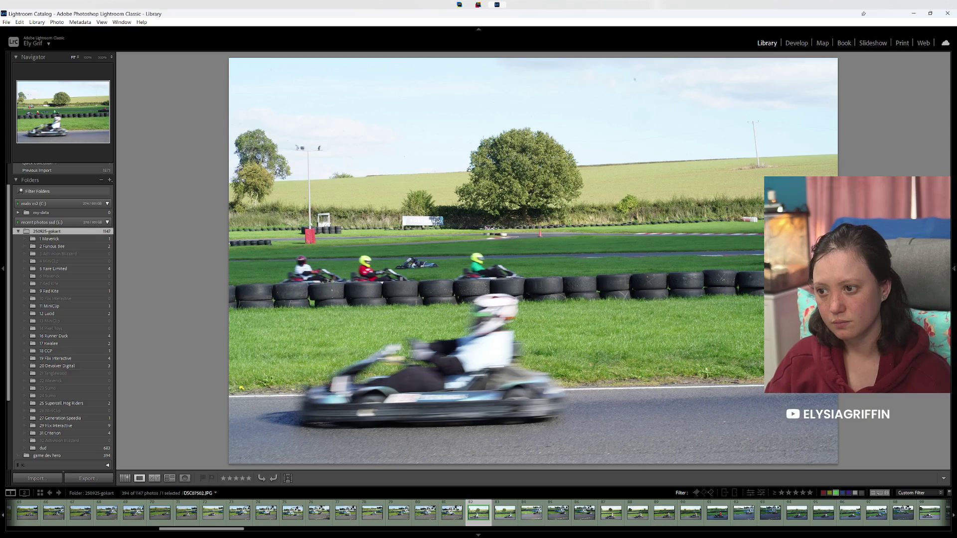
pyautogui.press('7')
pyautogui.press('7')
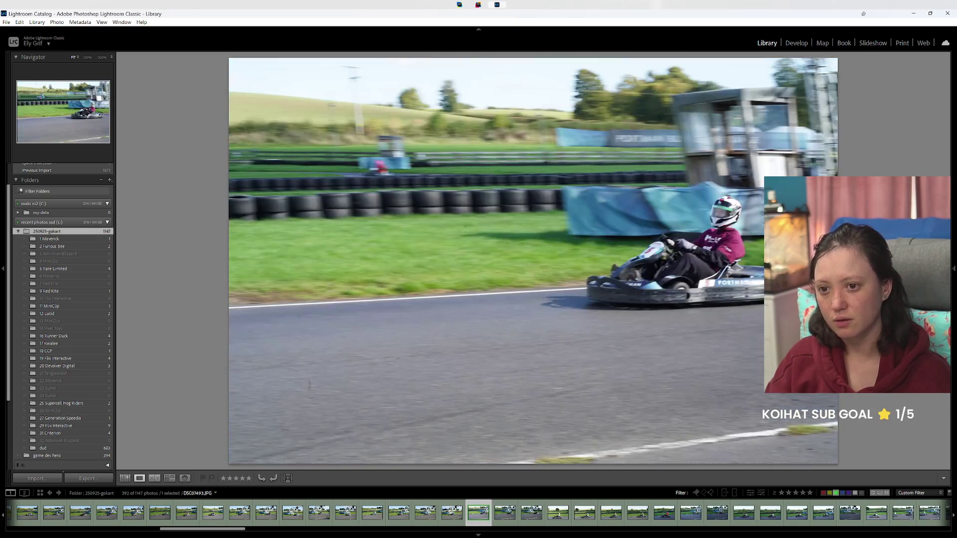
pyautogui.press('Right')
pyautogui.press('Right')
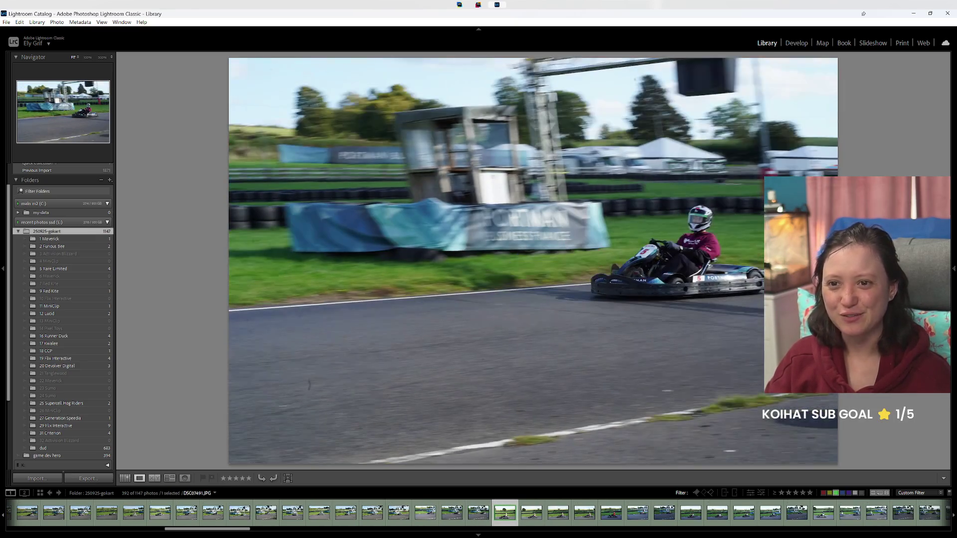
pyautogui.press('Right')
# Step: Label the pink-shirt kart photos blue, then step ahead through the next few
pyautogui.press('9')
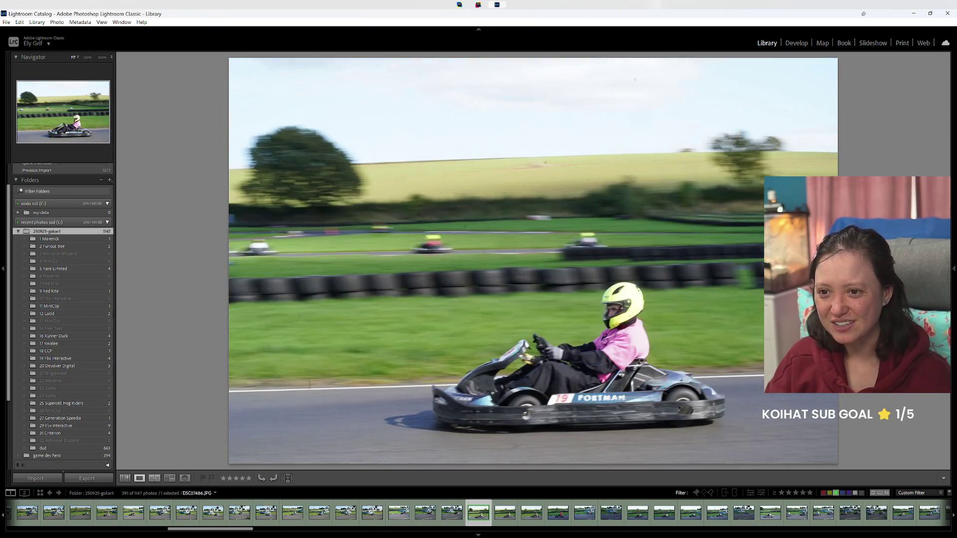
pyautogui.press('9')
pyautogui.press('9')
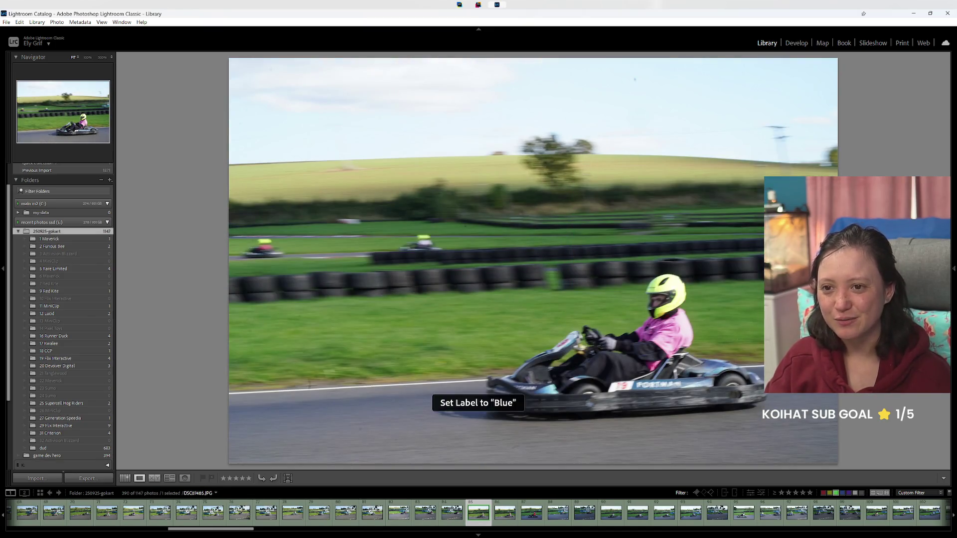
pyautogui.press('9')
pyautogui.press('Right')
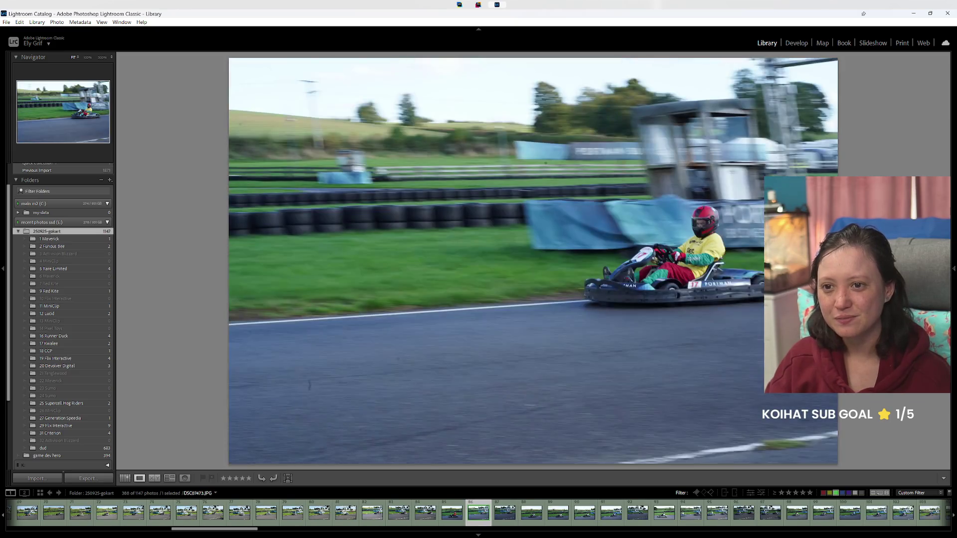
pyautogui.press('Right')
pyautogui.press('Right')
pyautogui.press('Right')
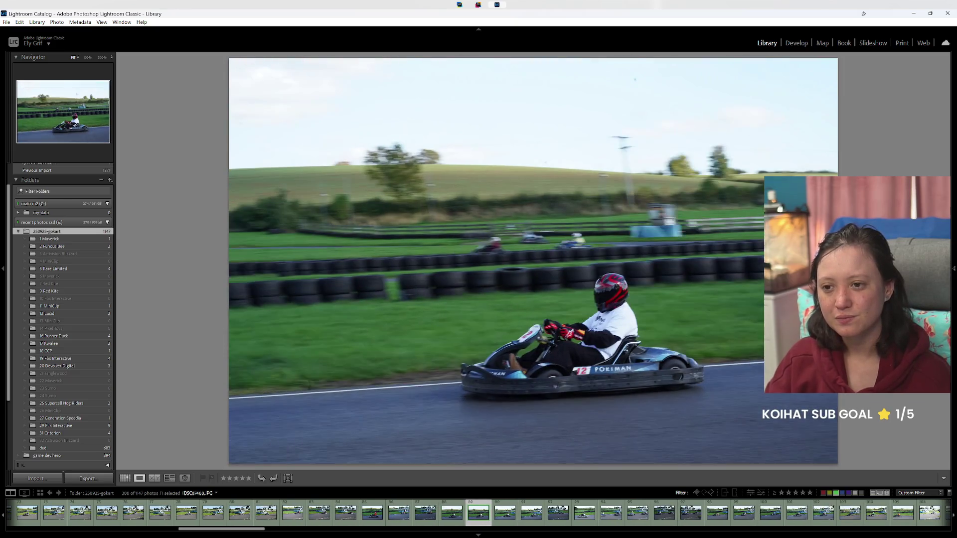
pyautogui.press('Right')
pyautogui.press('Right')
pyautogui.press('Right')
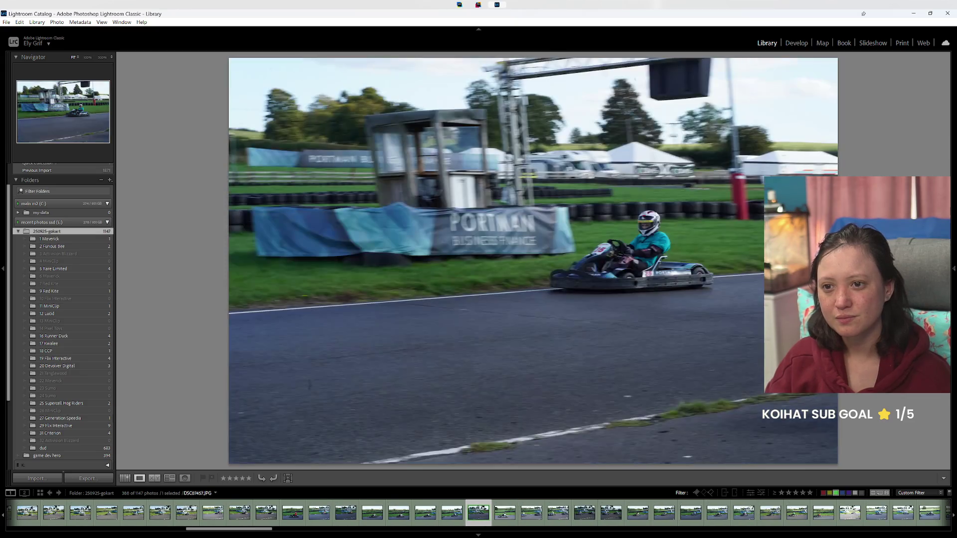
pyautogui.press('Right')
# Step: Reject one shot and give another kart photo the Yellow label
pyautogui.press('x')
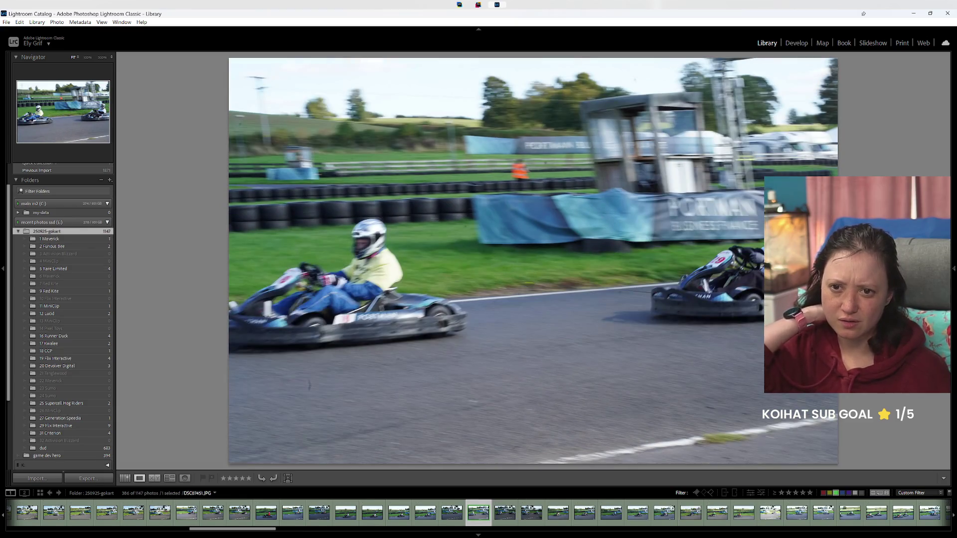
pyautogui.press('7')
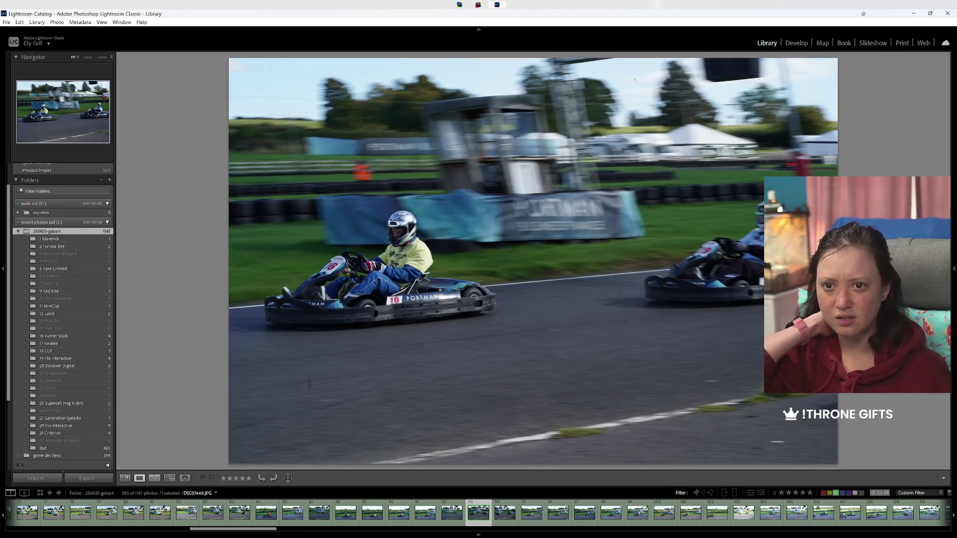
pyautogui.press('Right')
pyautogui.press('Right')
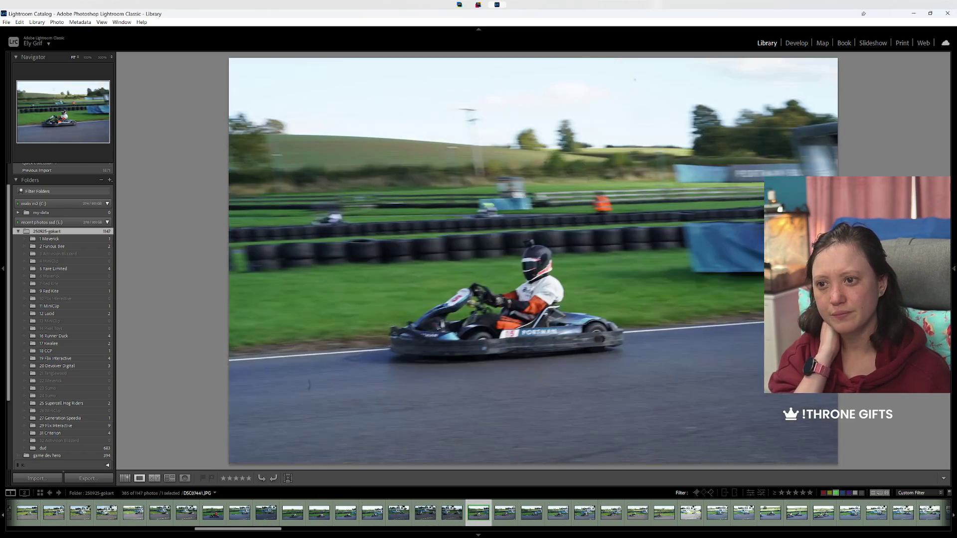
pyautogui.press('Left')
pyautogui.press('Right')
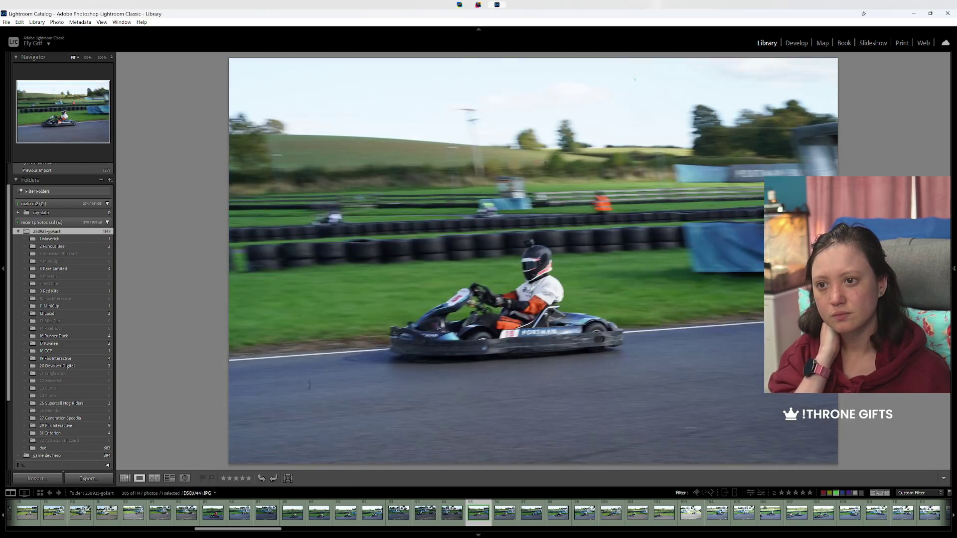
pyautogui.press('Right')
pyautogui.press('Right')
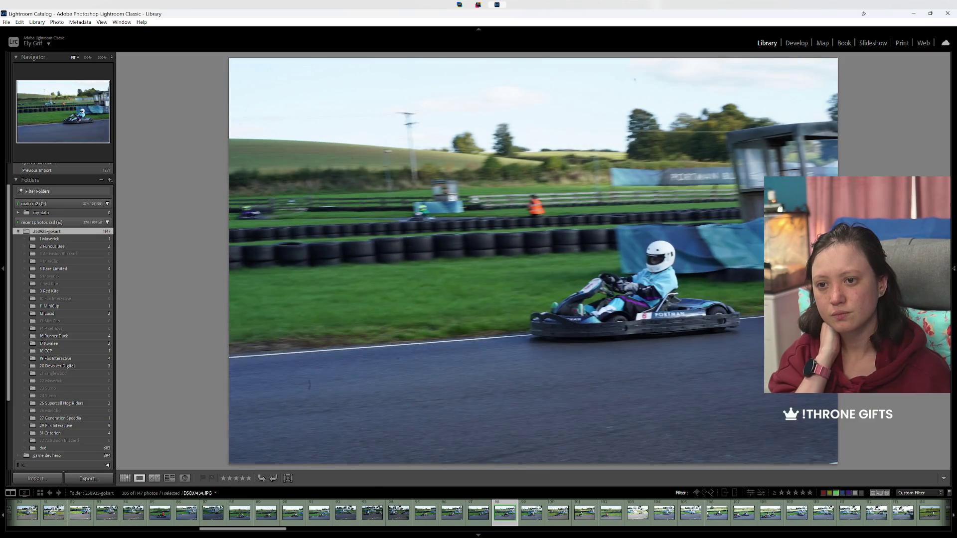
pyautogui.press('Right')
# Step: Drop two photos out of the filtered view and yellow-label a later kart shot
pyautogui.press('Left')
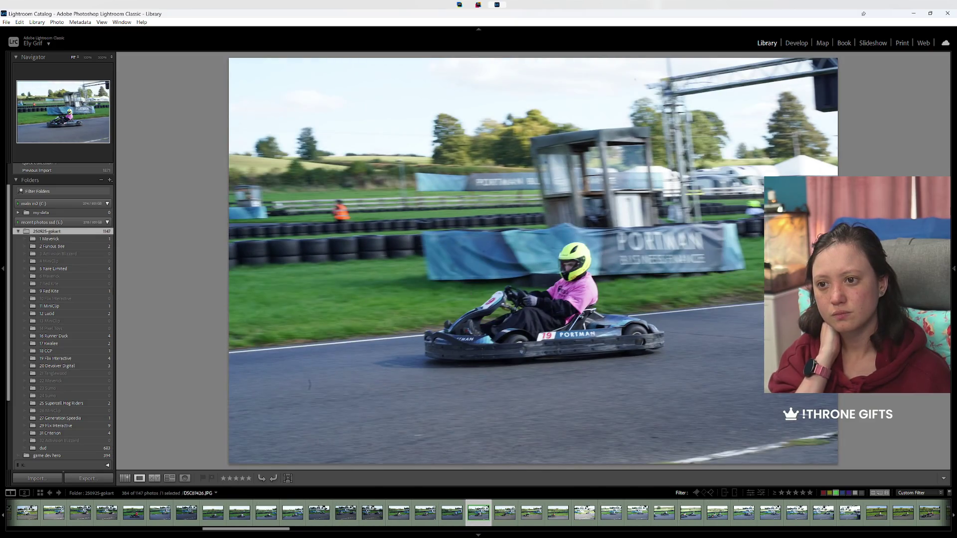
pyautogui.press('Left')
pyautogui.press('Right')
pyautogui.press('Right')
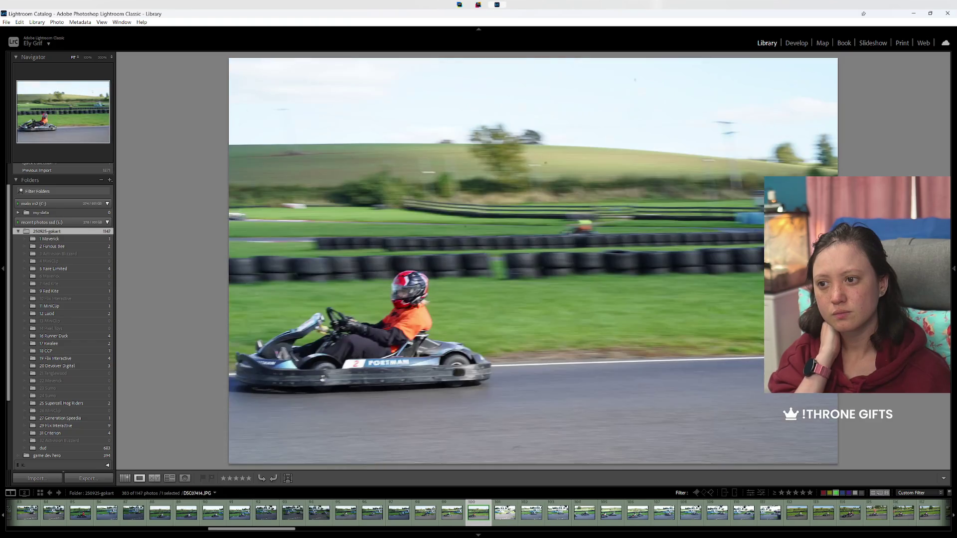
pyautogui.press('Right')
pyautogui.press('Right')
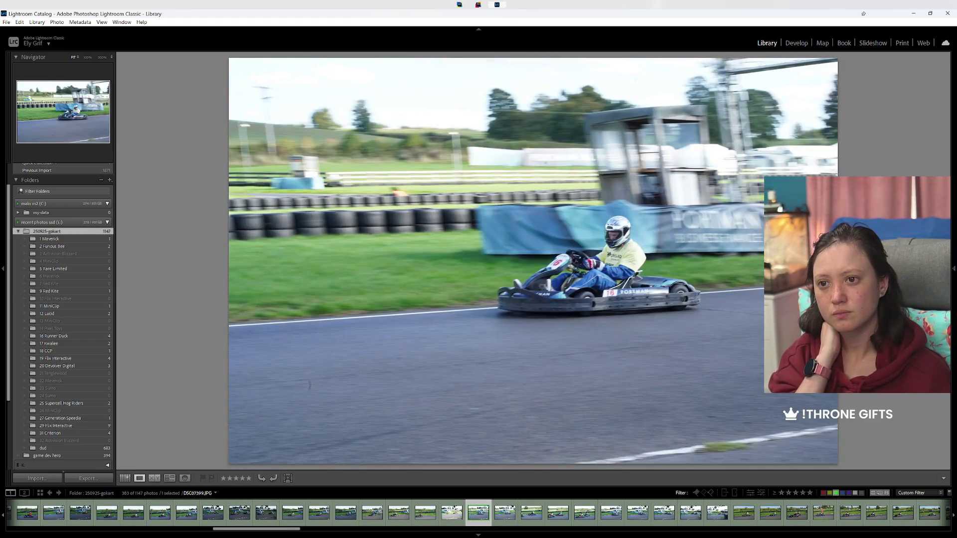
pyautogui.press('Right')
pyautogui.press('Right')
pyautogui.press('Right')
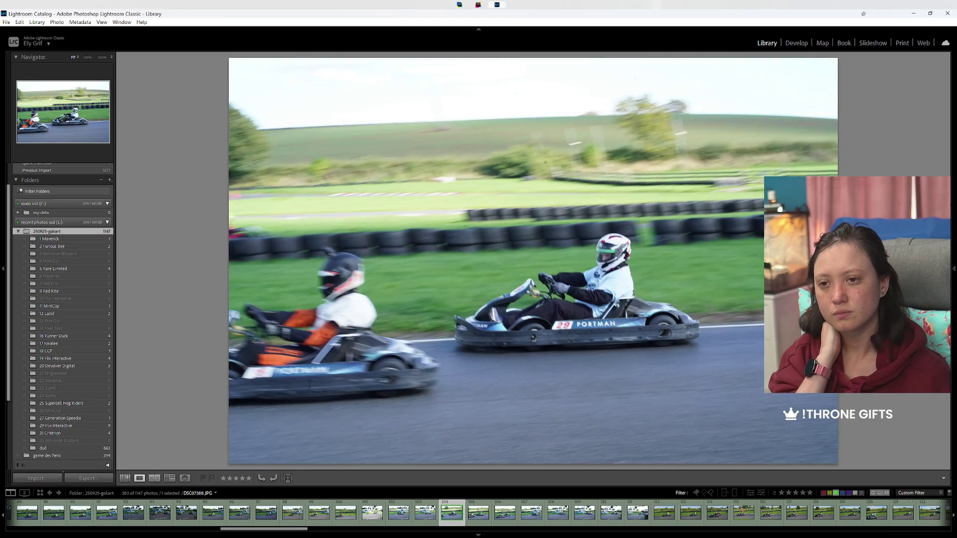
pyautogui.press('7')
pyautogui.press('Right')
pyautogui.press('Right')
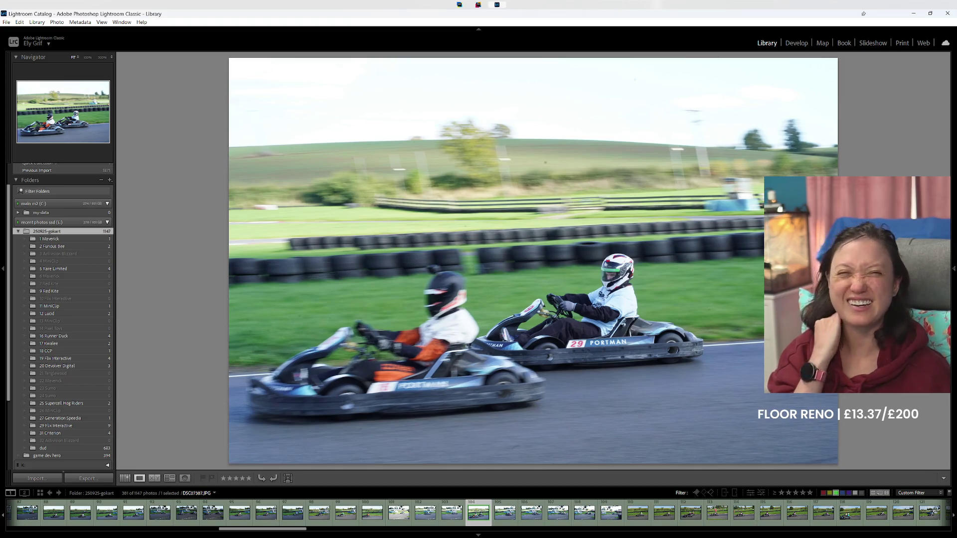
# Step: Give a run of consecutive kart photos the Yellow label
pyautogui.press('7')
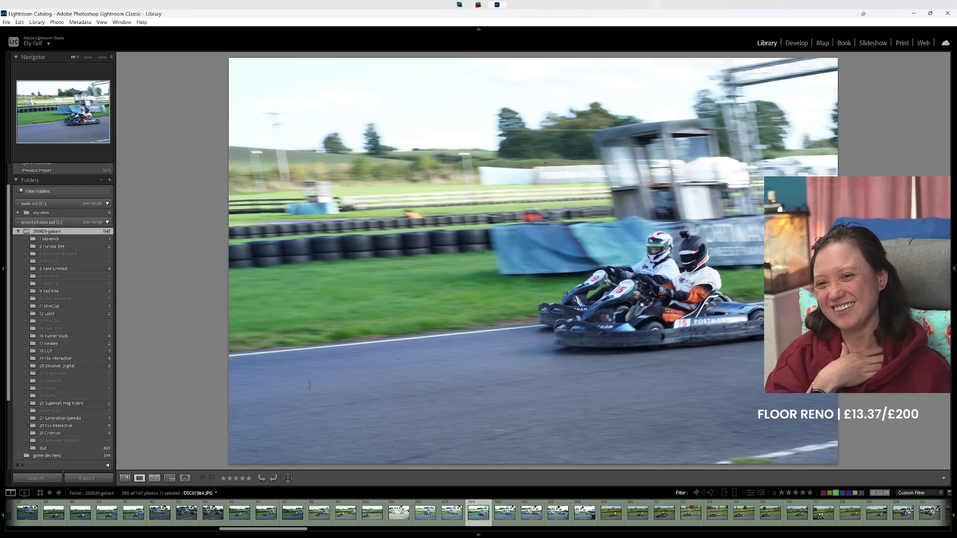
pyautogui.press('7')
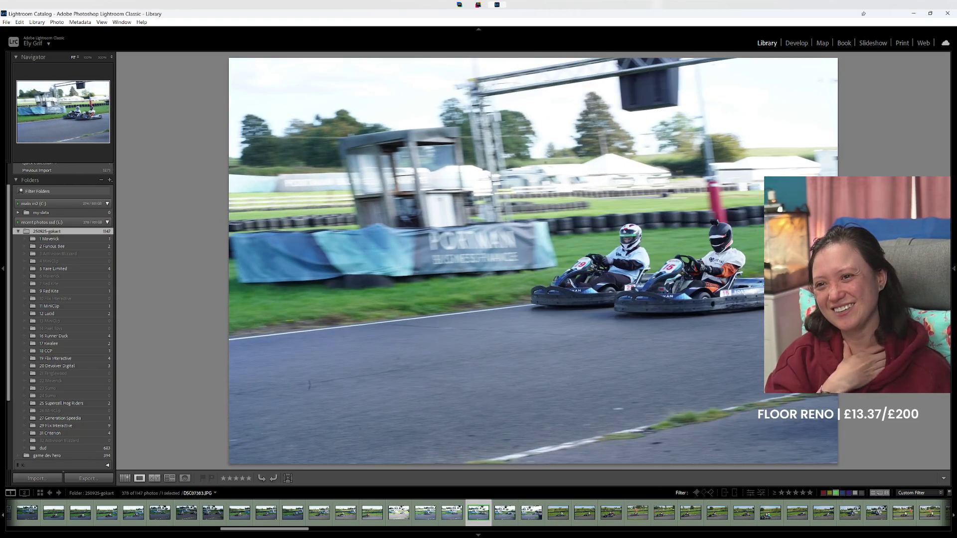
pyautogui.press('7')
pyautogui.press('7')
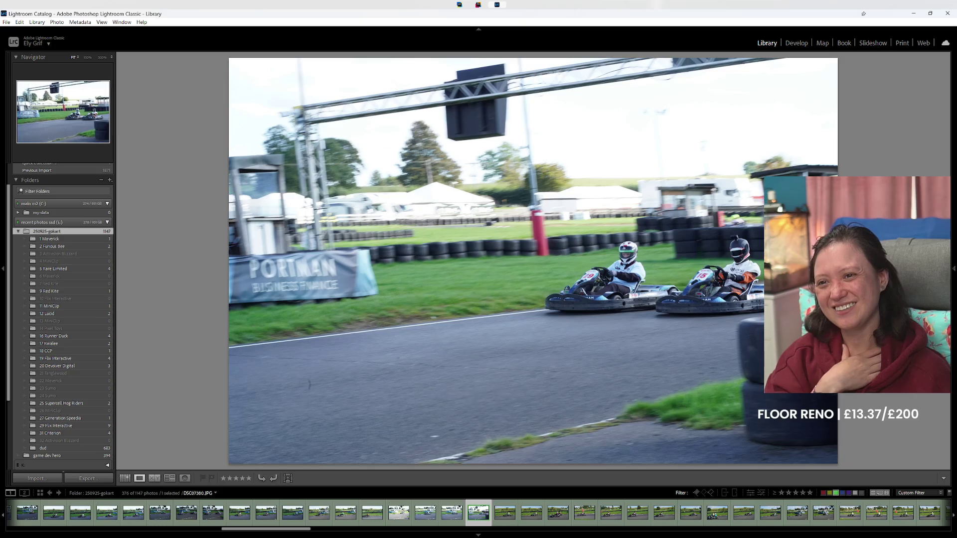
pyautogui.press('7')
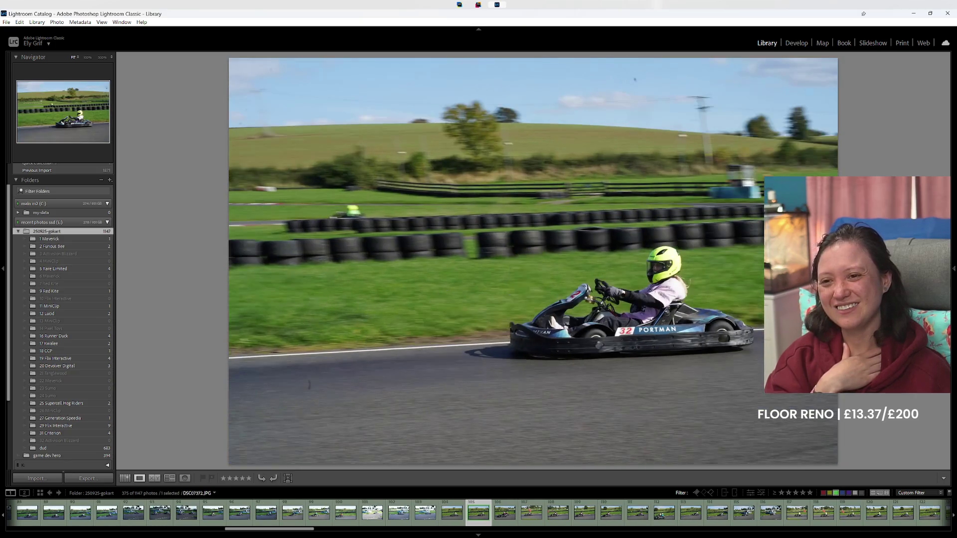
pyautogui.press('Right')
pyautogui.press('Right')
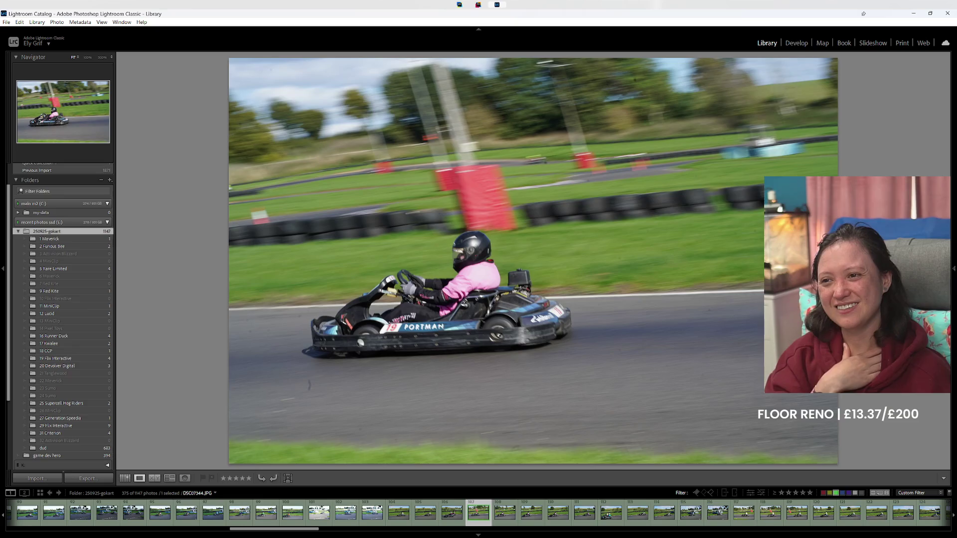
pyautogui.press('7')
# Step: Blue-label three kart photos, then yellow-label the number 29 kart photos
pyautogui.press('9')
pyautogui.press('9')
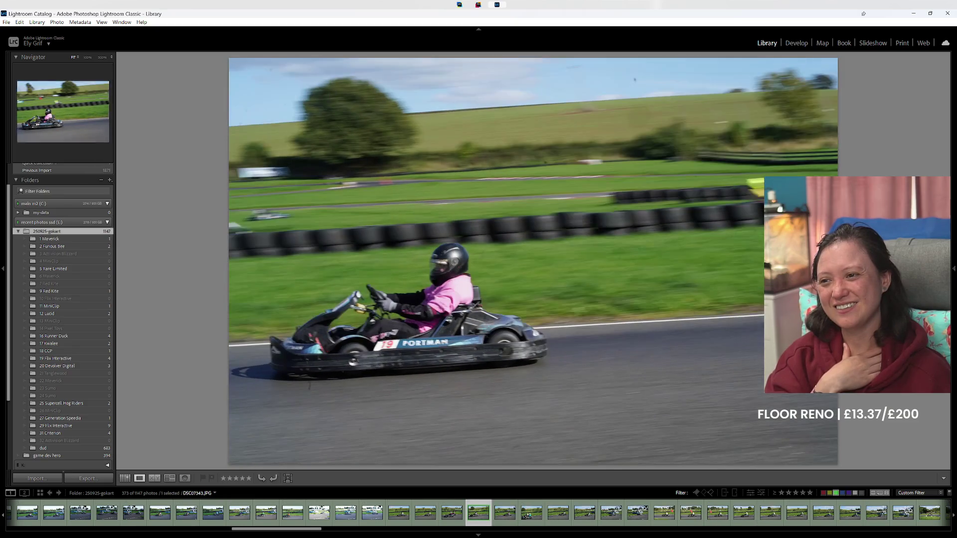
pyautogui.press('9')
pyautogui.press('9')
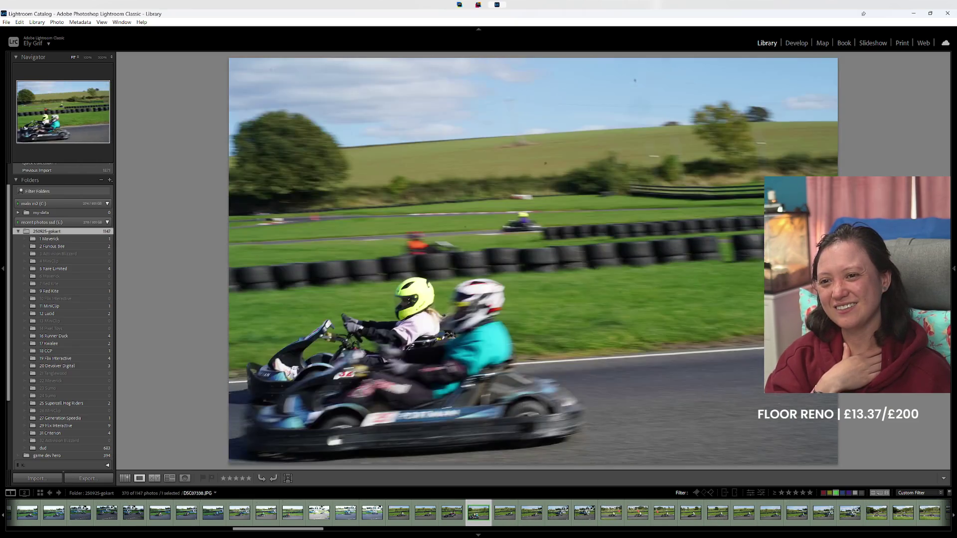
pyautogui.press('9')
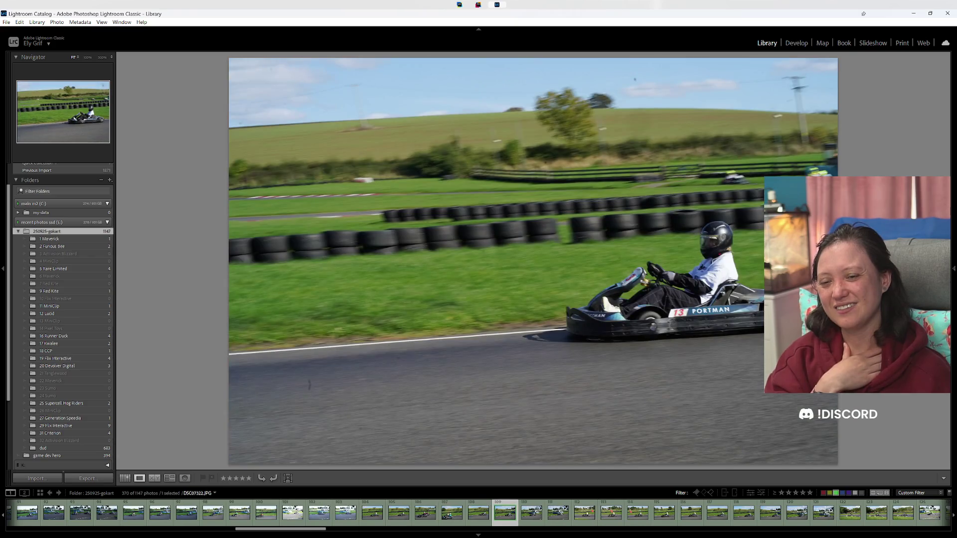
pyautogui.press('Right')
pyautogui.press('Right')
pyautogui.press('Right')
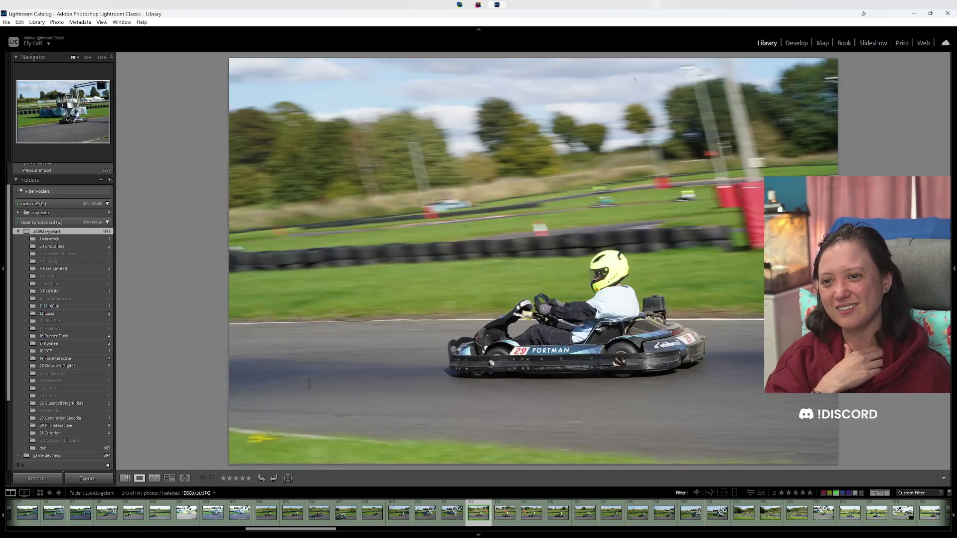
pyautogui.press('Right')
pyautogui.press('7')
pyautogui.press('7')
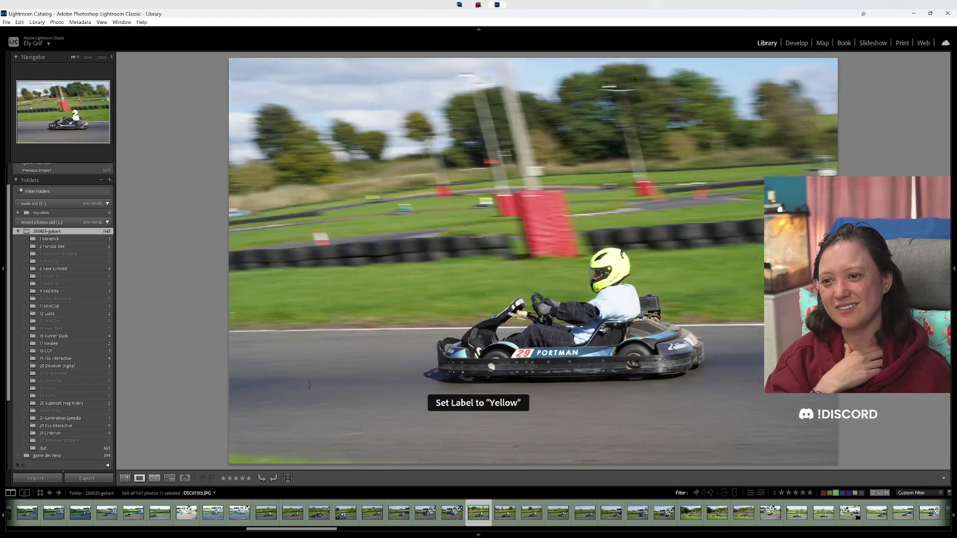
pyautogui.press('7')
pyautogui.press('7')
pyautogui.press('7')
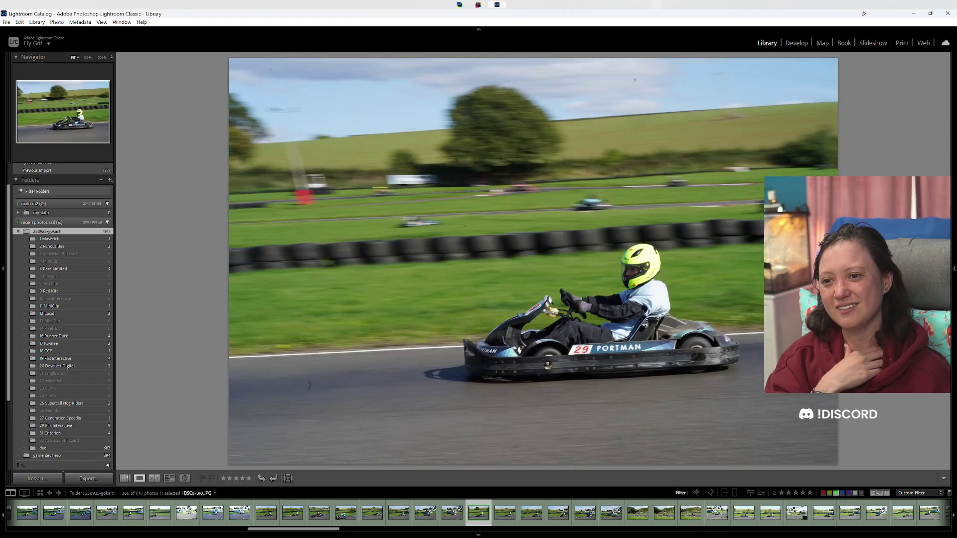
pyautogui.press('7')
pyautogui.press('7')
pyautogui.press('7')
# Step: Yellow-label one more kart photo and blue-label the pink-shirt driver's photos
pyautogui.press('7')
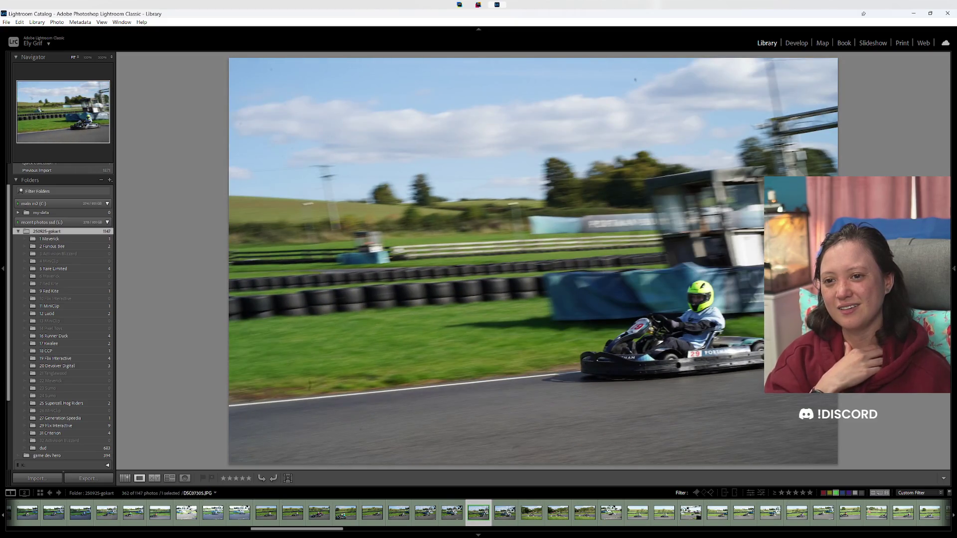
pyautogui.press('7')
pyautogui.press('7')
pyautogui.press('9')
pyautogui.press('9')
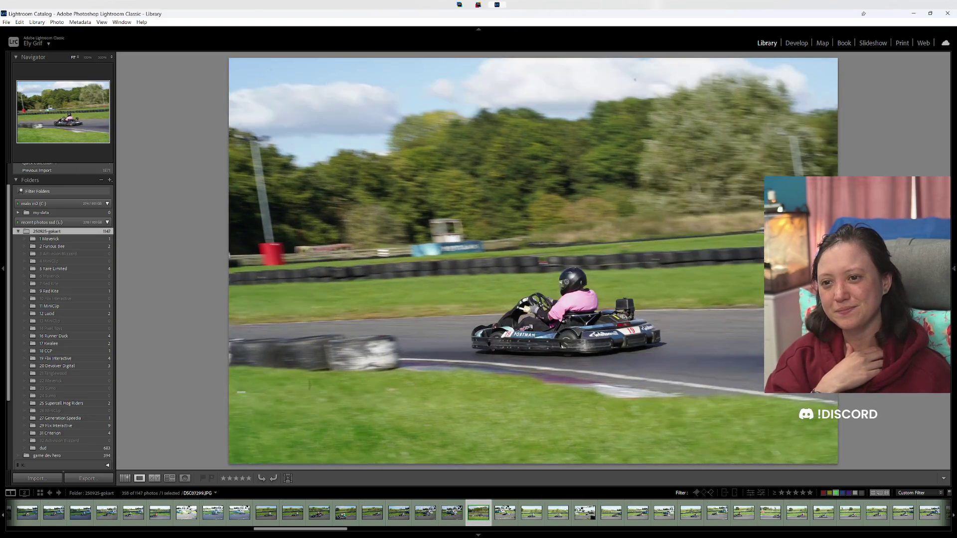
pyautogui.press('9')
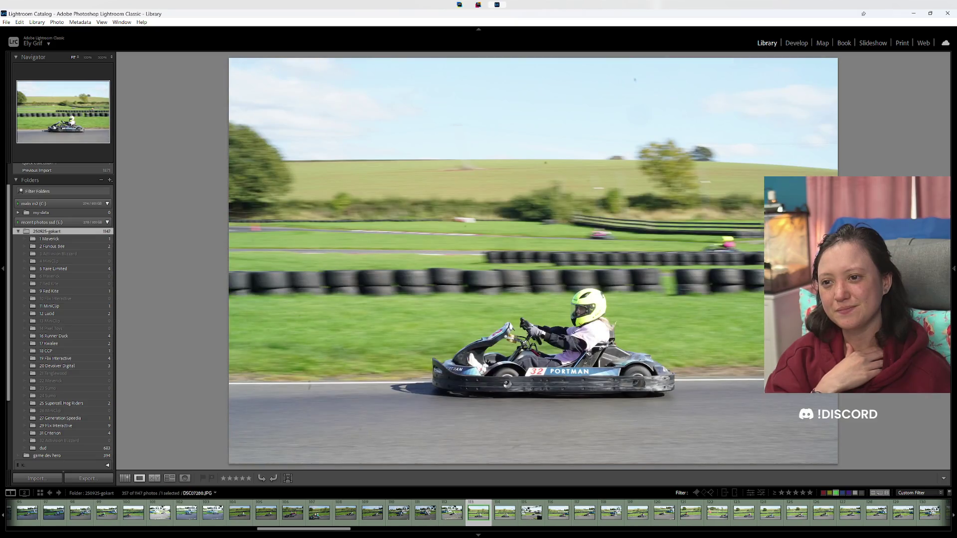
pyautogui.press('Right')
pyautogui.press('Right')
pyautogui.press('Right')
pyautogui.press('Right')
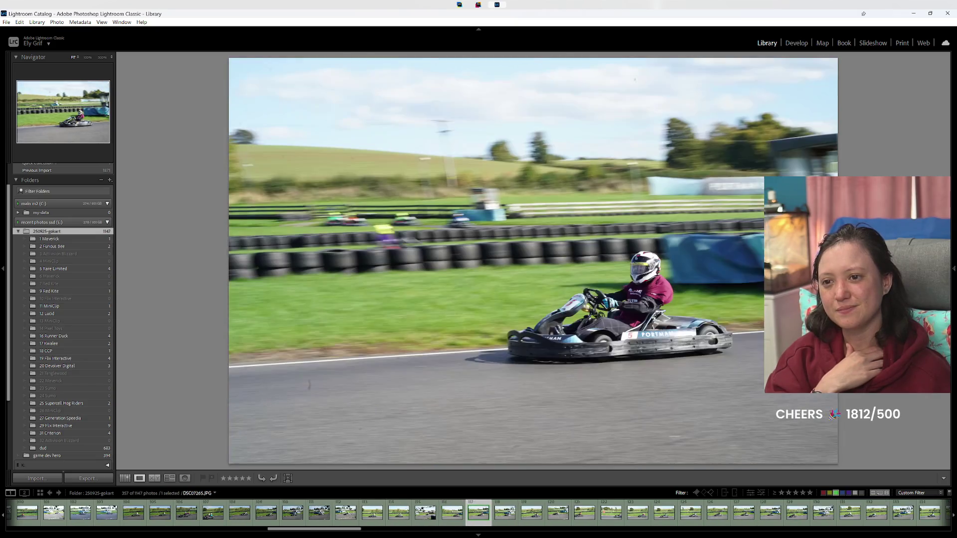
pyautogui.press('Right')
pyautogui.press('Right')
pyautogui.press('Right')
pyautogui.press('Right')
pyautogui.press('9')
pyautogui.press('Right')
pyautogui.press('Right')
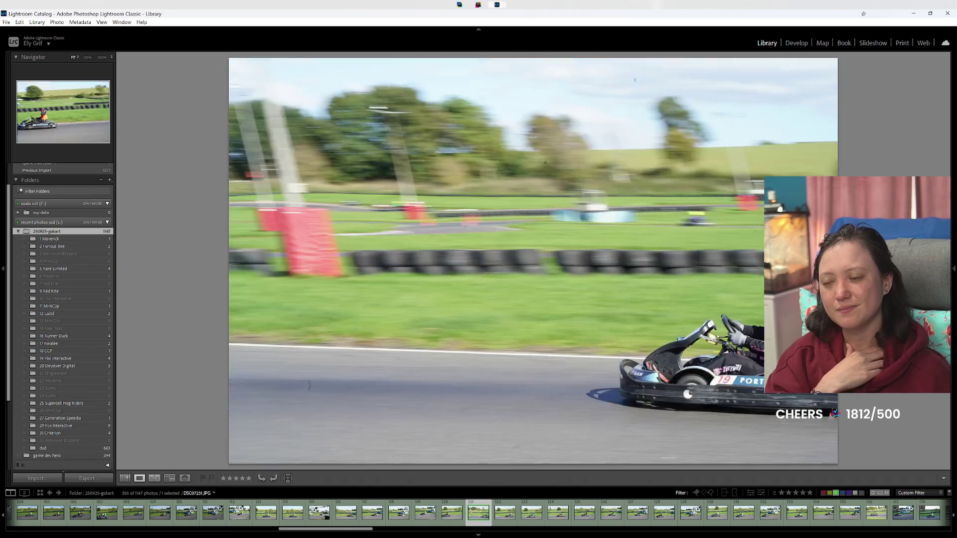
pyautogui.press('9')
pyautogui.press('9')
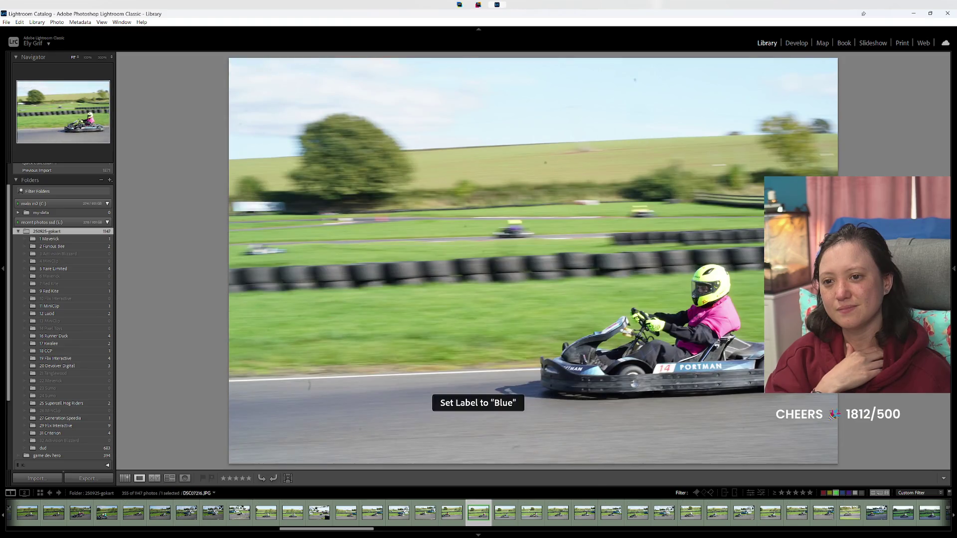
# Step: Step through several more kart photos and reject one, leaving 351 in the filtered set
pyautogui.press('Right')
pyautogui.press('Right')
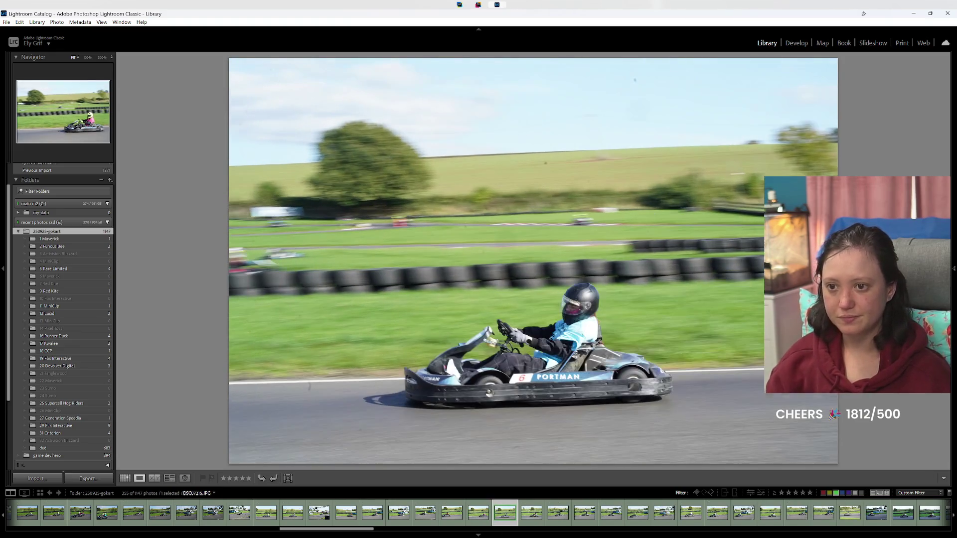
pyautogui.press('Right')
pyautogui.press('Right')
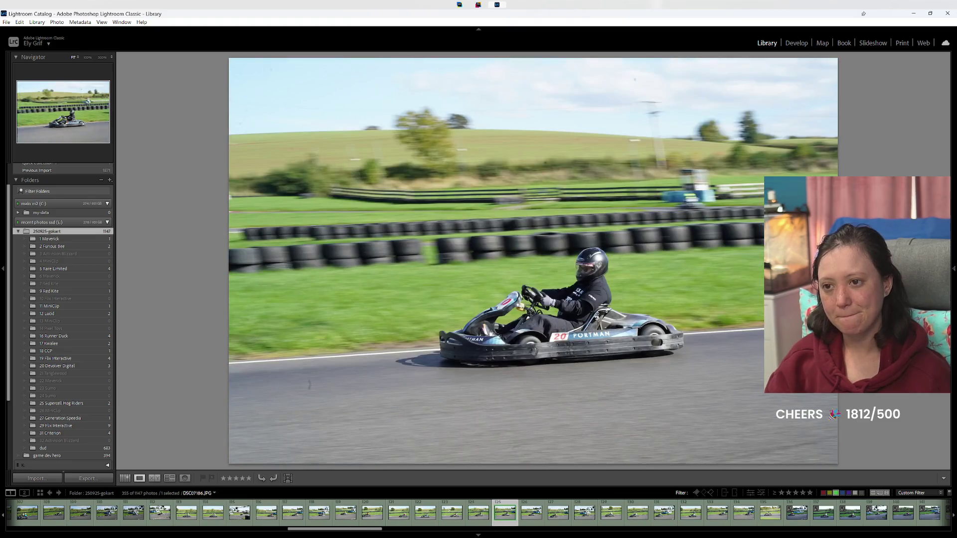
pyautogui.press('Right')
pyautogui.press('Right')
pyautogui.press('Right')
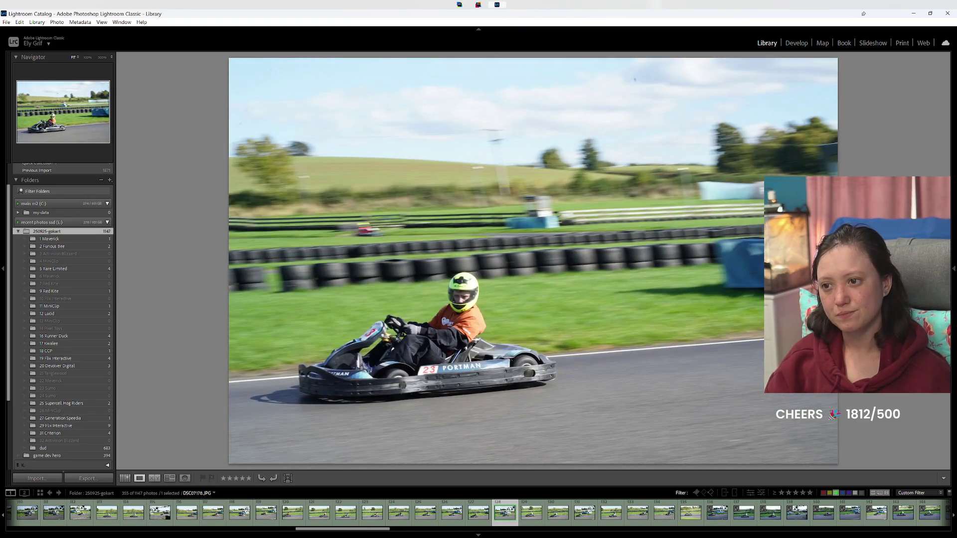
pyautogui.press('Right')
pyautogui.press('Right')
pyautogui.press('Right')
pyautogui.press('Right')
pyautogui.press('Right')
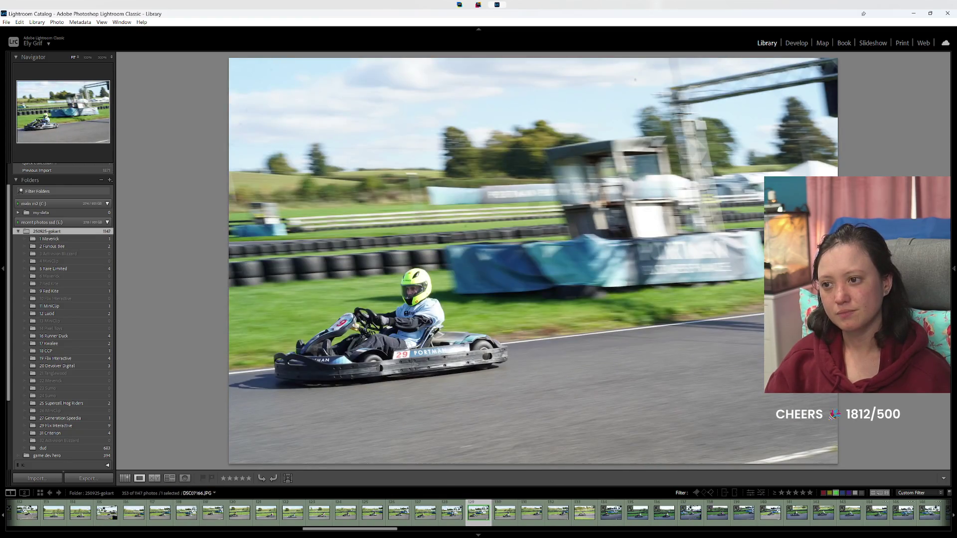
pyautogui.press('Right')
pyautogui.press('Right')
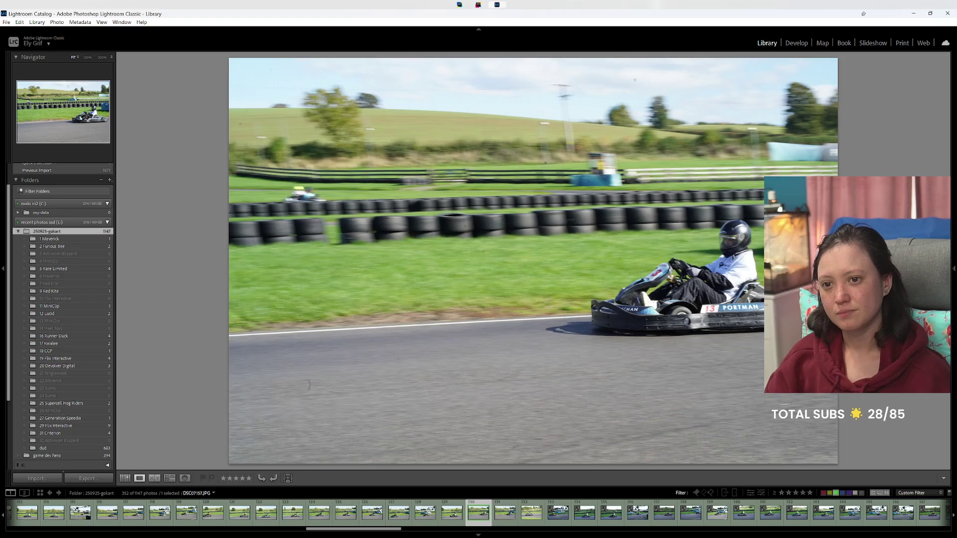
pyautogui.press('Right')
pyautogui.press('Right')
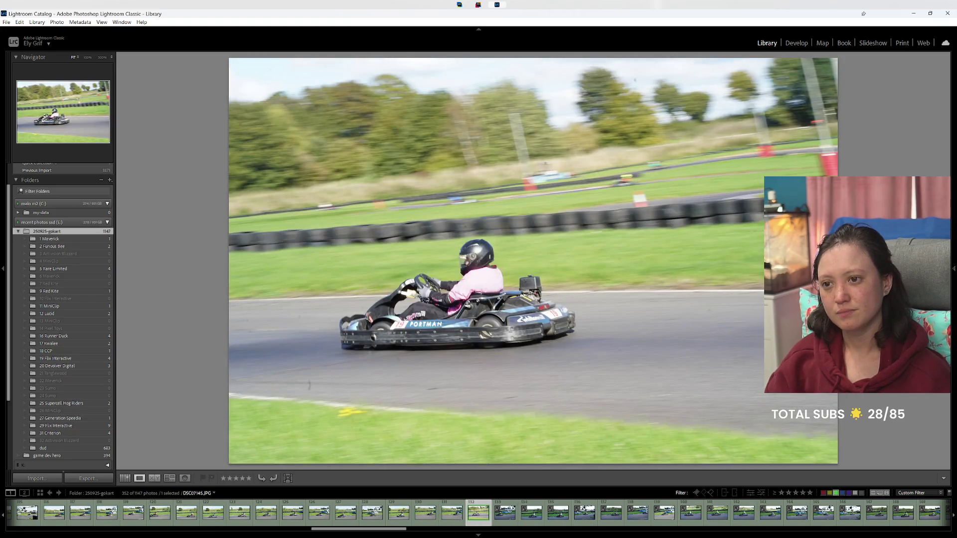
pyautogui.press('x')
pyautogui.press('Right')
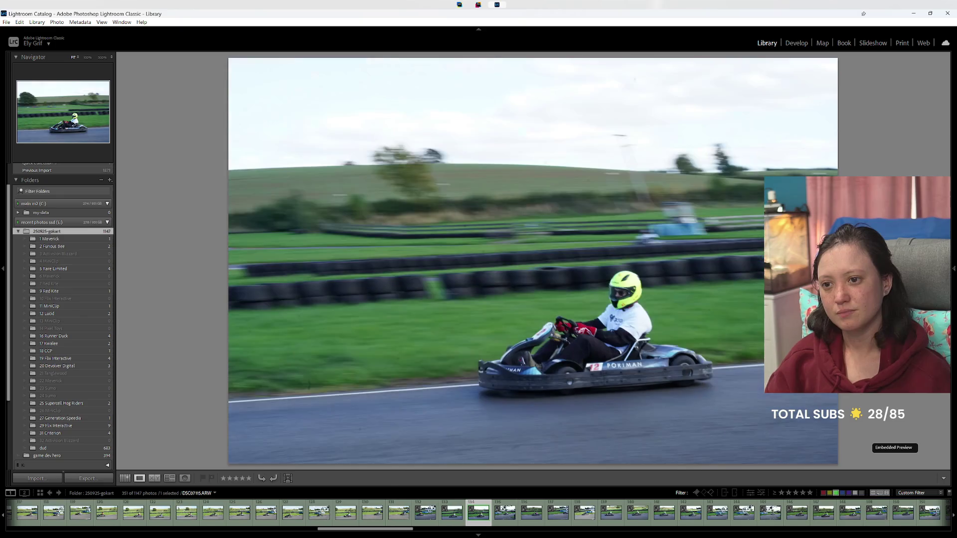
# Step: Reject one photo with X, then give five kart 29 shots a yellow label
pyautogui.press('Right')
pyautogui.press('Right')
pyautogui.press('Right')
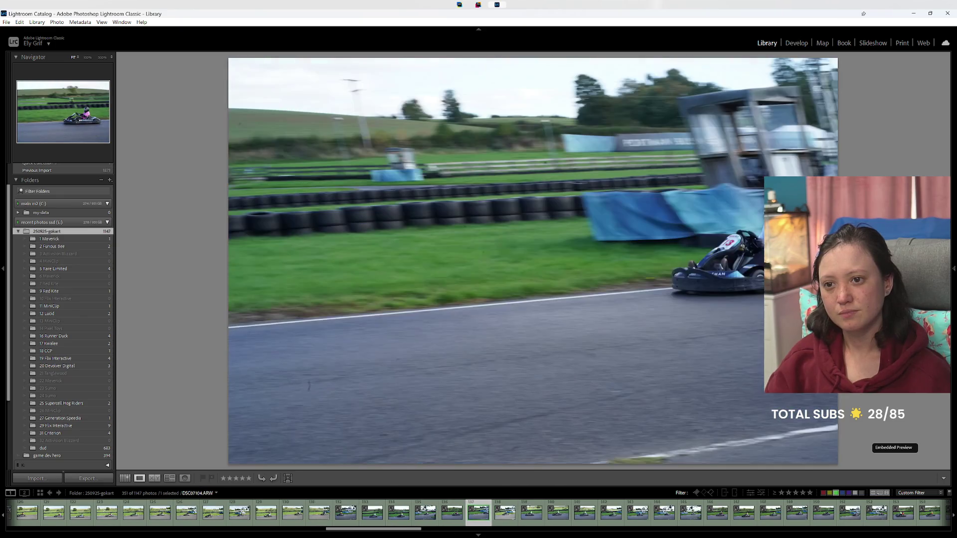
pyautogui.press('Left')
pyautogui.press('x')
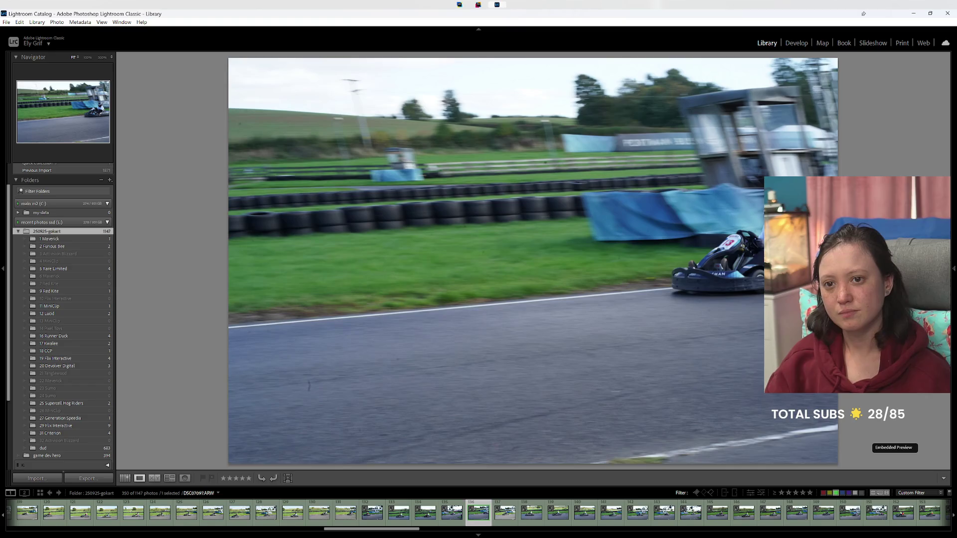
pyautogui.press('Right')
pyautogui.press('Right')
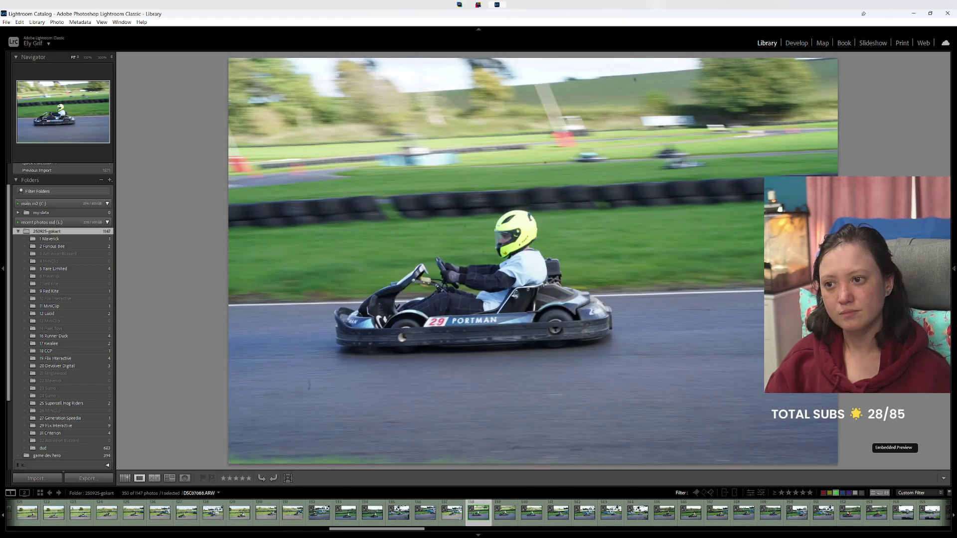
pyautogui.press('7')
pyautogui.press('7')
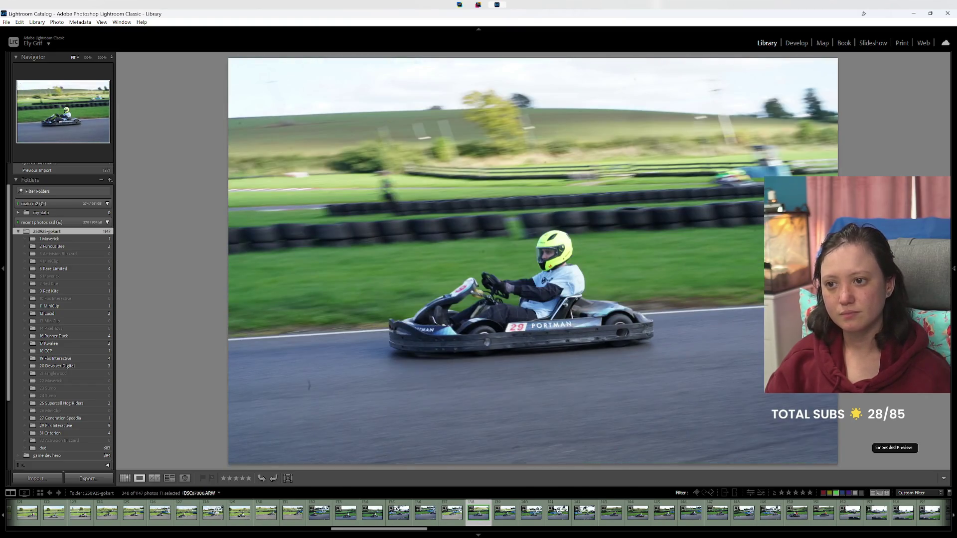
pyautogui.press('7')
pyautogui.press('7')
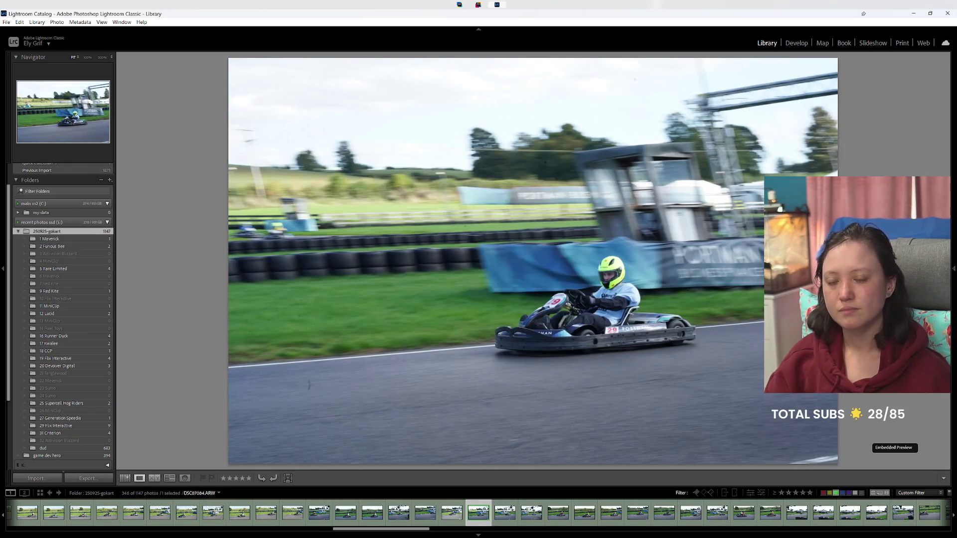
pyautogui.press('7')
pyautogui.press('7')
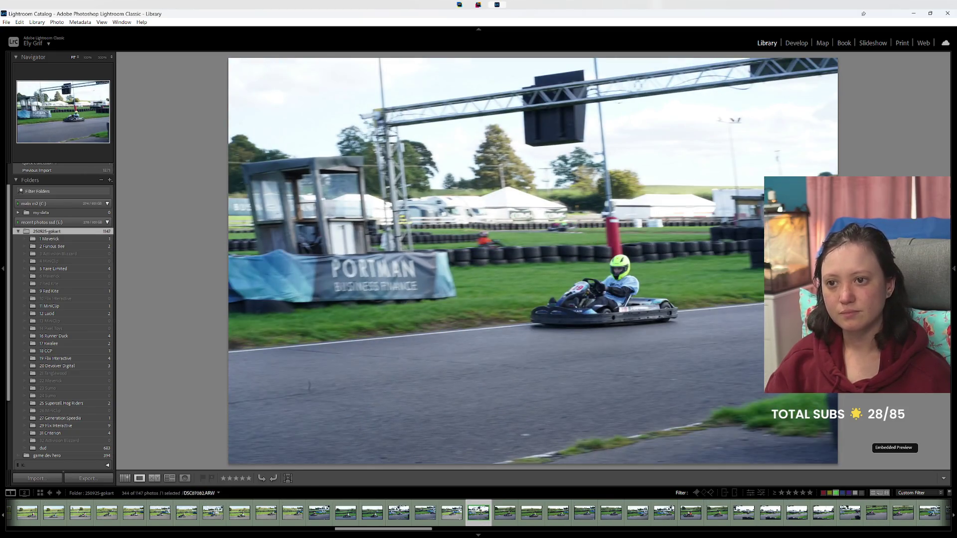
pyautogui.press('7')
pyautogui.press('7')
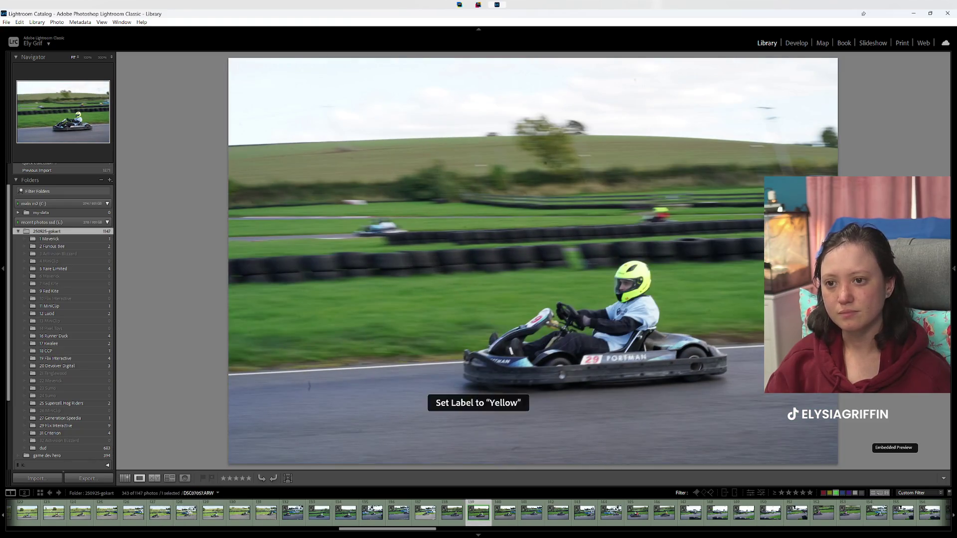
pyautogui.press('7')
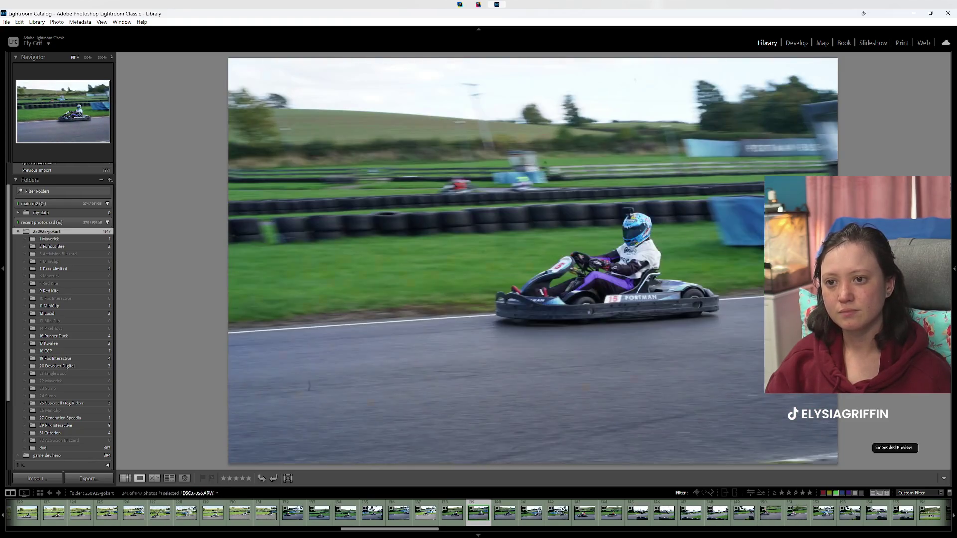
# Step: Label one more shot yellow, five shots blue, and a final shot yellow
pyautogui.press('Right')
pyautogui.press('Right')
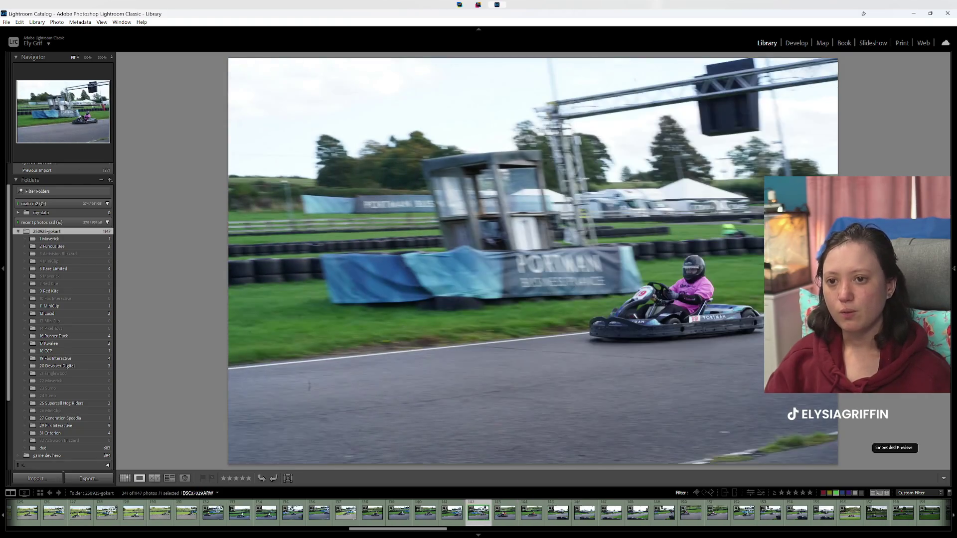
pyautogui.press('Right')
pyautogui.press('7')
pyautogui.press('7')
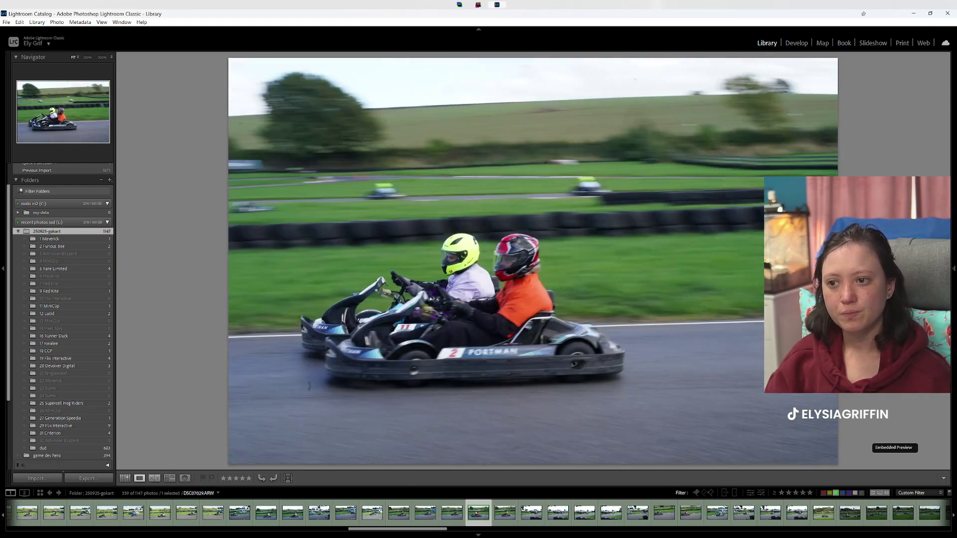
pyautogui.press('Right')
pyautogui.press('Right')
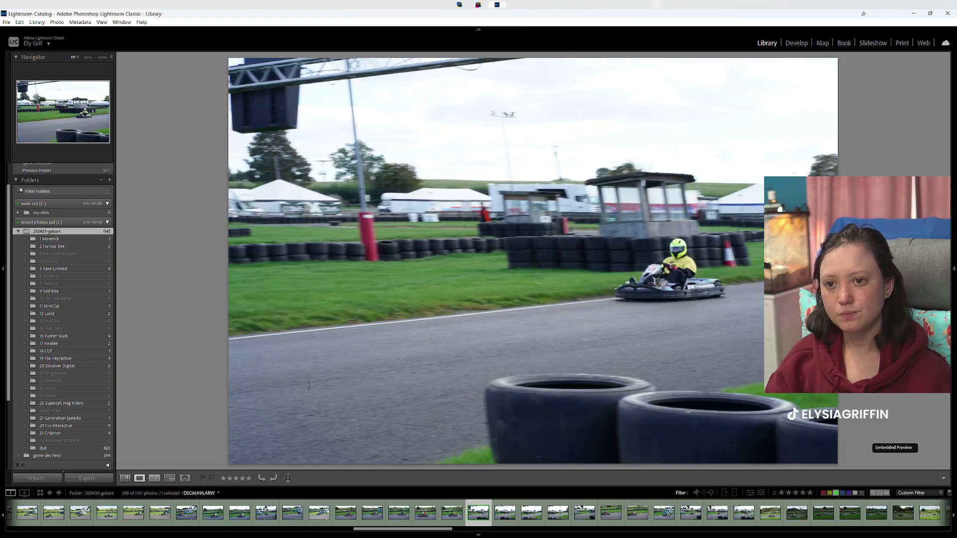
pyautogui.press('Right')
pyautogui.press('Right')
pyautogui.press('Right')
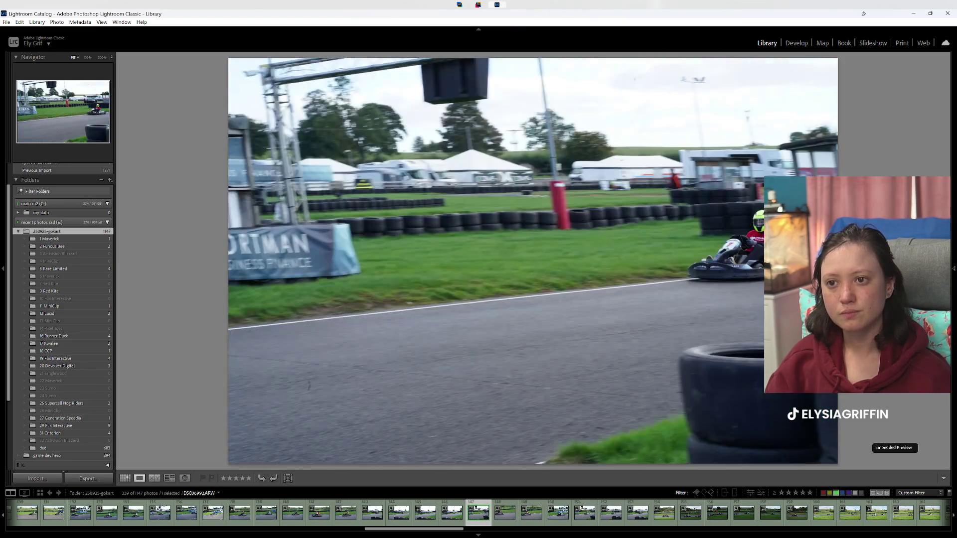
pyautogui.press('Right')
pyautogui.press('9')
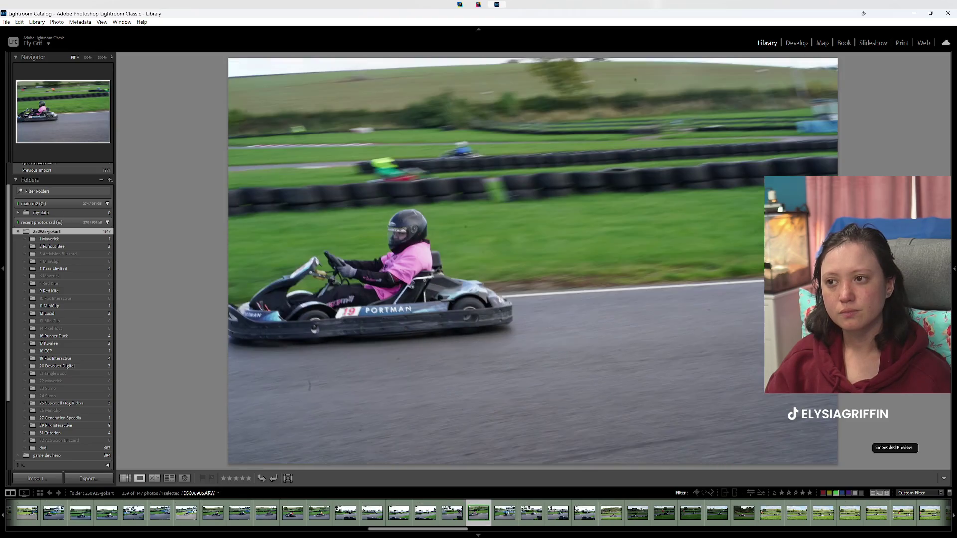
pyautogui.press('9')
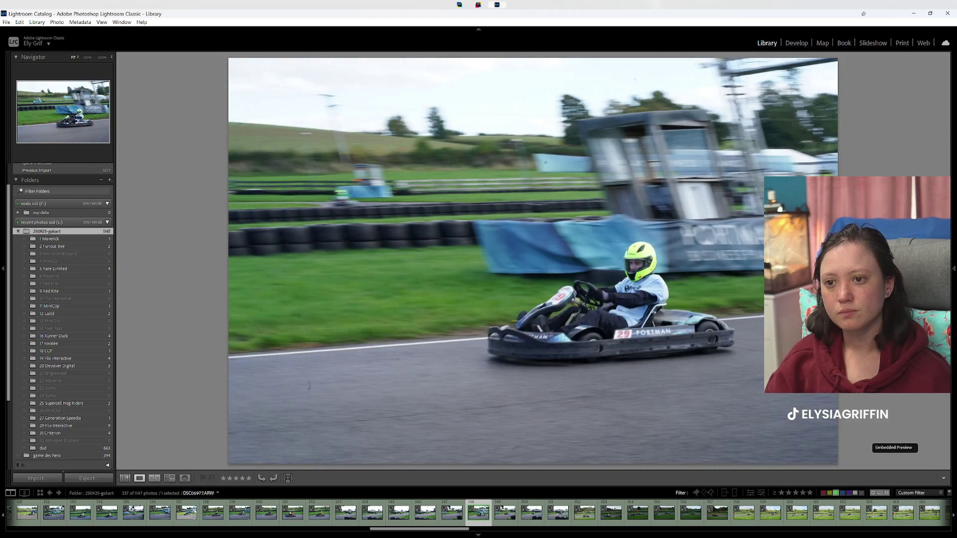
pyautogui.press('9')
pyautogui.press('9')
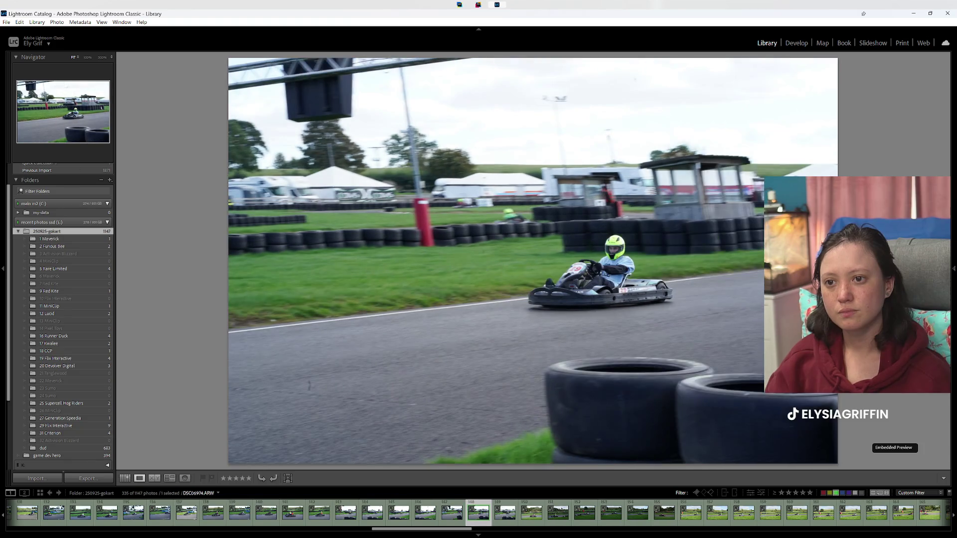
pyautogui.press('9')
pyautogui.press('9')
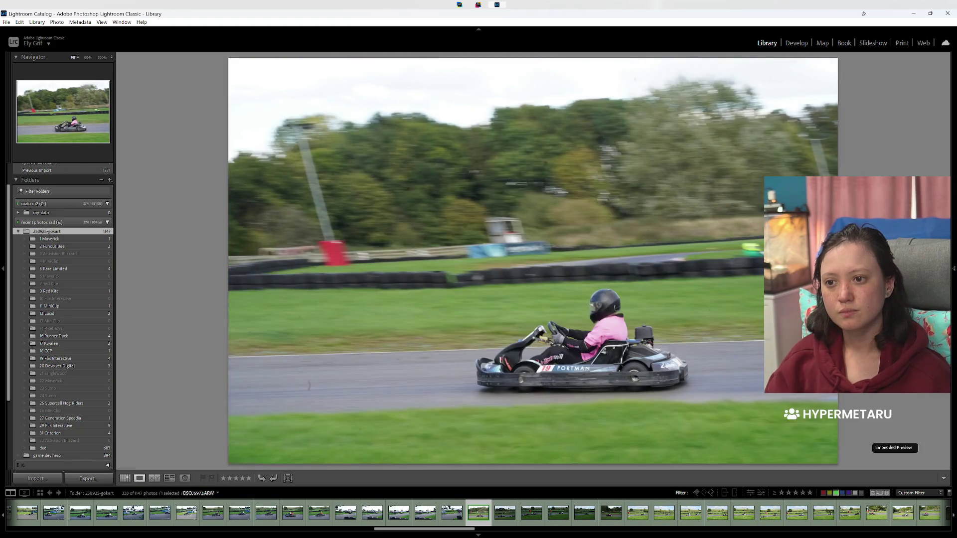
pyautogui.press('9')
pyautogui.press('7')
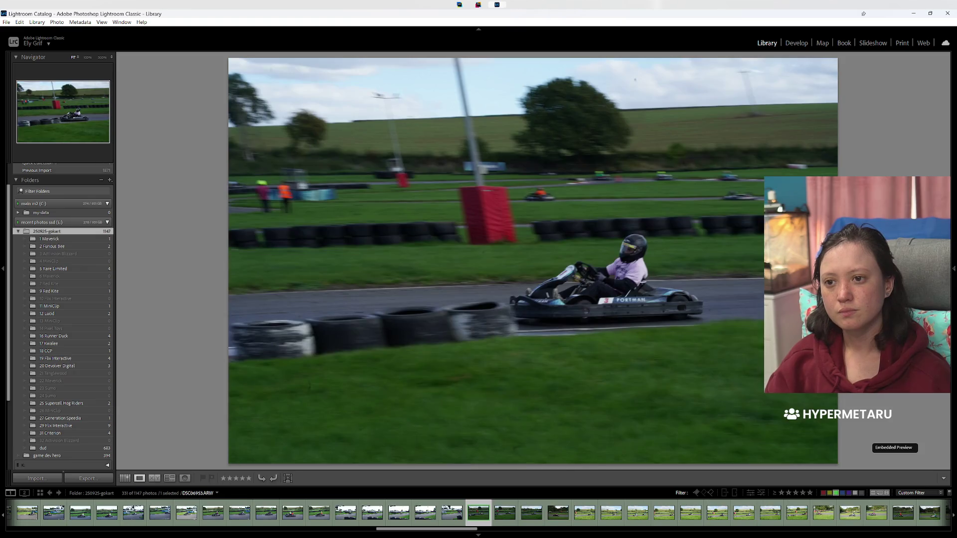
# Step: Go back to reject an adjacent kart photo, then review several earlier photos
pyautogui.press('Left')
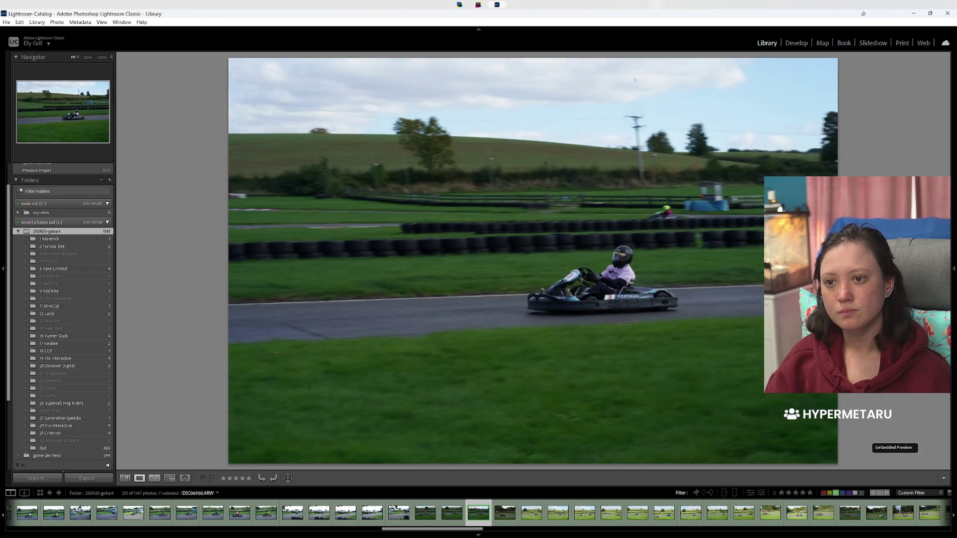
pyautogui.press('Left')
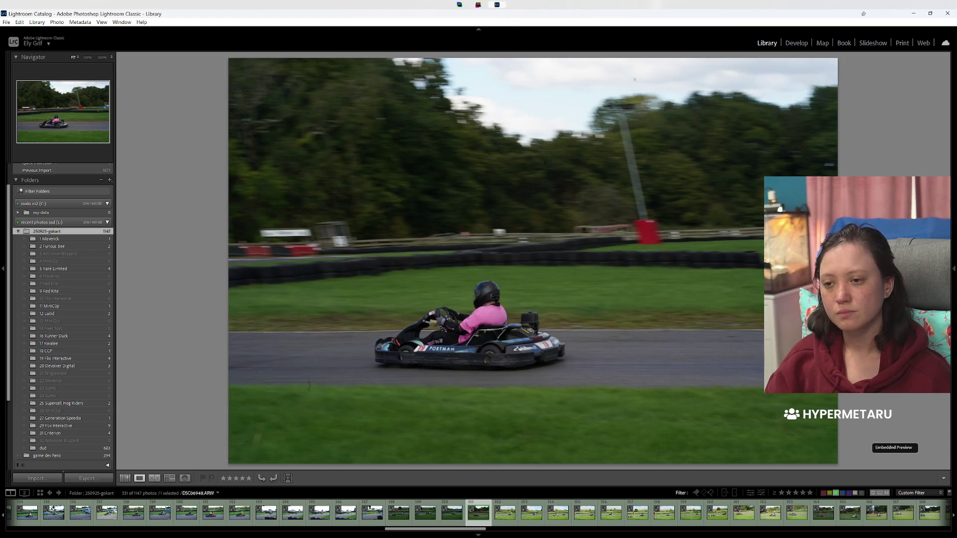
pyautogui.press('x')
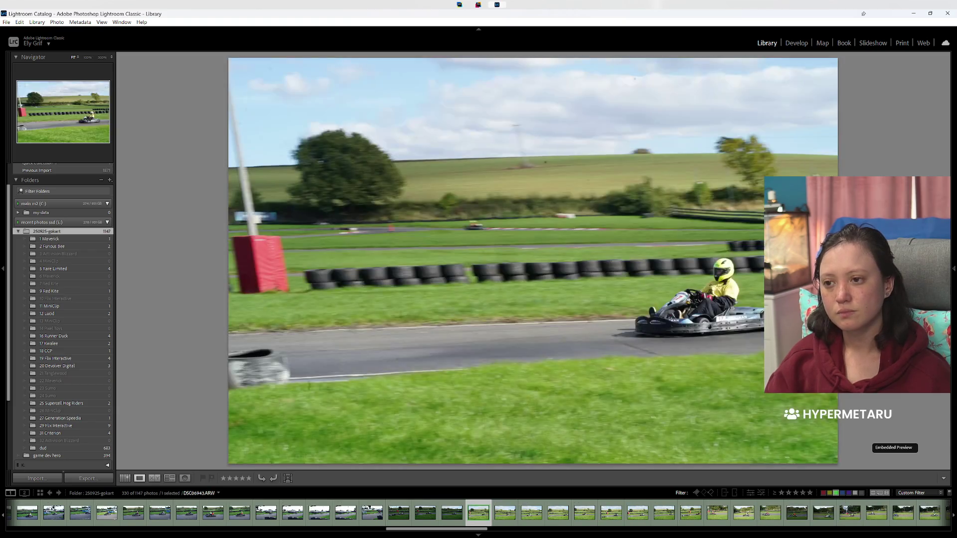
pyautogui.press('Left')
pyautogui.press('Left')
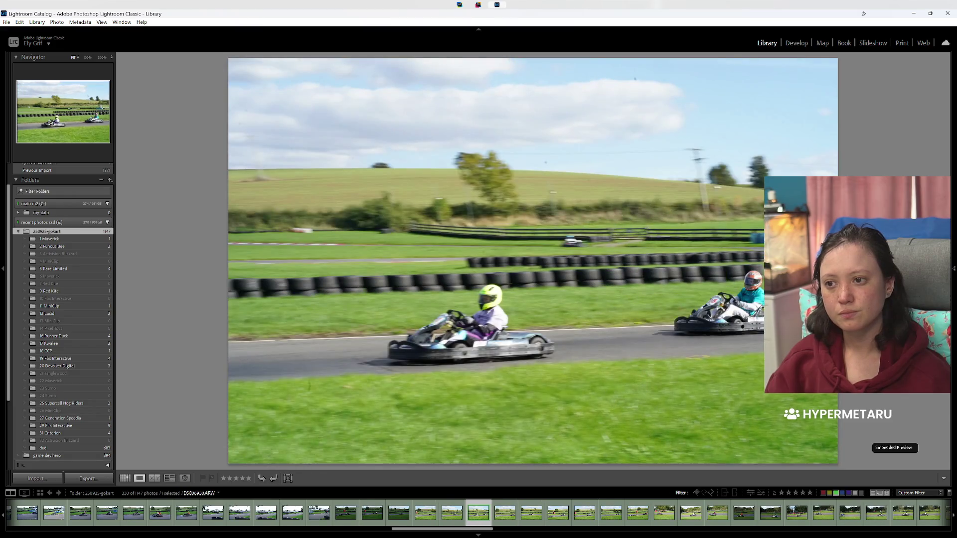
pyautogui.press('Right')
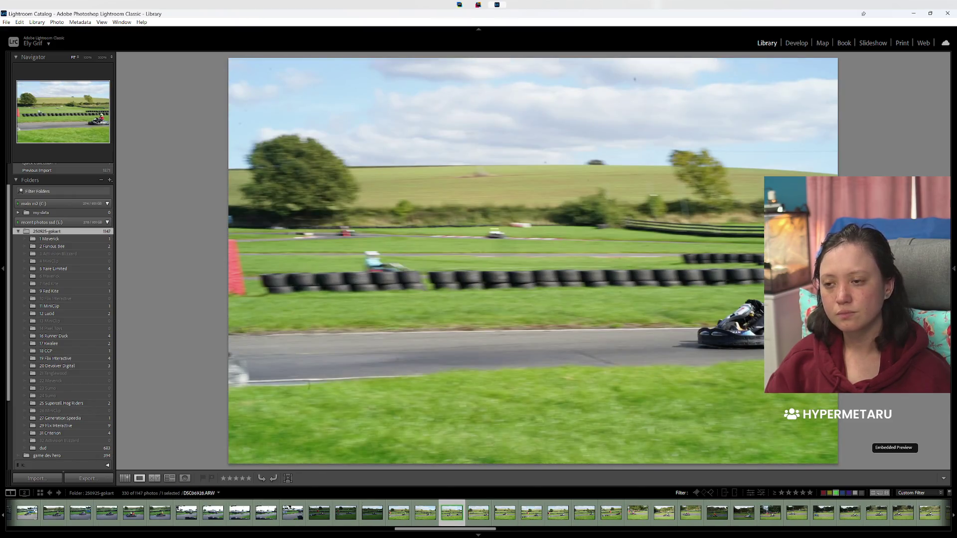
pyautogui.press('Left')
pyautogui.press('Left')
pyautogui.press('Left')
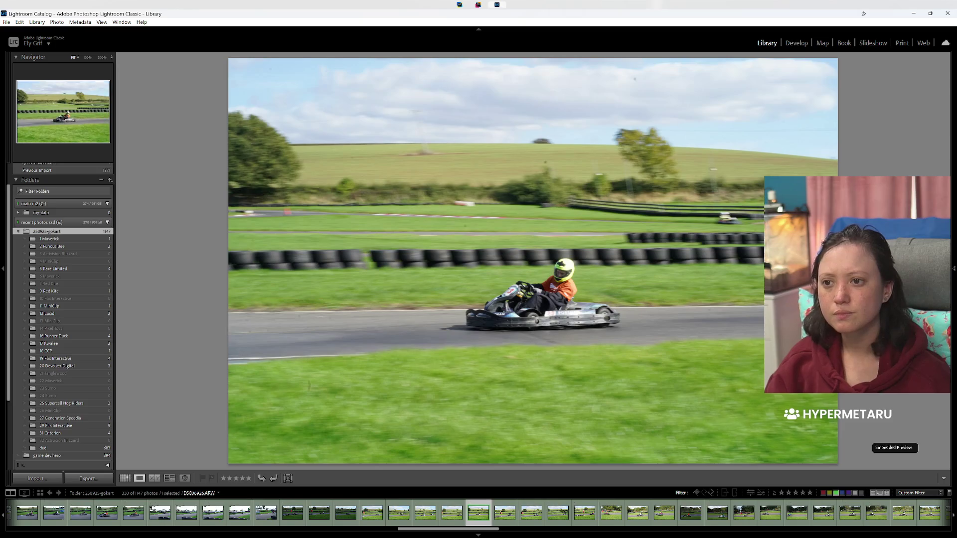
pyautogui.press('Left')
pyautogui.press('Left')
pyautogui.press('Left')
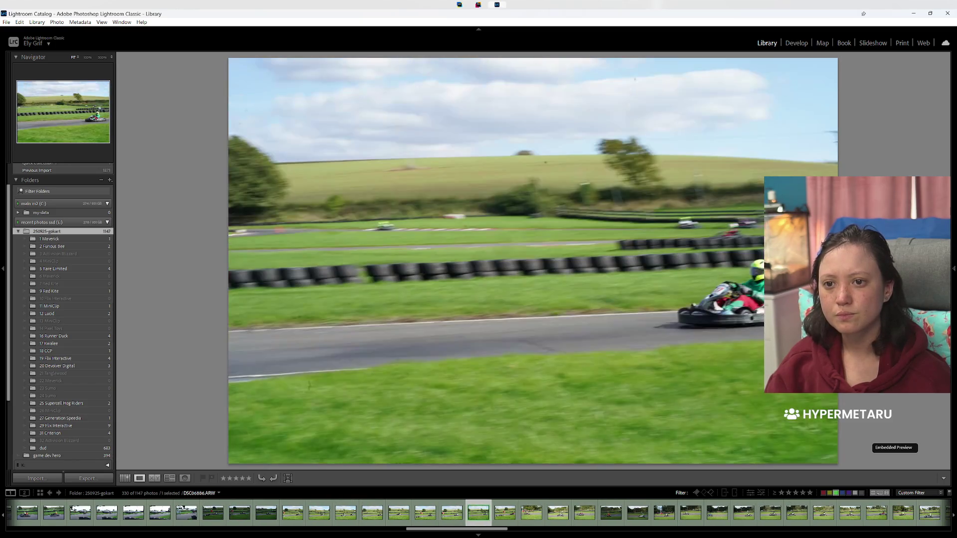
pyautogui.press('Left')
pyautogui.press('Left')
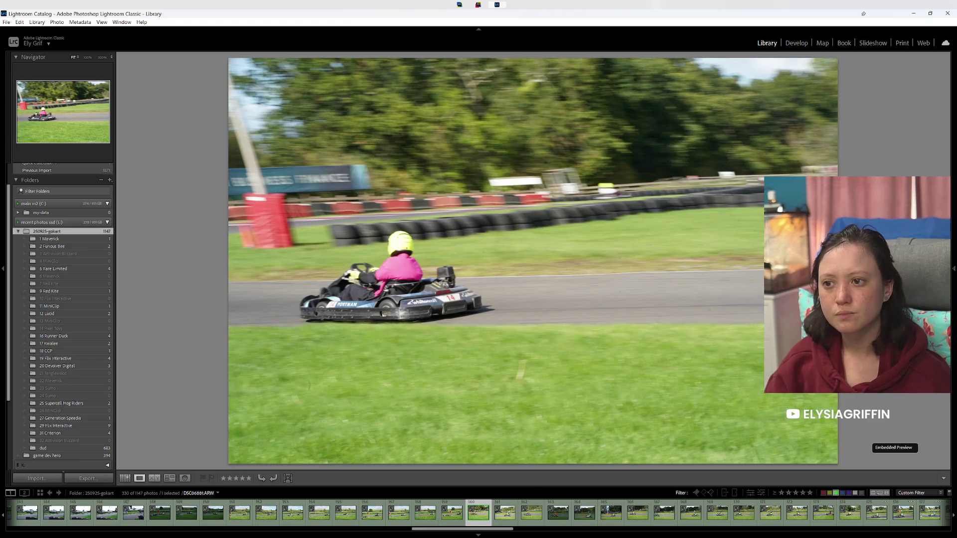
pyautogui.press('Left')
pyautogui.press('Left')
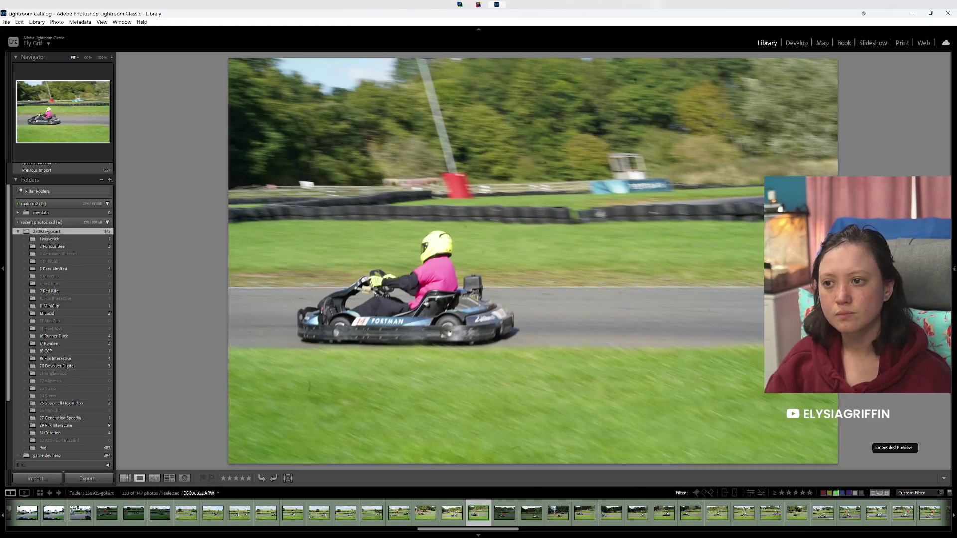
pyautogui.press('Left')
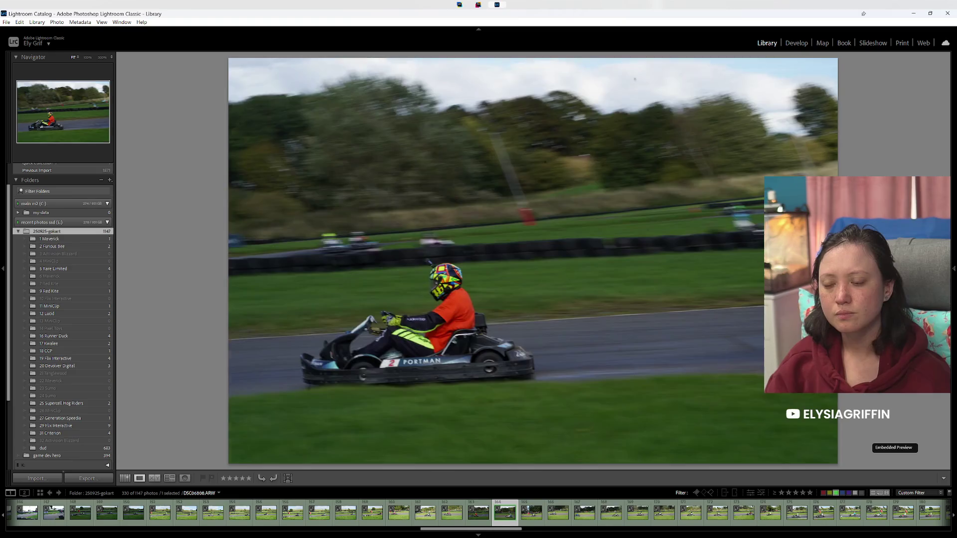
pyautogui.press('Left')
pyautogui.press('Left')
pyautogui.press('Left')
# Step: Undo a mistaken green label to restore the shot, and undo an accidental reject flag
pyautogui.press('Right')
pyautogui.press('8')
pyautogui.press('8')
pyautogui.press('8')
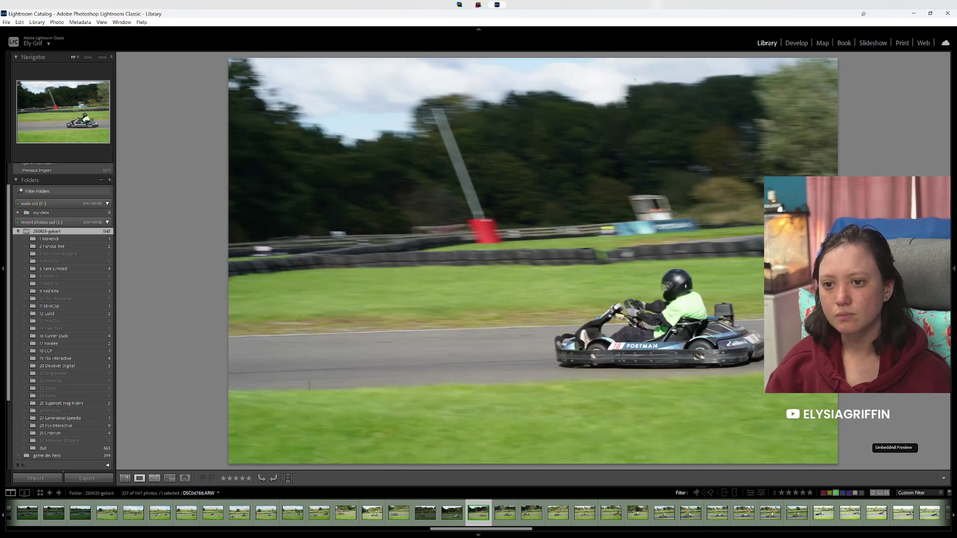
pyautogui.hotkey('ctrl', 'z')
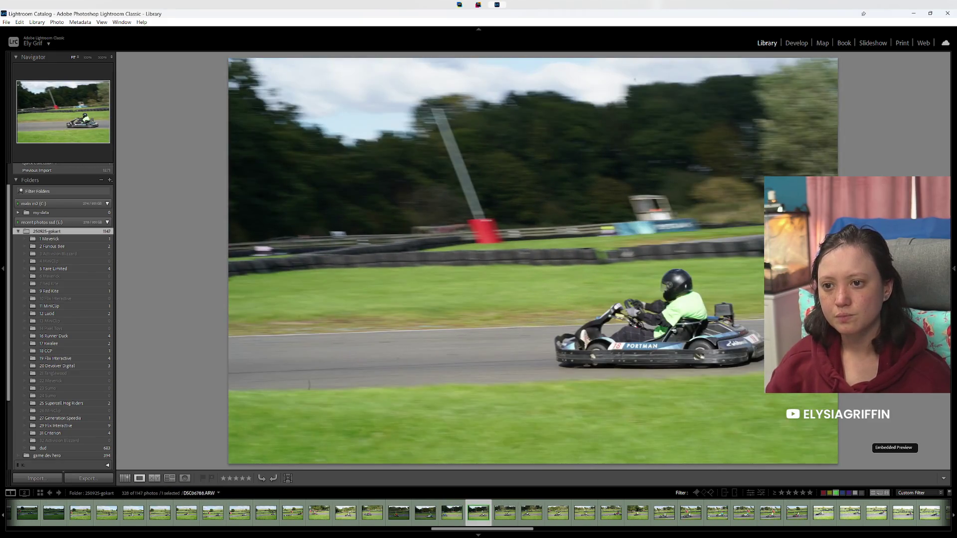
pyautogui.press('Left')
pyautogui.press('Right')
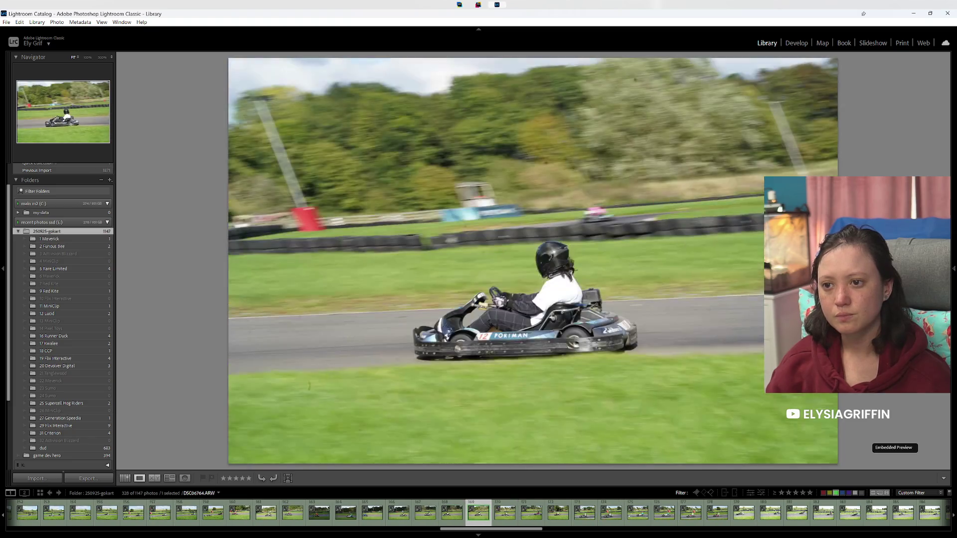
pyautogui.press('Right')
pyautogui.press('x')
pyautogui.hotkey('ctrl', 'z')
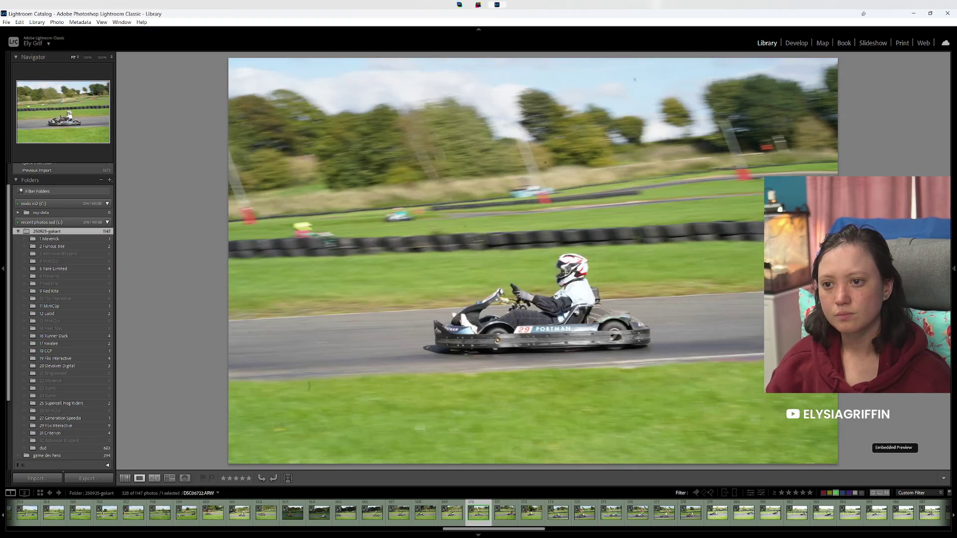
# Step: Reject one kart shot, compare its neighbours, and give another a green label
pyautogui.press('x')
pyautogui.press('Right')
pyautogui.press('Right')
pyautogui.press('Left')
pyautogui.press('Right')
pyautogui.press('Right')
pyautogui.press('Right')
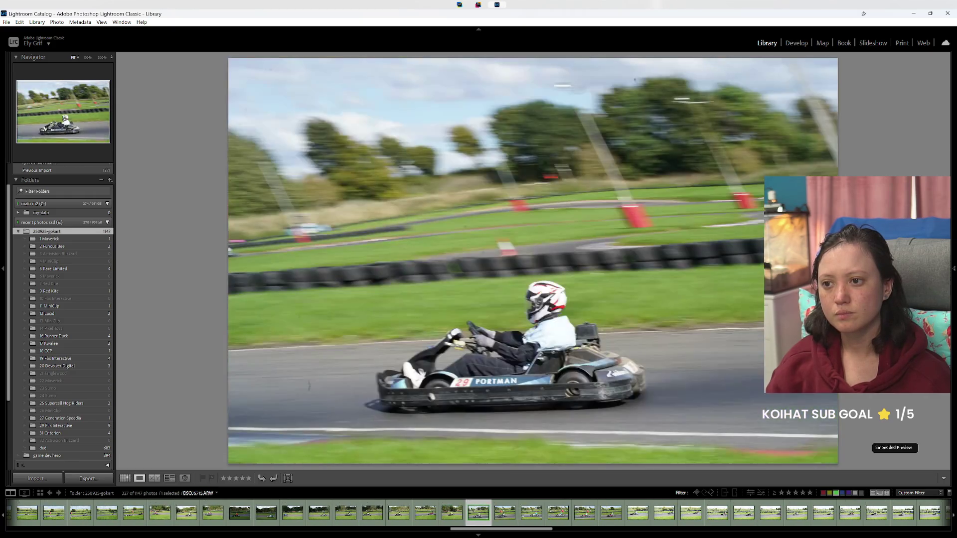
pyautogui.press('8')
pyautogui.press('8')
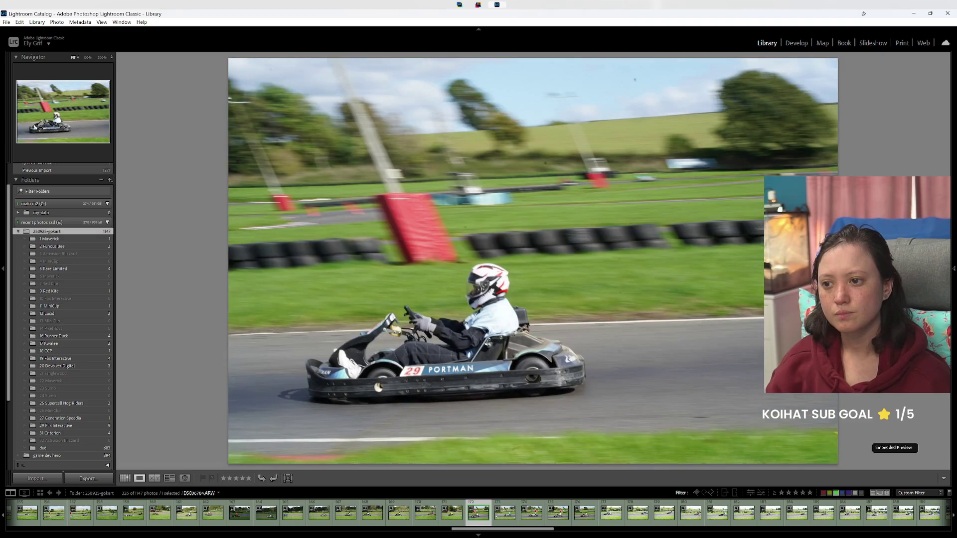
pyautogui.press('Right')
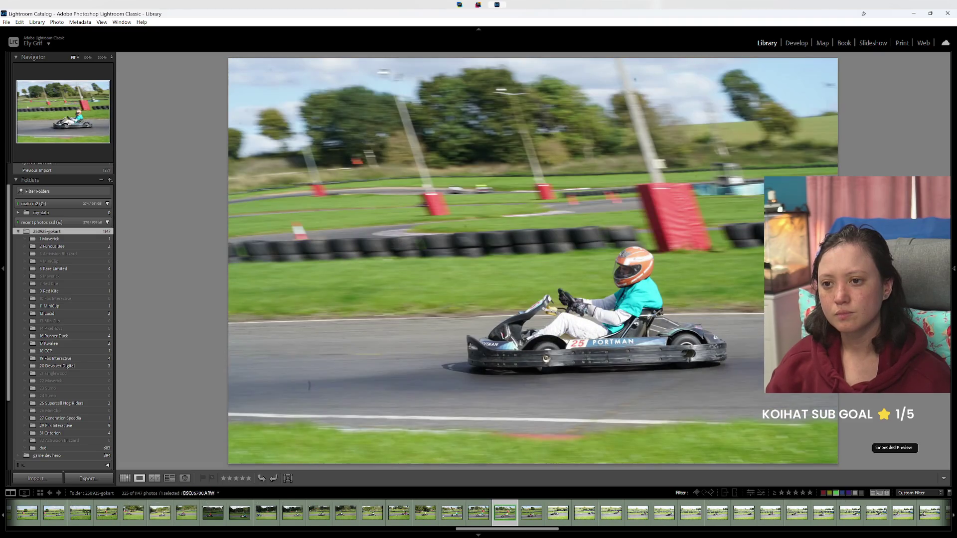
pyautogui.press('Right')
pyautogui.press('Right')
pyautogui.press('Right')
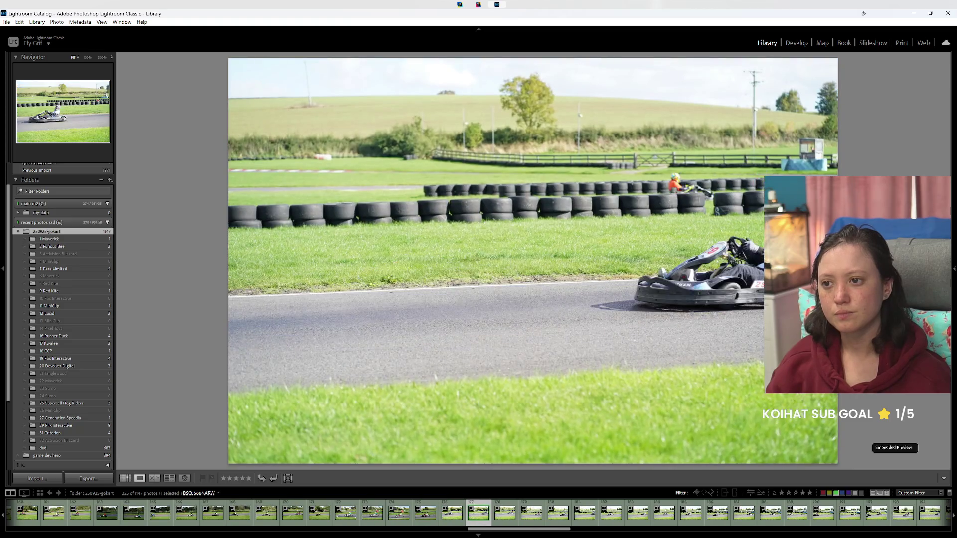
pyautogui.press('Right')
# Step: Give one kart shot a green label, then label another yellow a few photos later
pyautogui.press('8')
pyautogui.press('8')
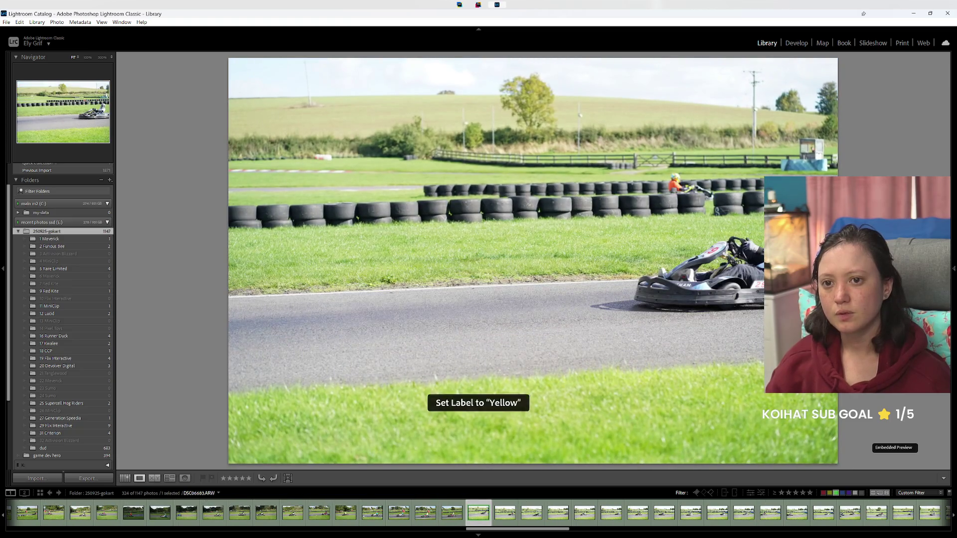
pyautogui.press('Right')
pyautogui.press('Right')
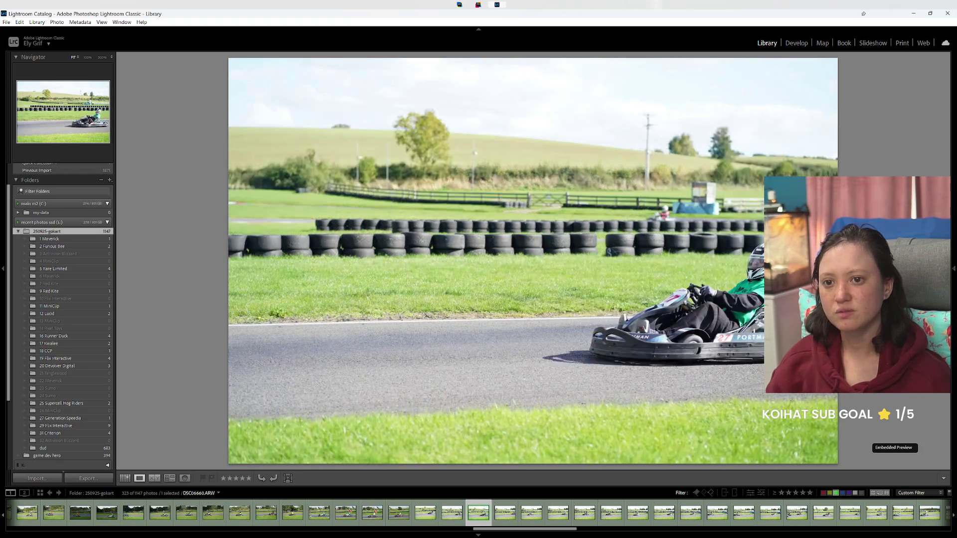
pyautogui.press('Right')
pyautogui.press('Right')
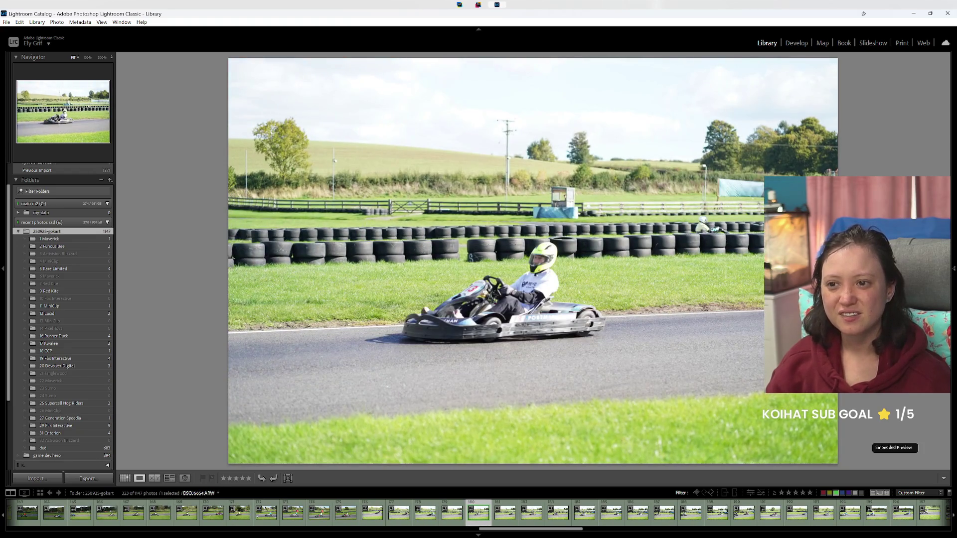
pyautogui.press('Right')
pyautogui.press('Right')
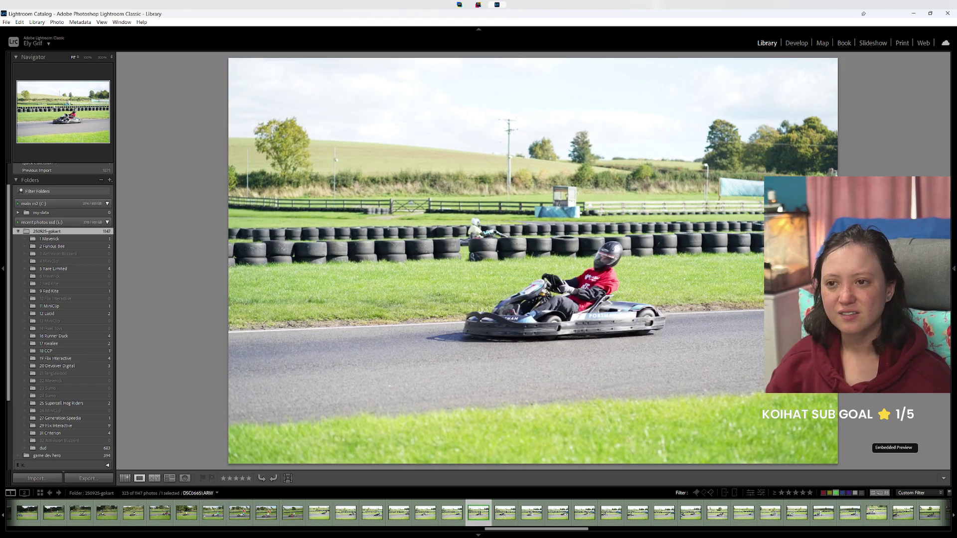
pyautogui.press('Right')
pyautogui.press('Right')
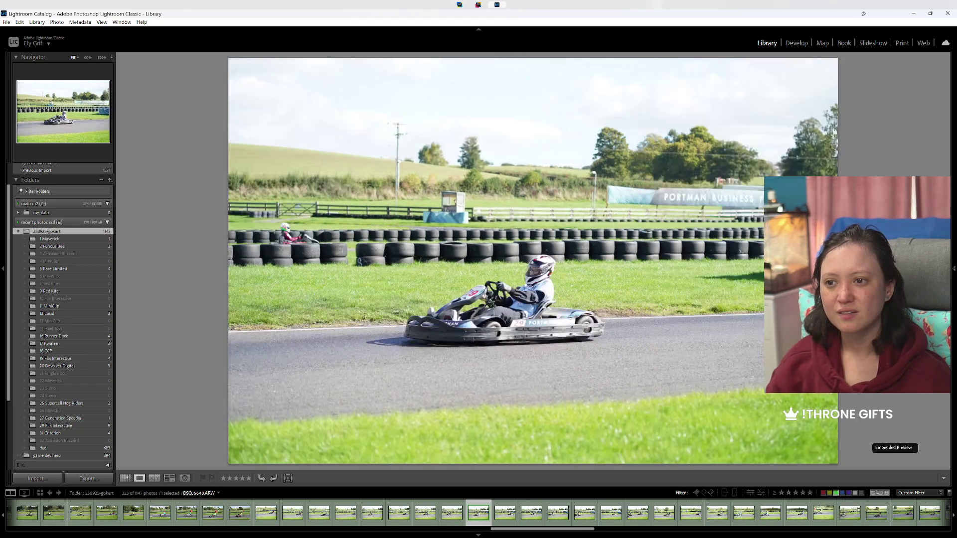
pyautogui.press('7')
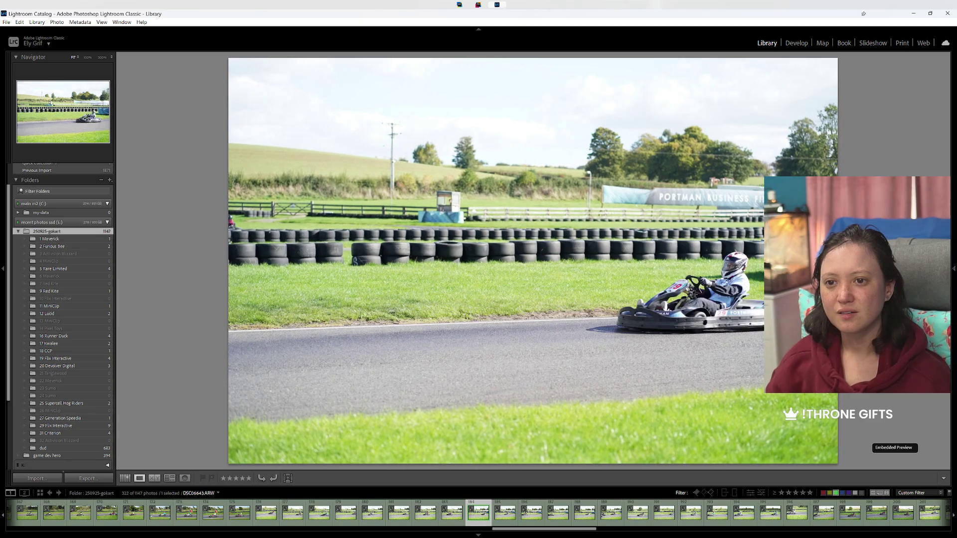
pyautogui.press('7')
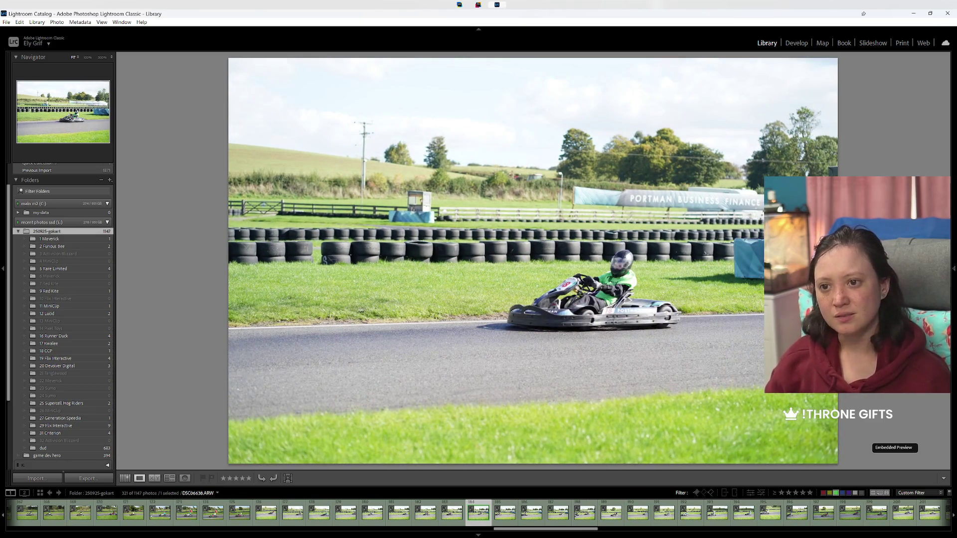
# Step: Compare neighbouring shots and give one kart photo a blue label, leaving 318 of 1147
pyautogui.press('Right')
pyautogui.press('Right')
pyautogui.press('Right')
pyautogui.press('Right')
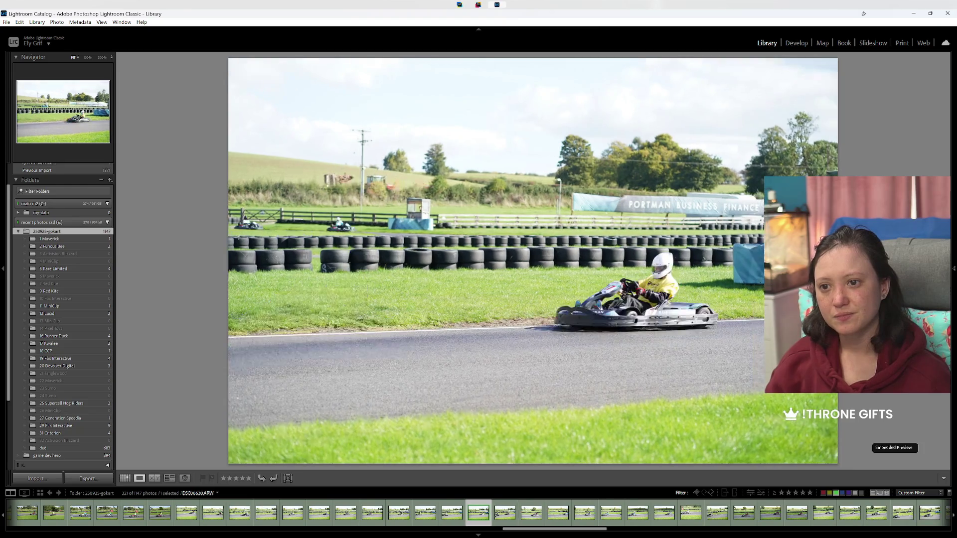
pyautogui.press('Right')
pyautogui.press('Right')
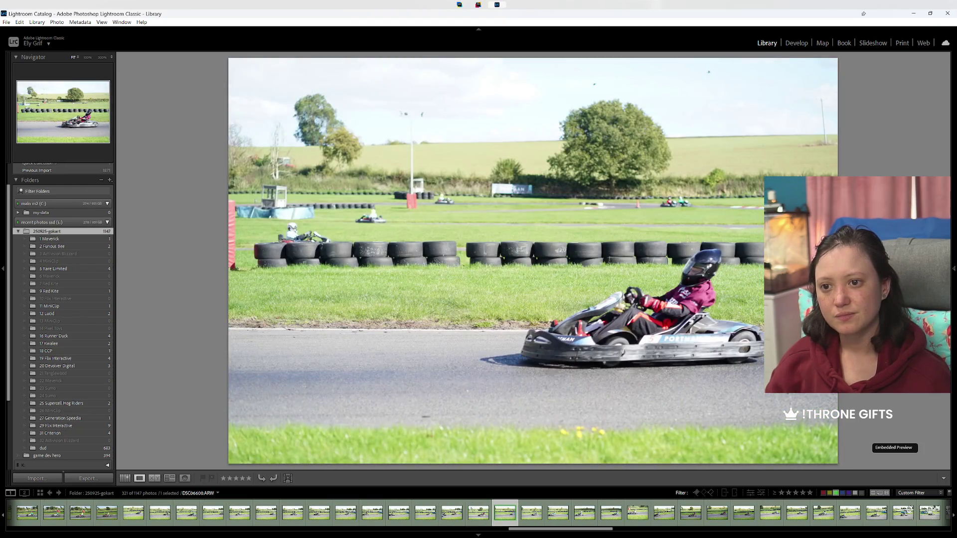
pyautogui.press('Right')
pyautogui.press('Right')
pyautogui.press('Right')
pyautogui.press('Right')
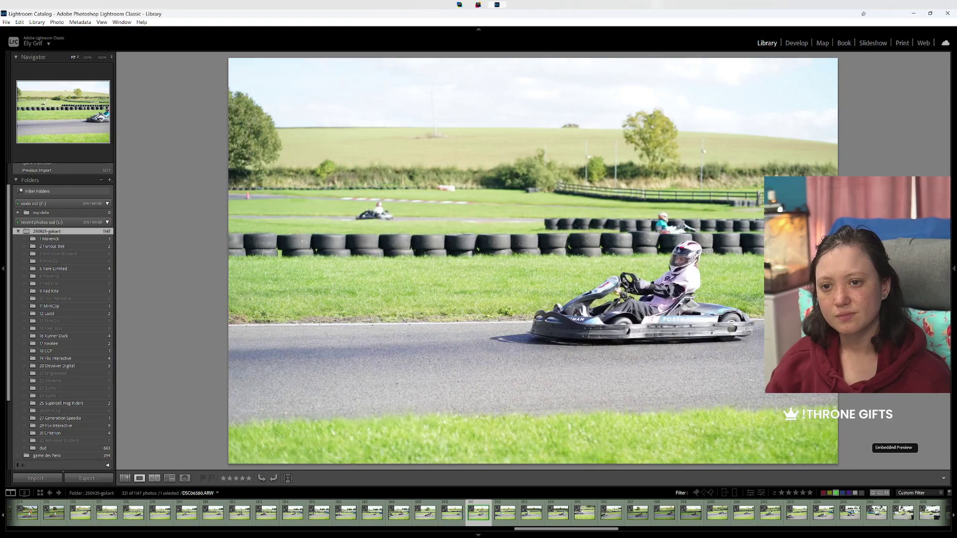
pyautogui.press('Right')
pyautogui.press('Right')
pyautogui.press('Right')
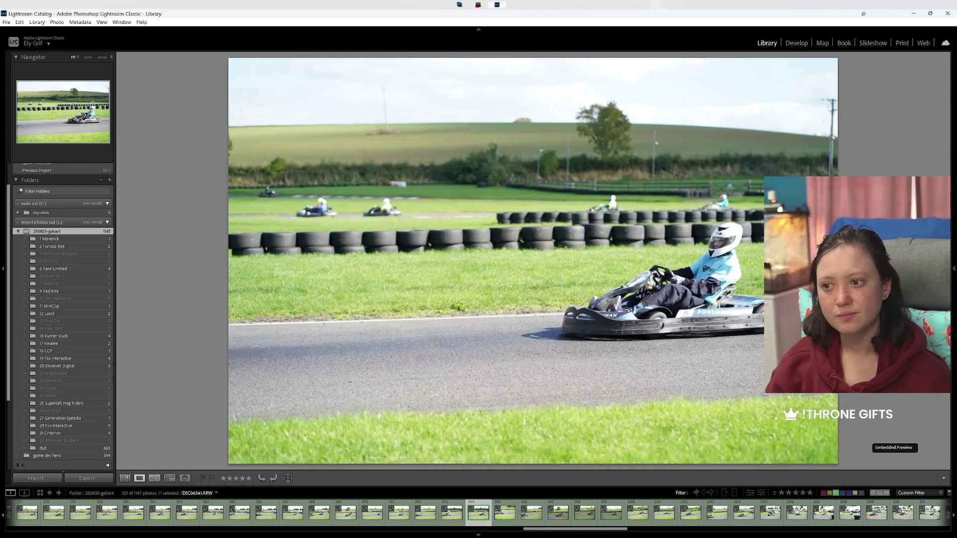
pyautogui.press('Right')
pyautogui.press('Right')
pyautogui.press('Right')
pyautogui.press('Left')
pyautogui.press('Right')
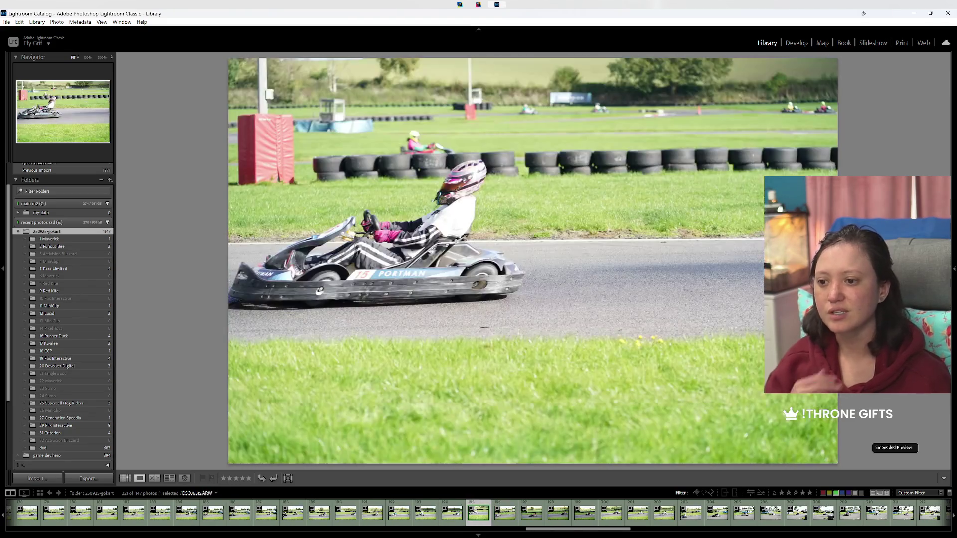
pyautogui.press('Left')
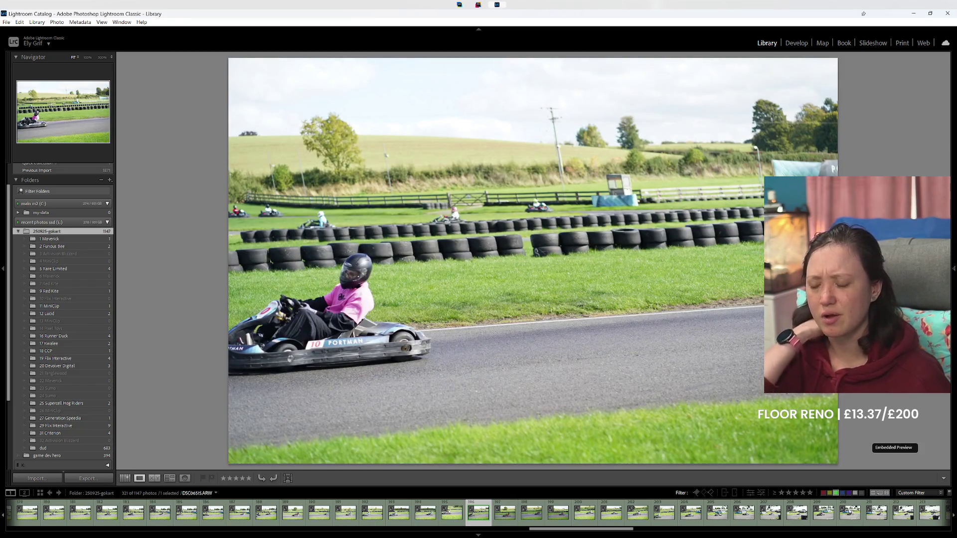
pyautogui.press('9')
pyautogui.press('Right')
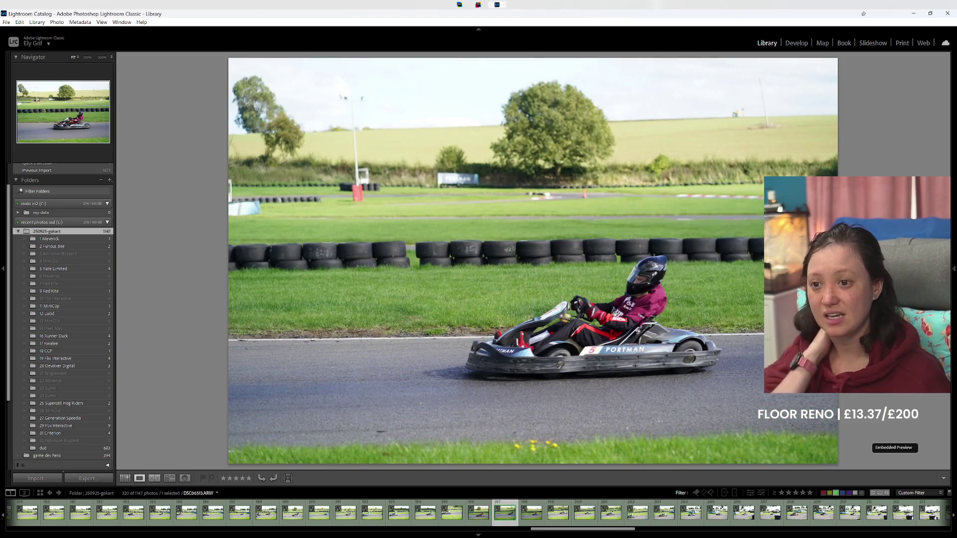
pyautogui.press('Right')
pyautogui.press('Right')
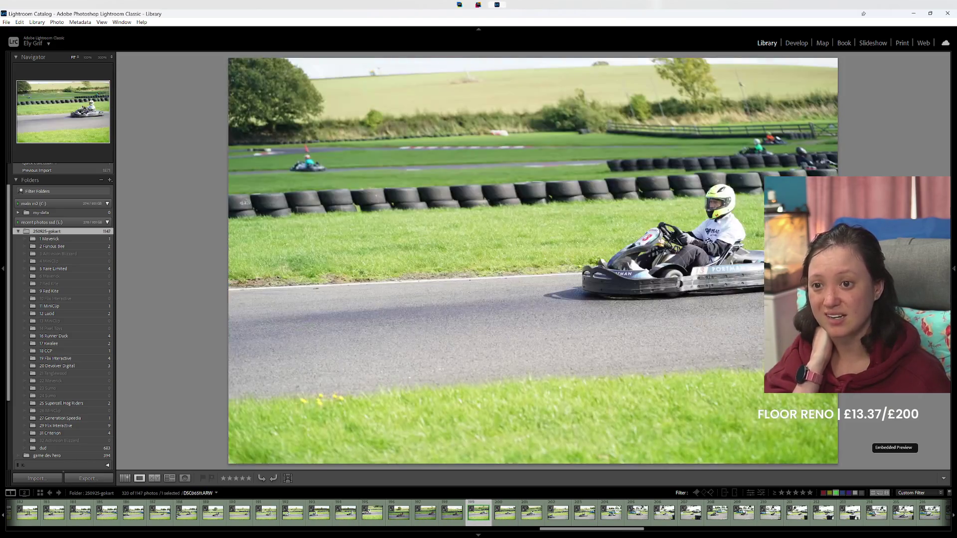
pyautogui.press('Right')
pyautogui.press('Right')
pyautogui.press('Right')
pyautogui.press('Right')
pyautogui.press('Right')
pyautogui.press('Right')
pyautogui.press('Right')
pyautogui.press('Right')
pyautogui.press('Right')
pyautogui.press('Right')
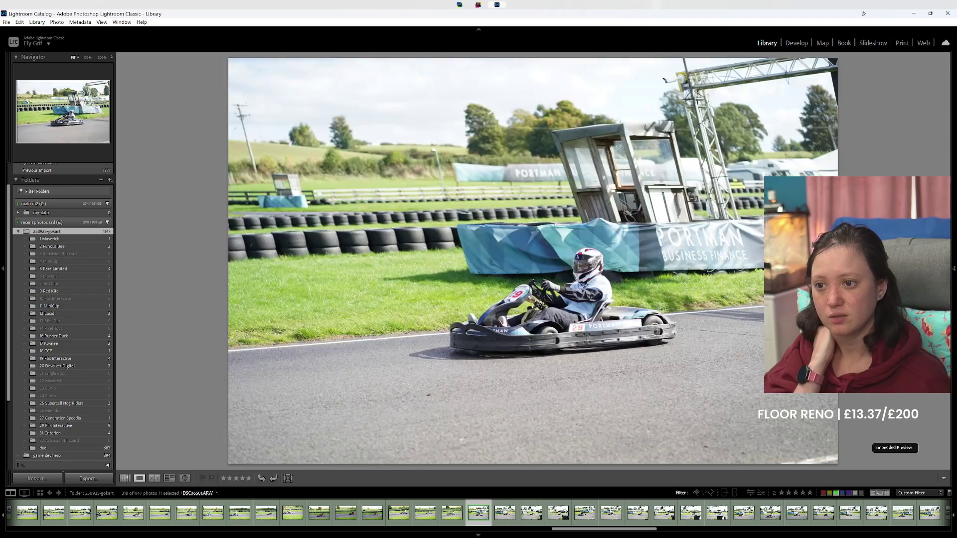
# Step: Label one kart photo yellow and the next two blue
pyautogui.press('7')
pyautogui.press('Right')
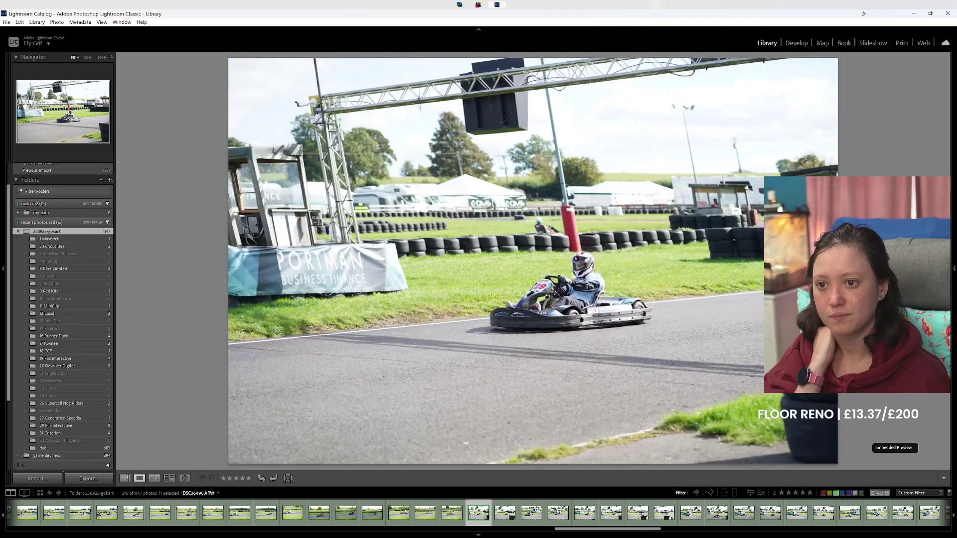
pyautogui.press('Right')
pyautogui.press('Right')
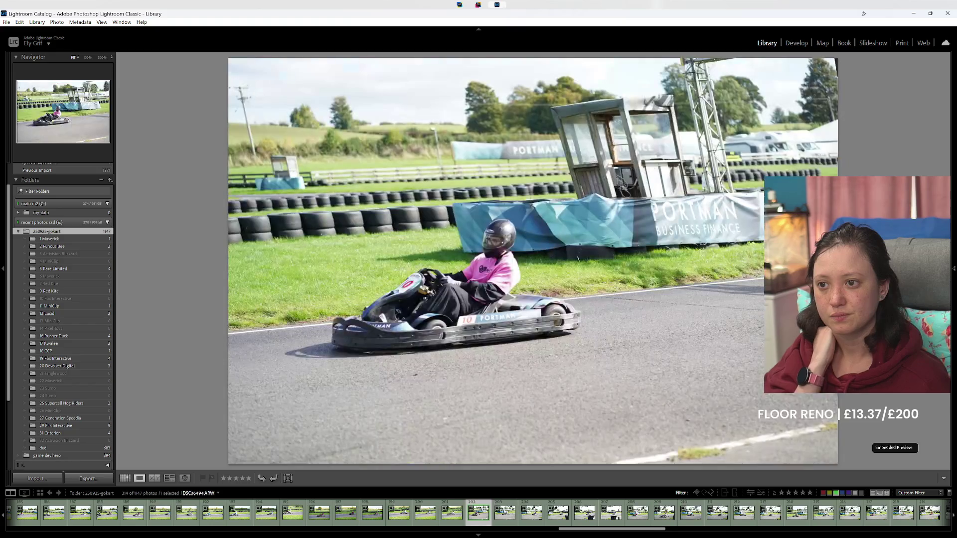
pyautogui.press('Right')
pyautogui.press('Right')
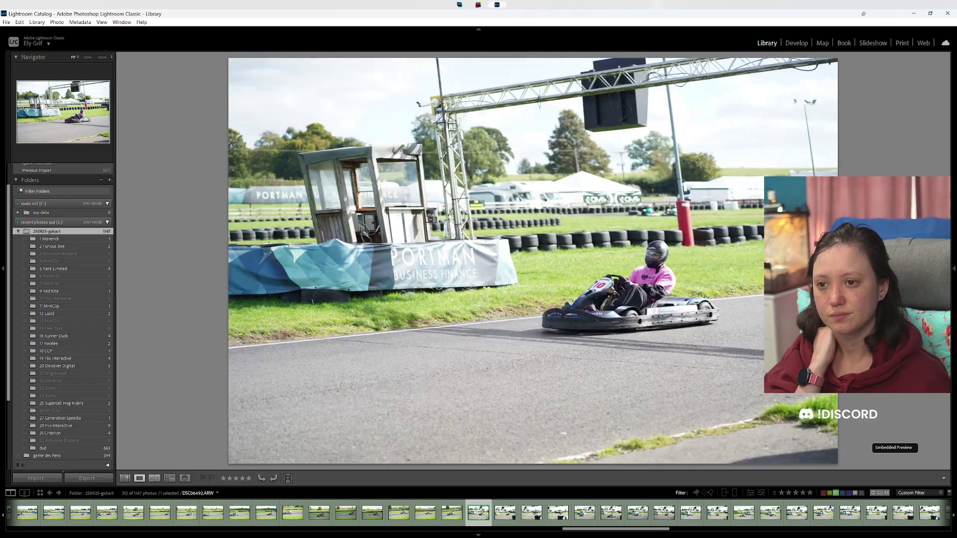
pyautogui.press('Right')
pyautogui.press('Right')
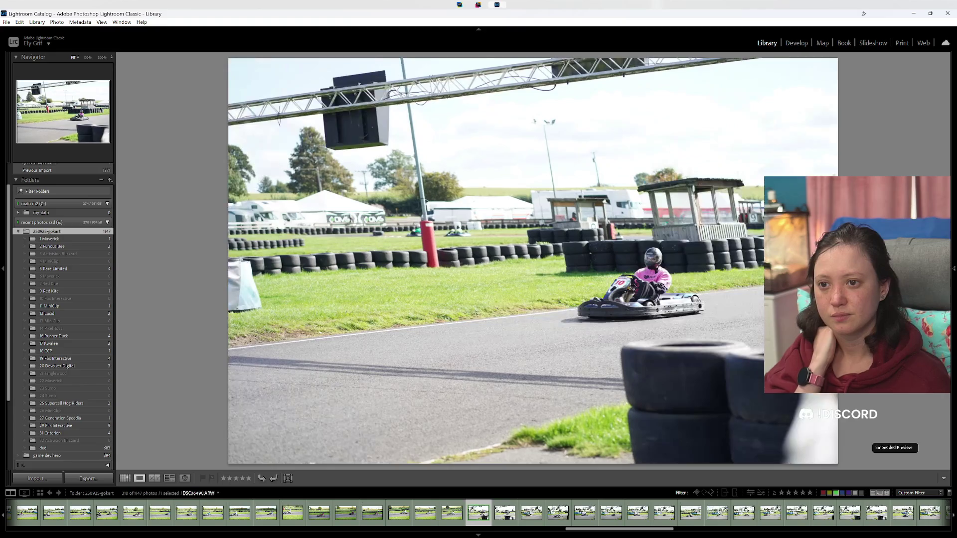
pyautogui.press('9')
pyautogui.press('Right')
pyautogui.press('9')
pyautogui.press('Right')
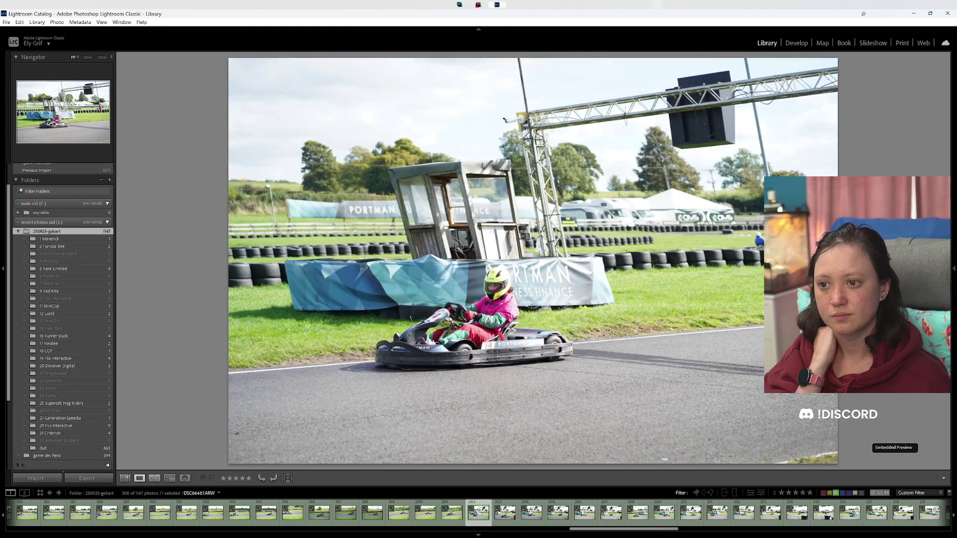
pyautogui.press('Right')
pyautogui.press('Right')
pyautogui.press('Right')
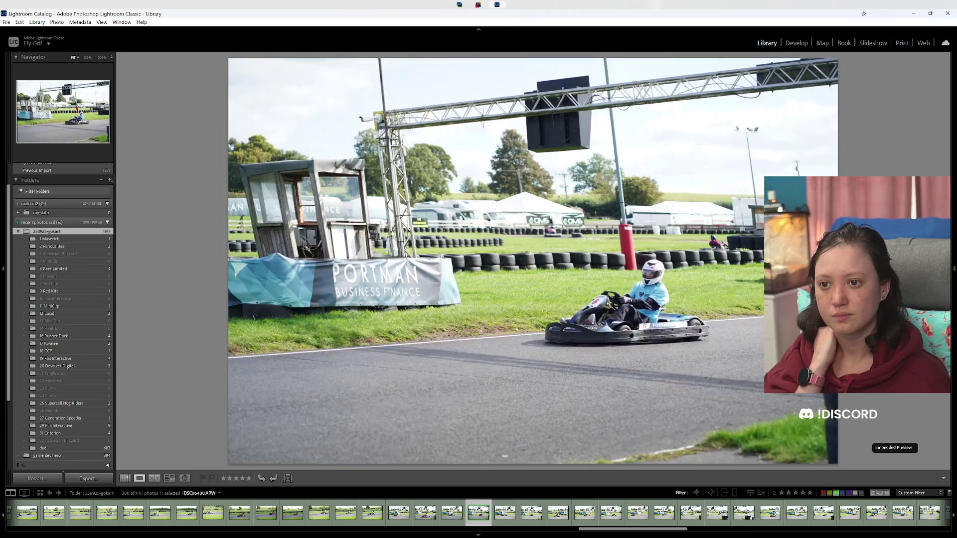
pyautogui.press('Right')
pyautogui.press('Right')
pyautogui.press('Right')
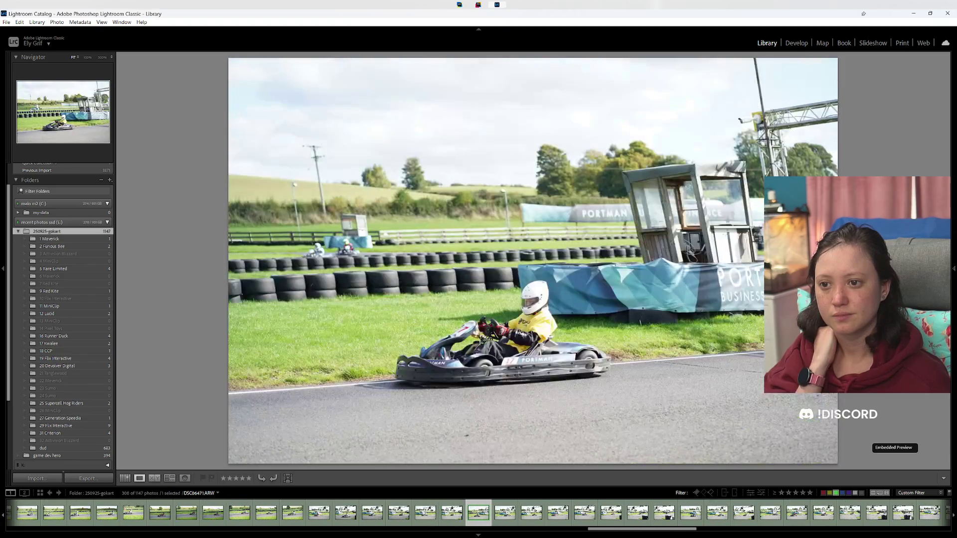
pyautogui.press('Right')
pyautogui.press('Right')
pyautogui.press('Right')
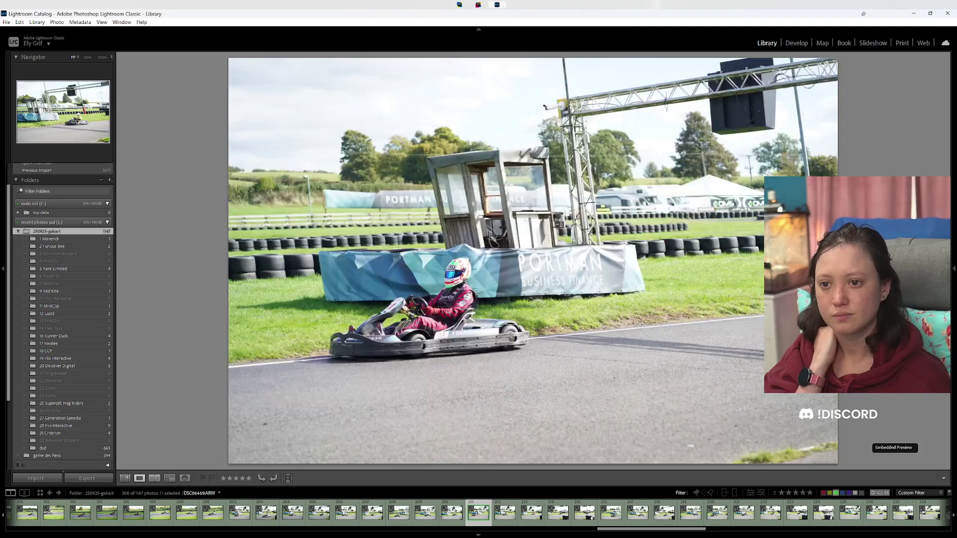
pyautogui.press('Right')
pyautogui.press('Right')
pyautogui.press('Right')
pyautogui.press('Right')
pyautogui.press('Right')
# Step: Give another kart 29 photo a yellow label and scan the following photos
pyautogui.press('7')
pyautogui.press('7')
pyautogui.press('7')
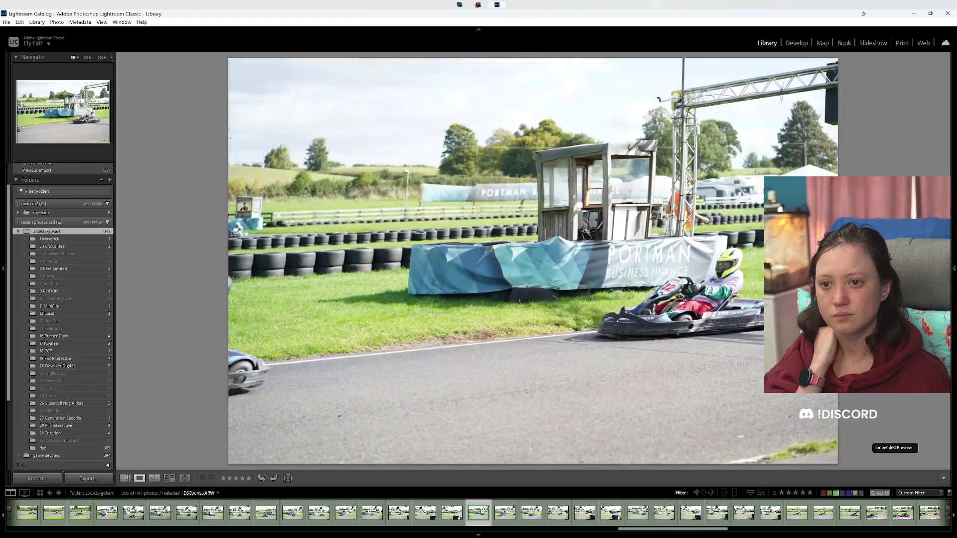
pyautogui.press('Right')
pyautogui.press('Right')
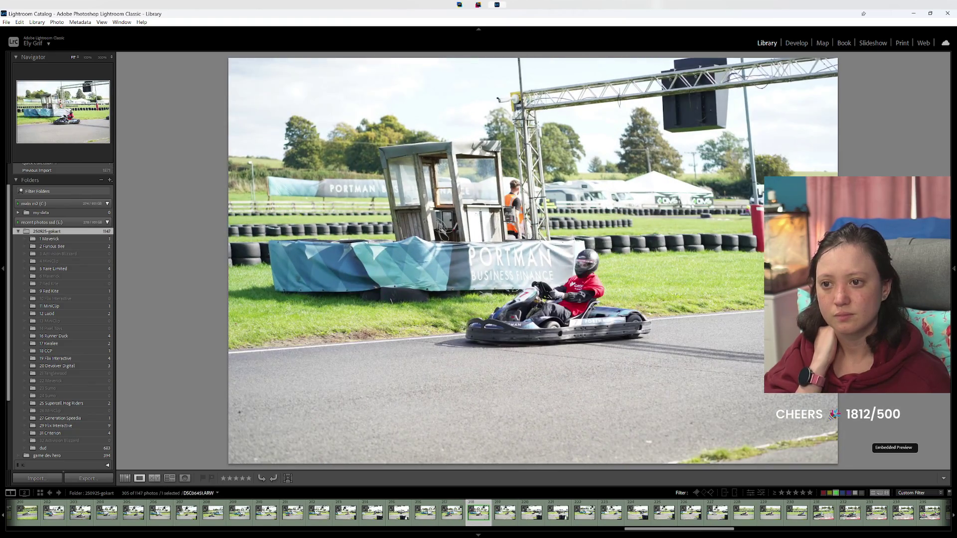
pyautogui.press('Right')
pyautogui.press('Right')
pyautogui.press('Right')
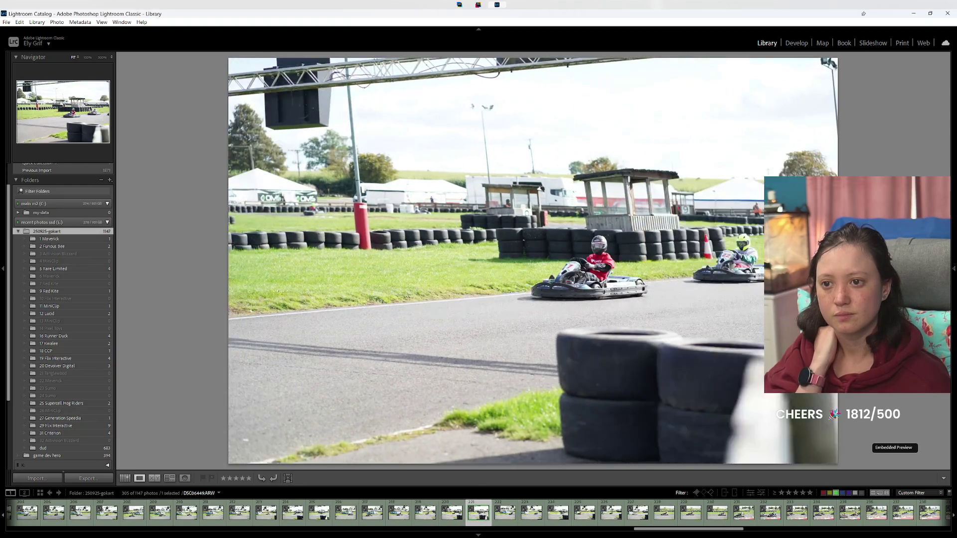
pyautogui.press('Right')
pyautogui.press('Right')
pyautogui.press('Right')
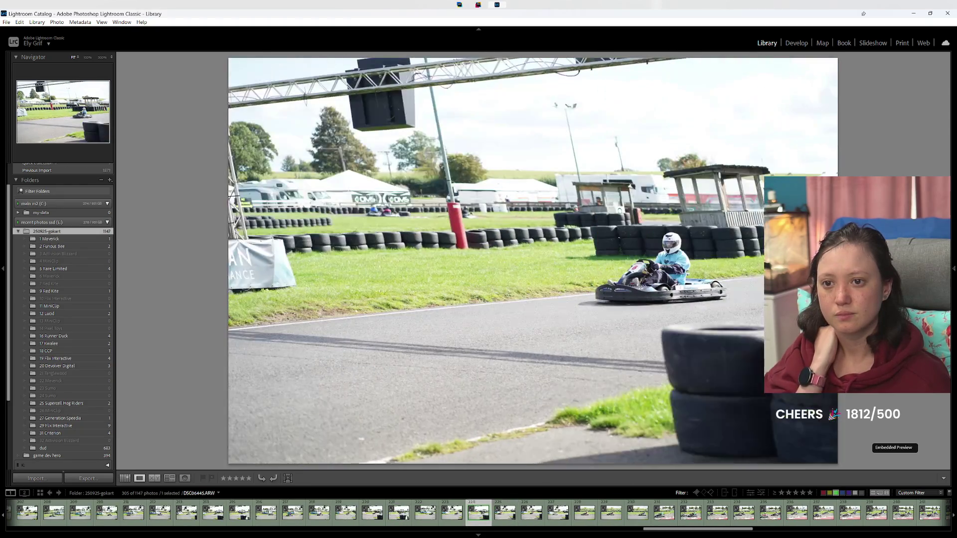
pyautogui.press('Right')
pyautogui.press('Right')
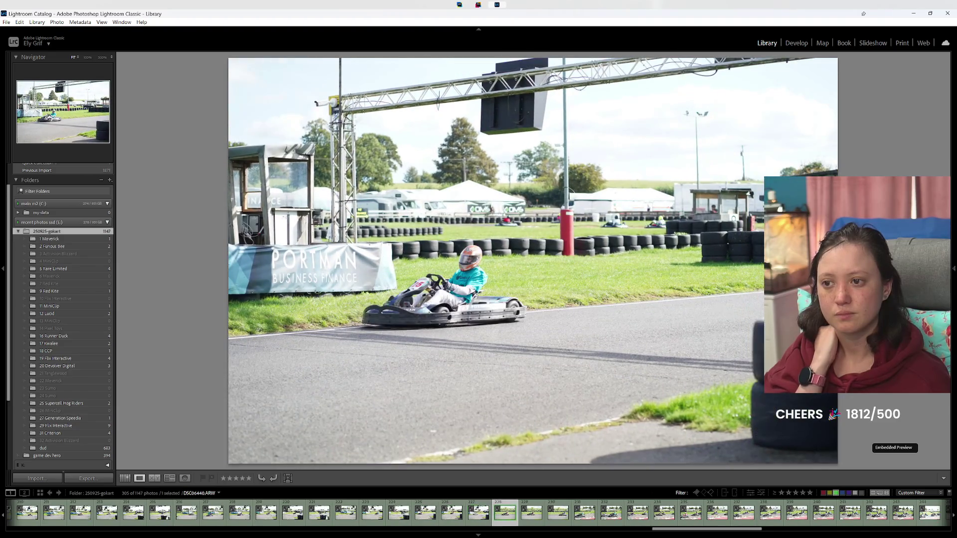
pyautogui.press('Right')
pyautogui.press('Right')
pyautogui.press('Right')
pyautogui.press('Right')
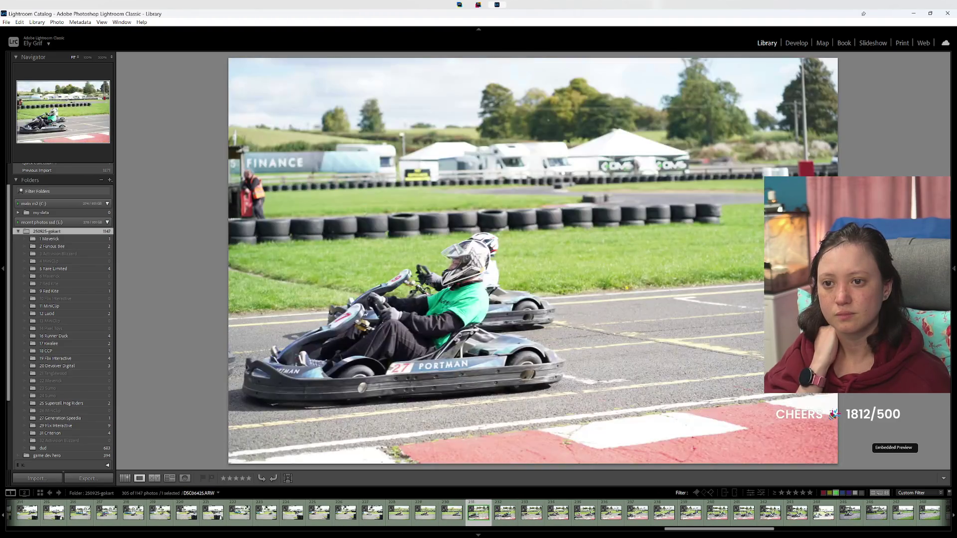
pyautogui.press('Right')
pyautogui.press('Right')
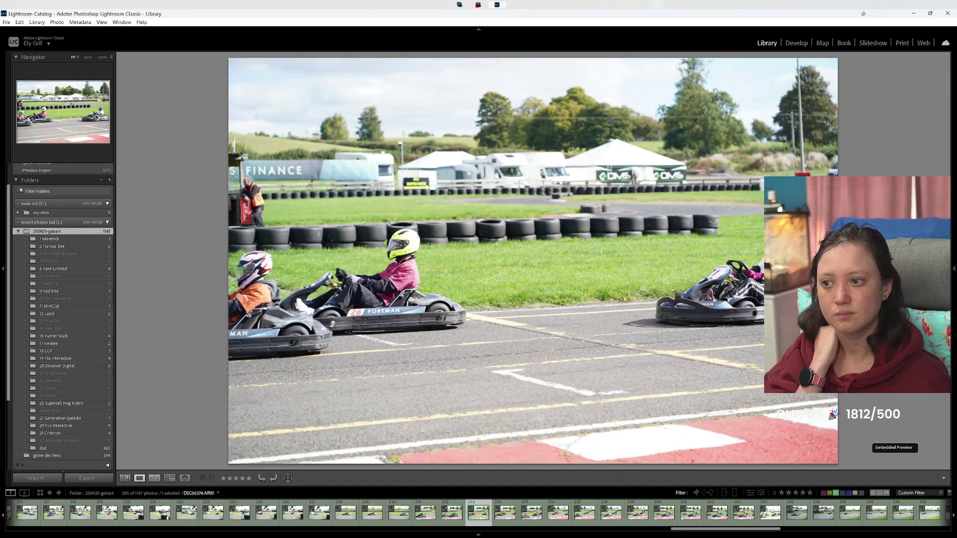
pyautogui.press('Right')
pyautogui.press('Right')
pyautogui.press('Right')
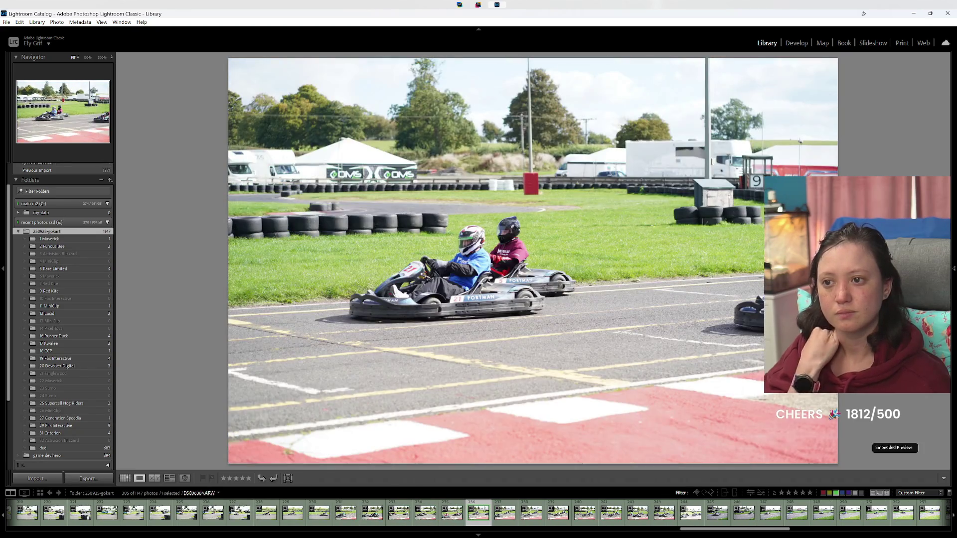
pyautogui.press('Right')
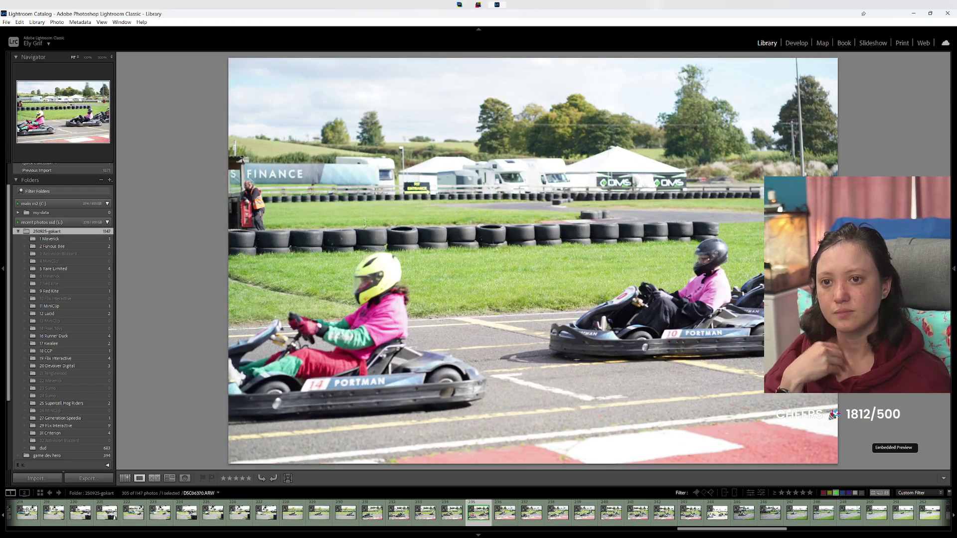
# Step: Reject one photo with X while stepping further through the set
pyautogui.press('Right')
pyautogui.press('Right')
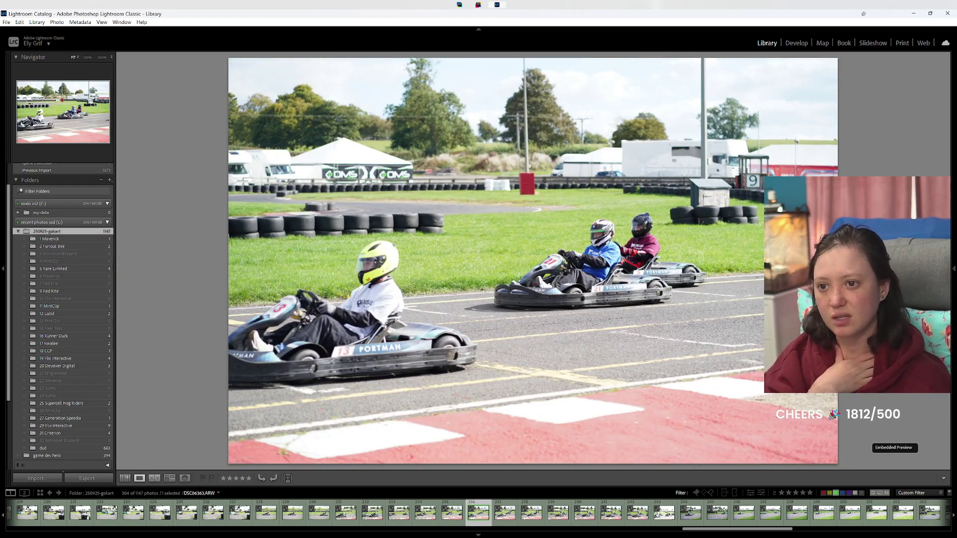
pyautogui.press('Right')
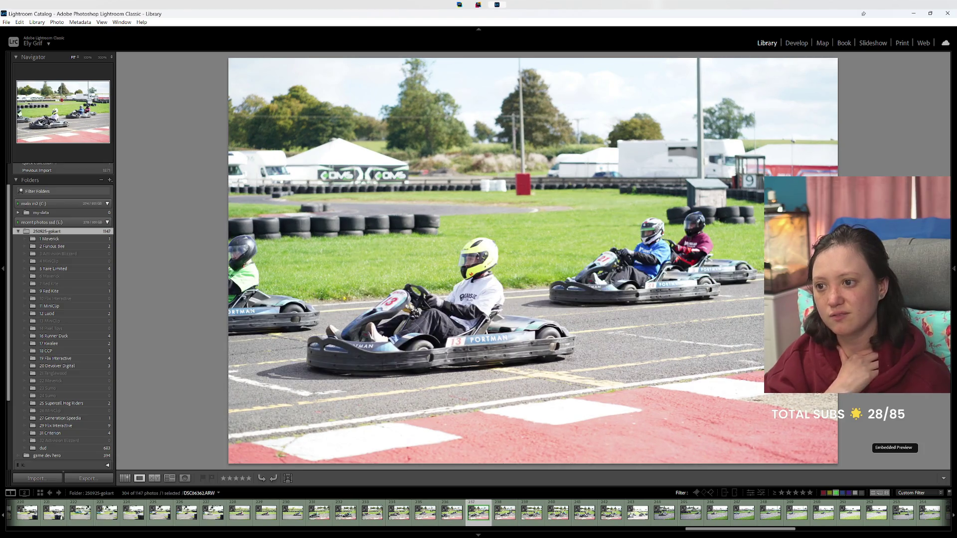
pyautogui.press('Right')
pyautogui.press('Right')
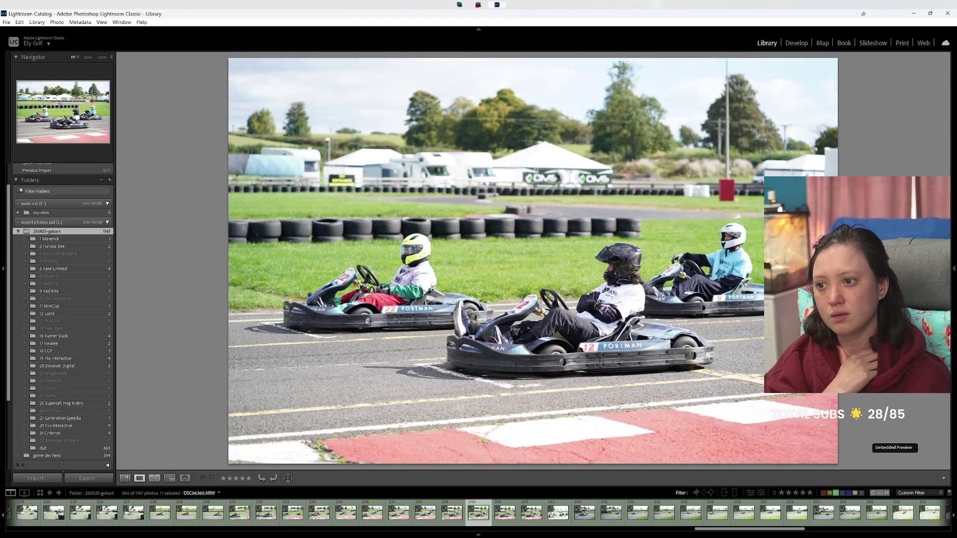
pyautogui.press('Right')
pyautogui.press('Right')
pyautogui.press('Right')
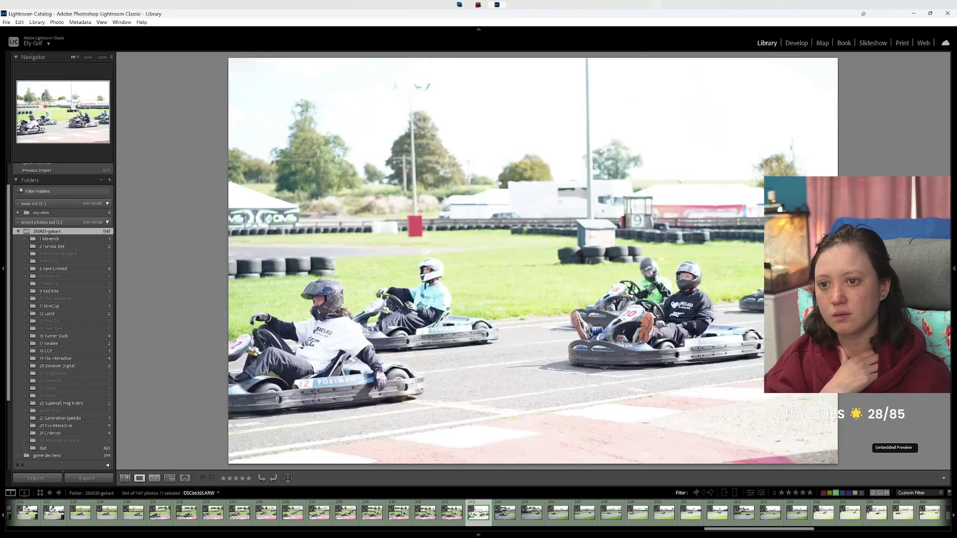
pyautogui.press('Right')
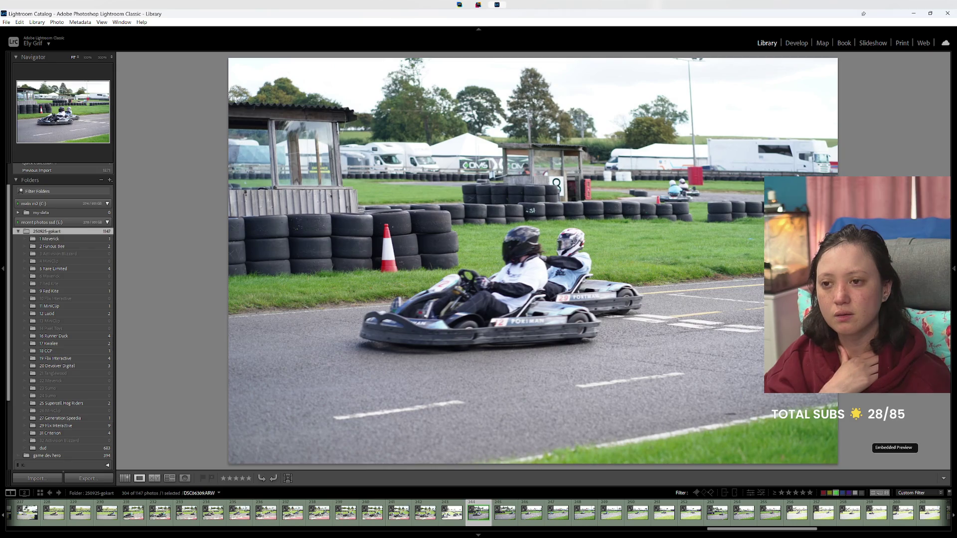
pyautogui.press('Right')
pyautogui.press('x')
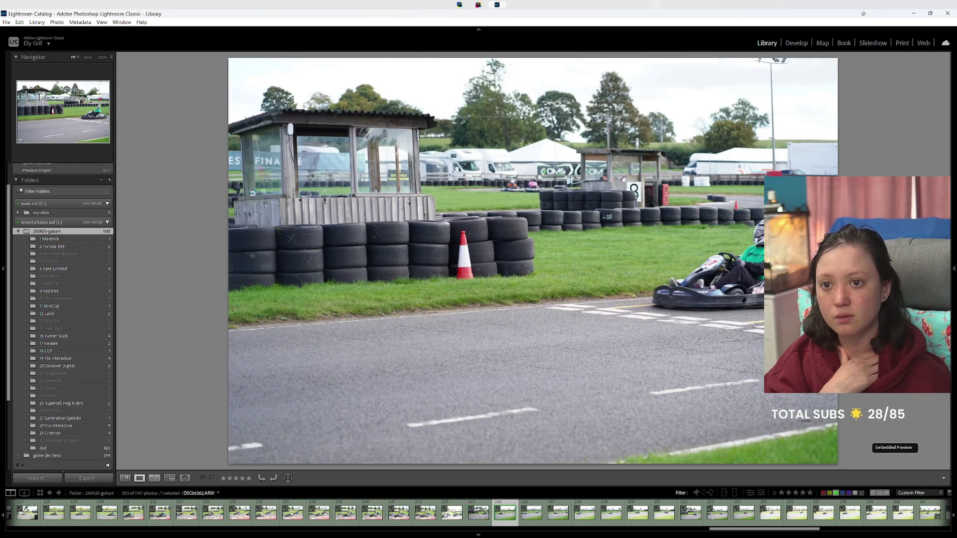
pyautogui.press('Right')
pyautogui.press('Right')
pyautogui.press('Left')
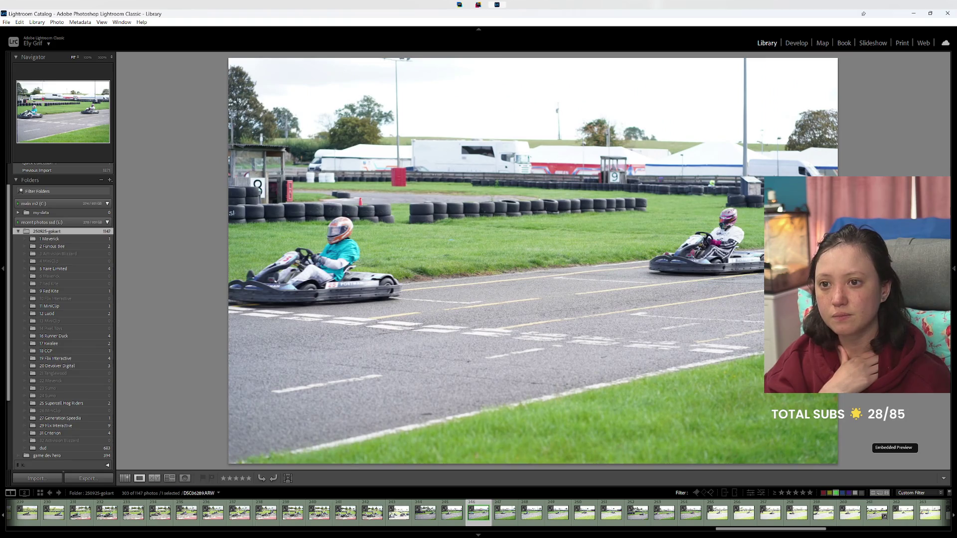
pyautogui.press('Right')
pyautogui.press('Right')
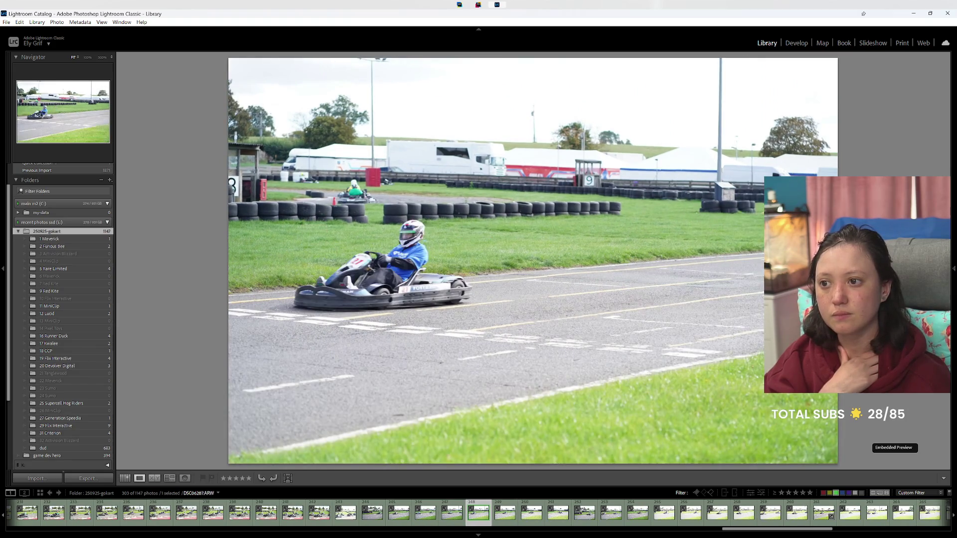
pyautogui.press('Right')
pyautogui.press('Right')
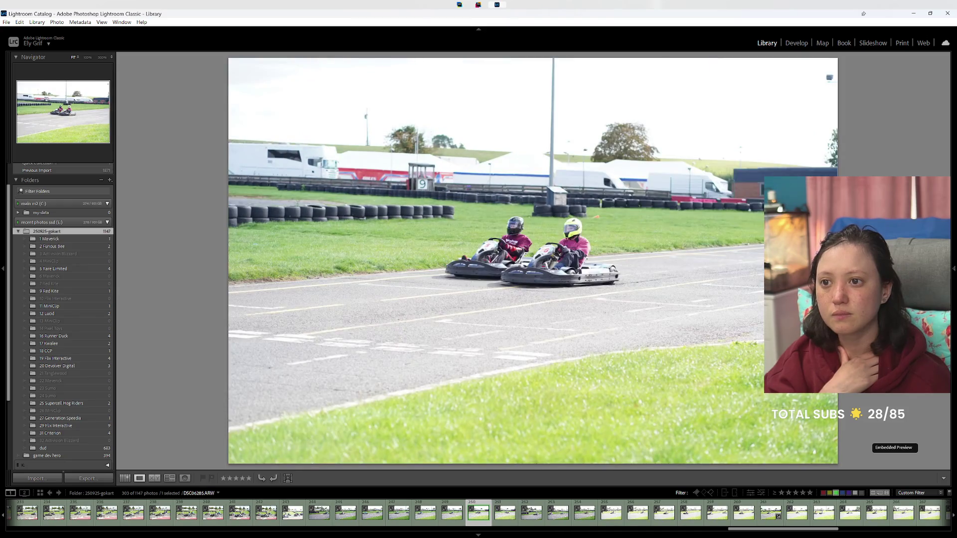
pyautogui.press('Right')
pyautogui.press('Right')
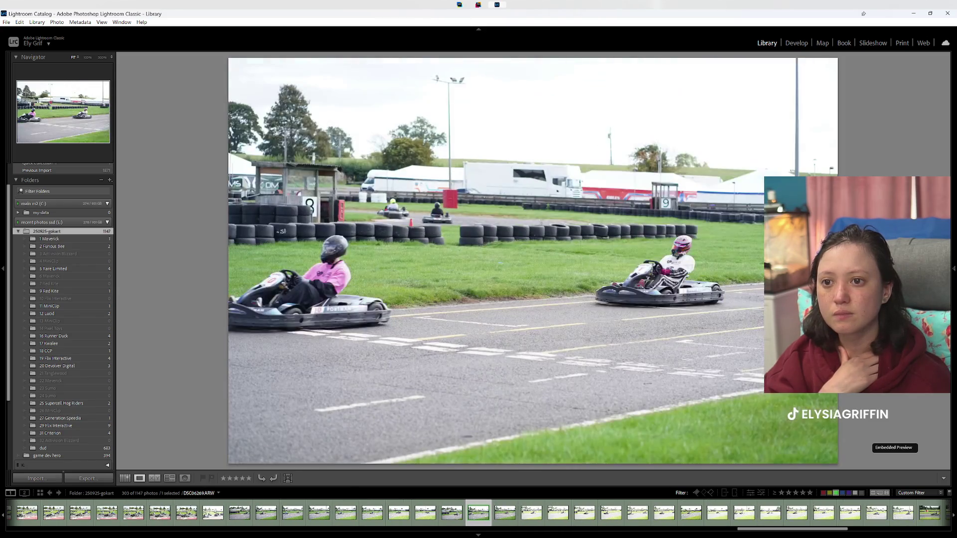
# Step: Go back and give five kart 29 photos yellow labels
pyautogui.press('Left')
pyautogui.press('7')
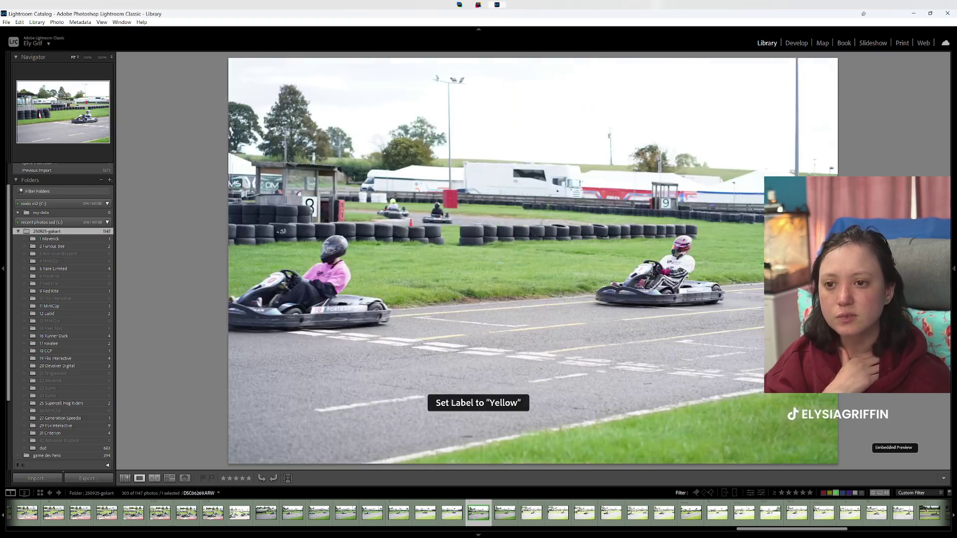
pyautogui.press('7')
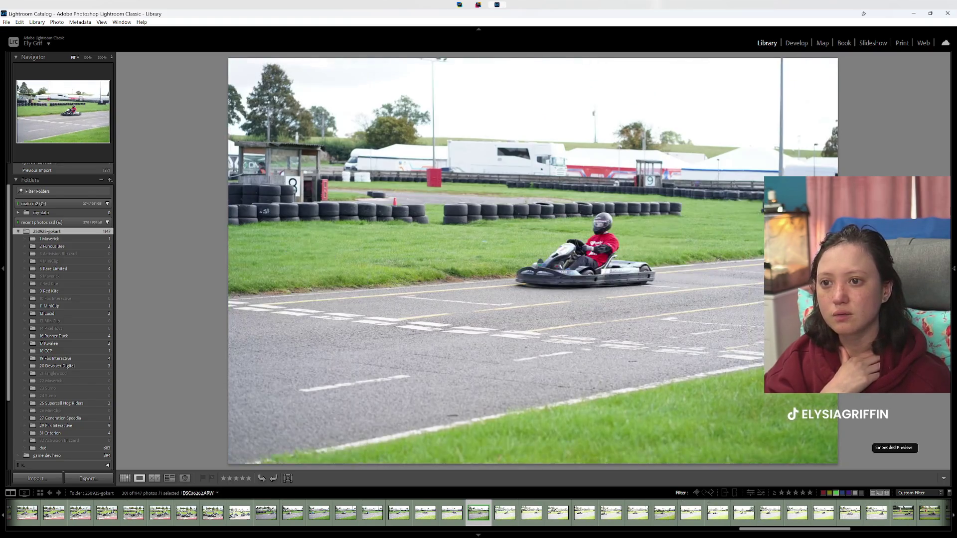
pyautogui.press('Left')
pyautogui.press('7')
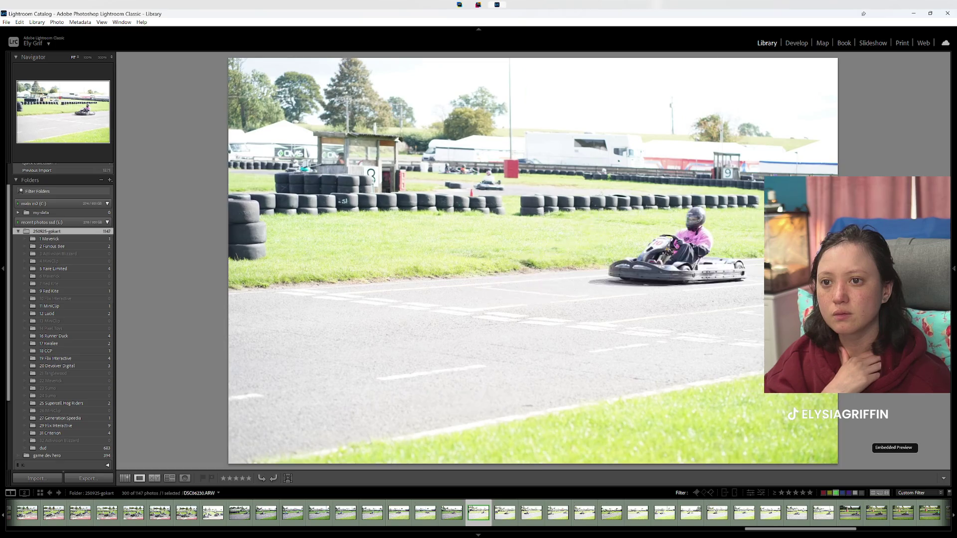
pyautogui.press('7')
pyautogui.press('7')
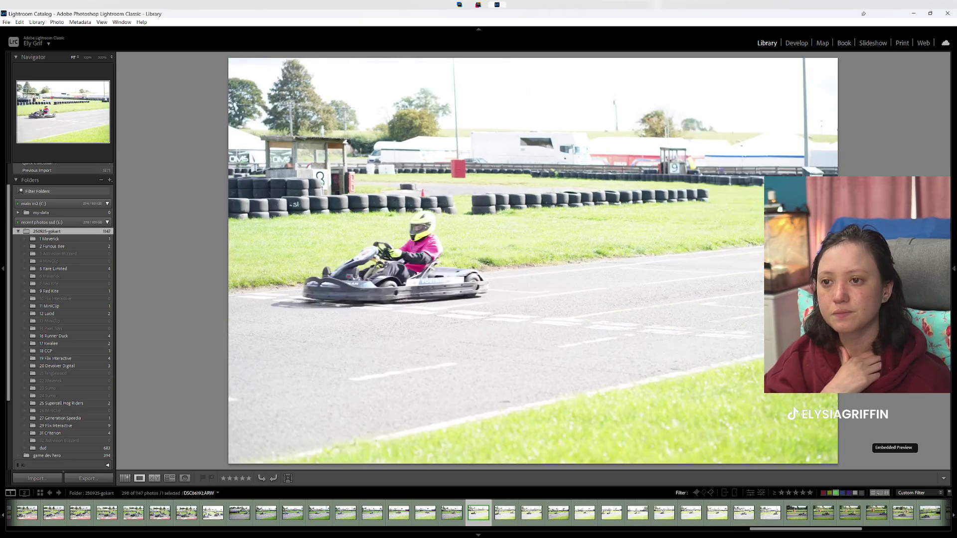
pyautogui.press('Right')
pyautogui.press('Right')
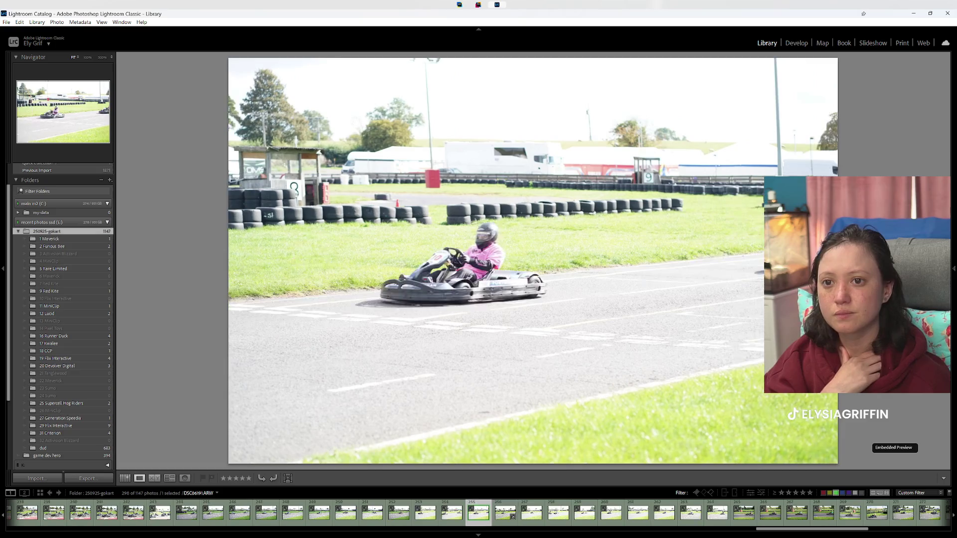
pyautogui.press('Right')
pyautogui.press('Right')
pyautogui.press('7')
pyautogui.press('Right')
pyautogui.press('Right')
pyautogui.press('Right')
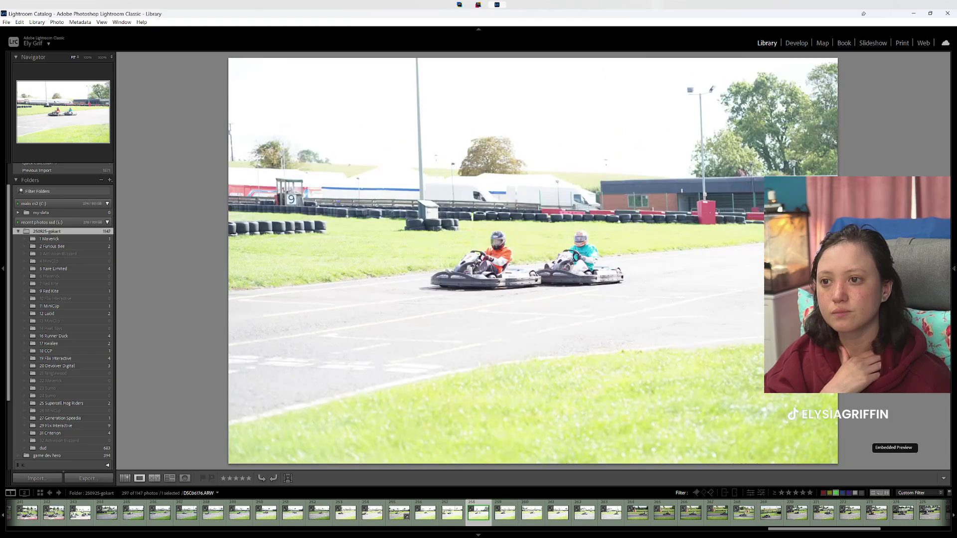
pyautogui.press('Right')
# Step: Review further photos and label the last two kart 29 shots yellow, leaving 290 of 1147
pyautogui.press('Right')
pyautogui.press('Right')
pyautogui.press('Right')
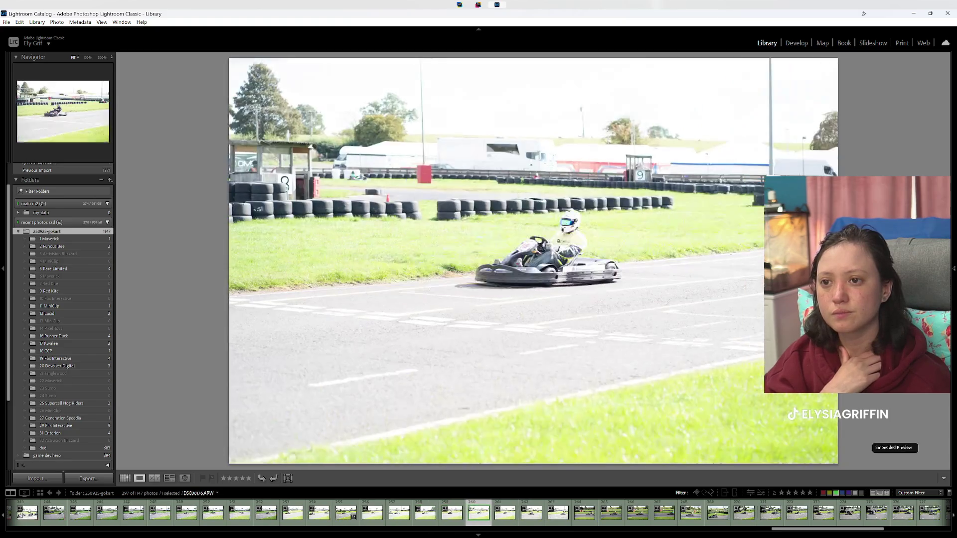
pyautogui.press('Right')
pyautogui.press('Right')
pyautogui.press('Right')
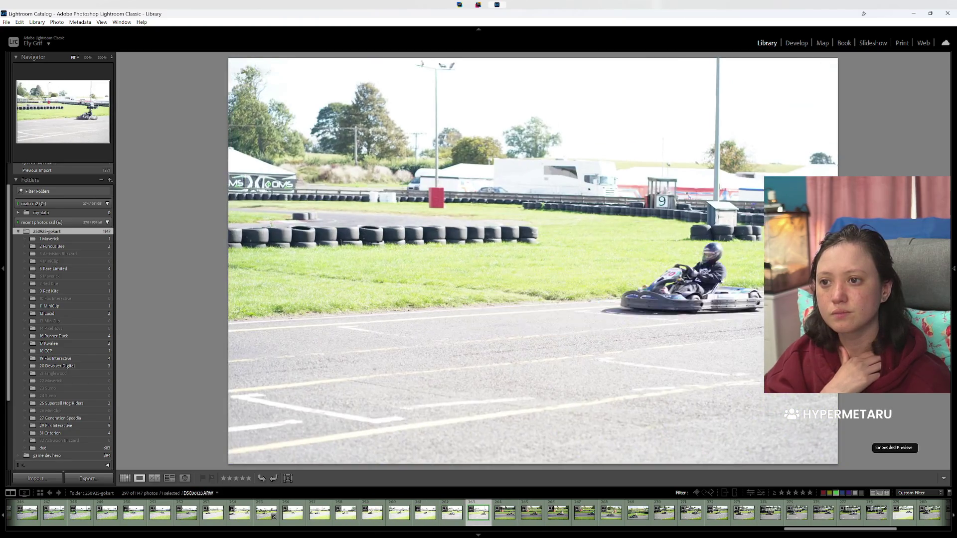
pyautogui.press('Right')
pyautogui.press('Right')
pyautogui.press('Right')
pyautogui.press('Right')
pyautogui.press('Right')
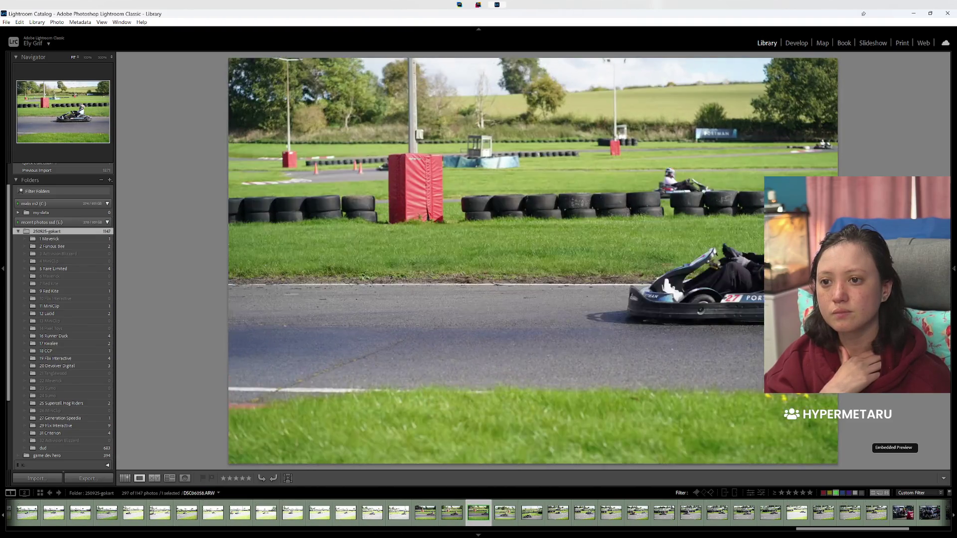
pyautogui.press('Right')
pyautogui.press('Right')
pyautogui.press('Right')
pyautogui.press('Right')
pyautogui.press('Right')
pyautogui.press('Right')
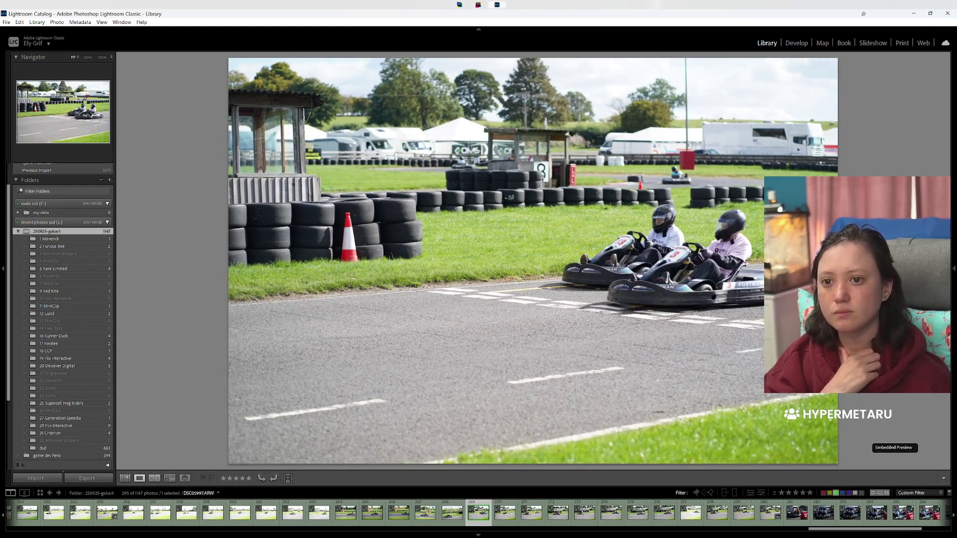
pyautogui.press('Right')
pyautogui.press('Right')
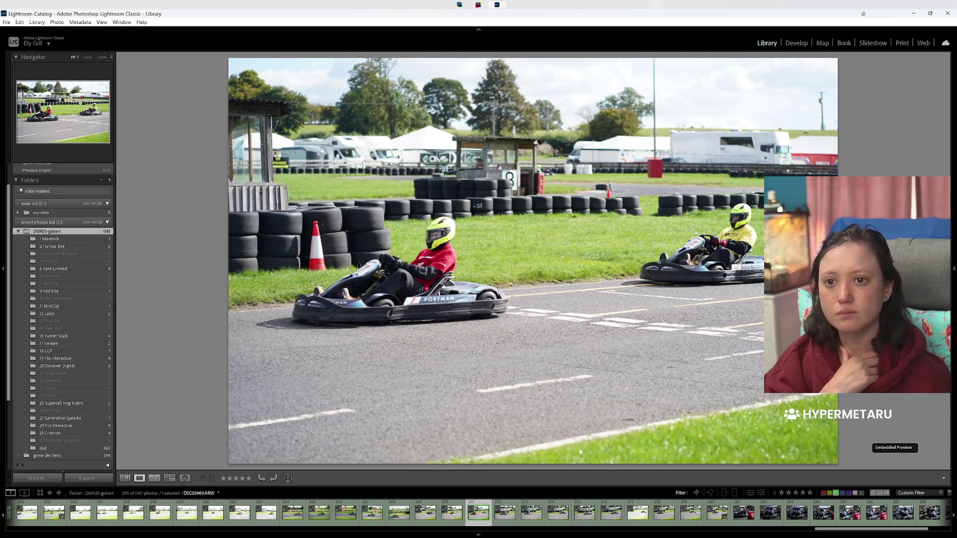
pyautogui.press('Right')
pyautogui.press('Right')
pyautogui.press('Right')
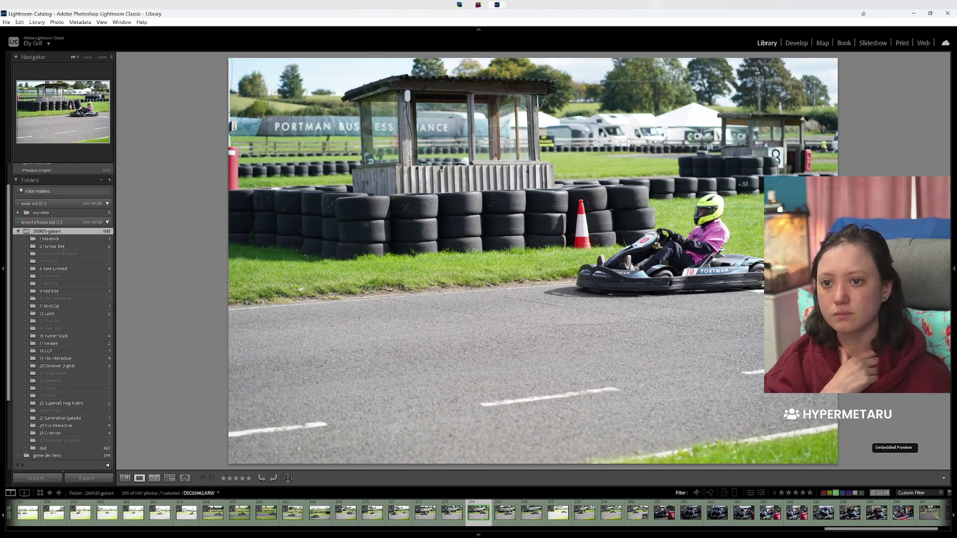
pyautogui.press('Left')
pyautogui.press('Right')
pyautogui.press('Right')
pyautogui.press('Right')
pyautogui.press('Right')
pyautogui.press('Right')
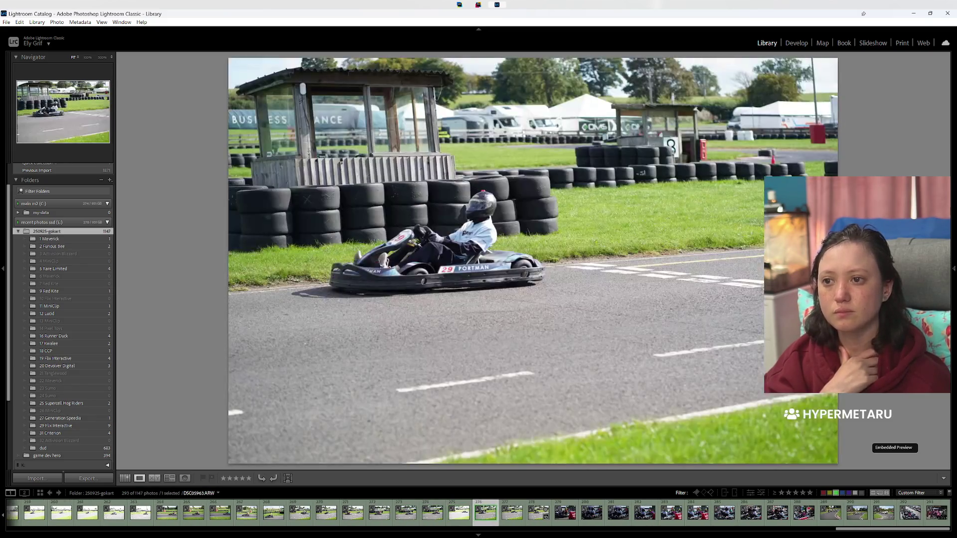
pyautogui.press('7')
pyautogui.press('7')
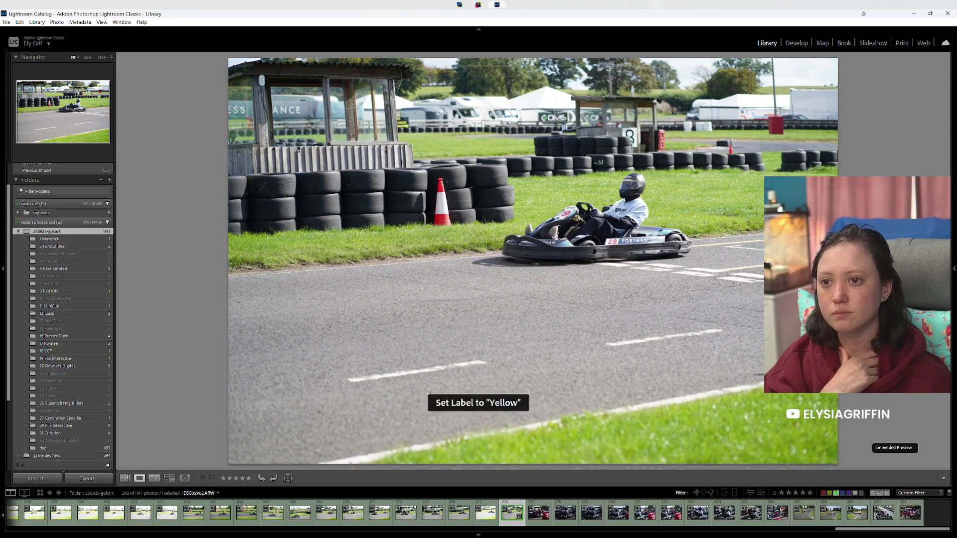
# Step: Label the final kart photos yellow and one blue, then clear the filter to show all 1147
pyautogui.press('7')
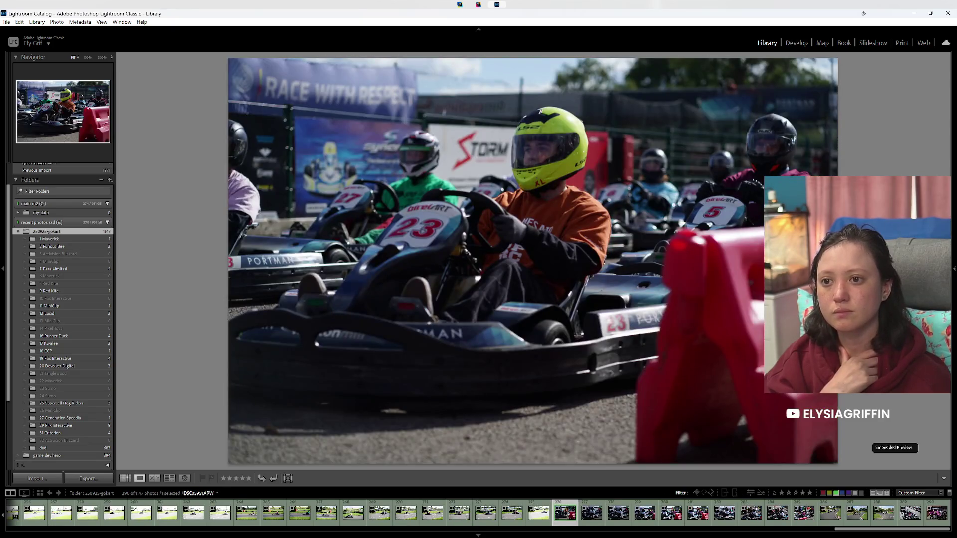
pyautogui.press('Right')
pyautogui.press('7')
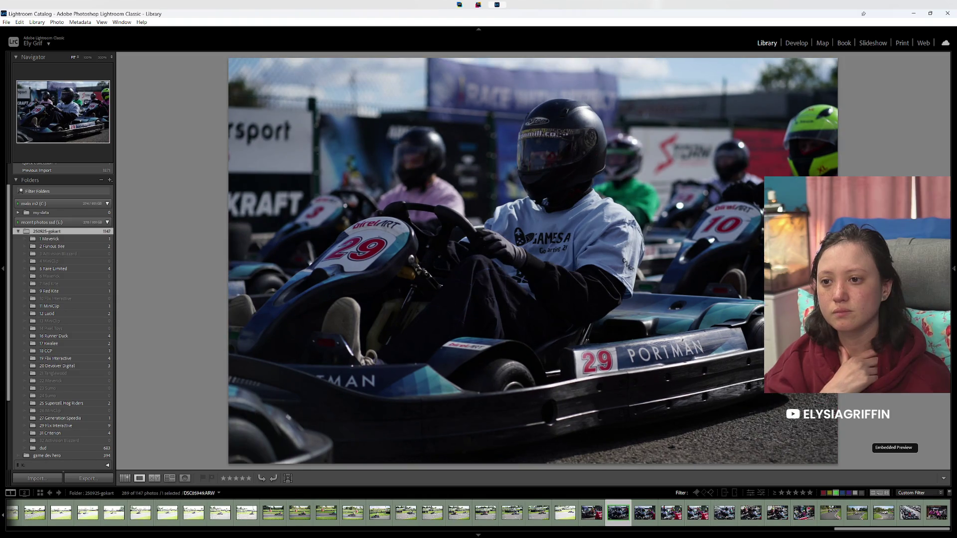
pyautogui.press('7')
pyautogui.press('7')
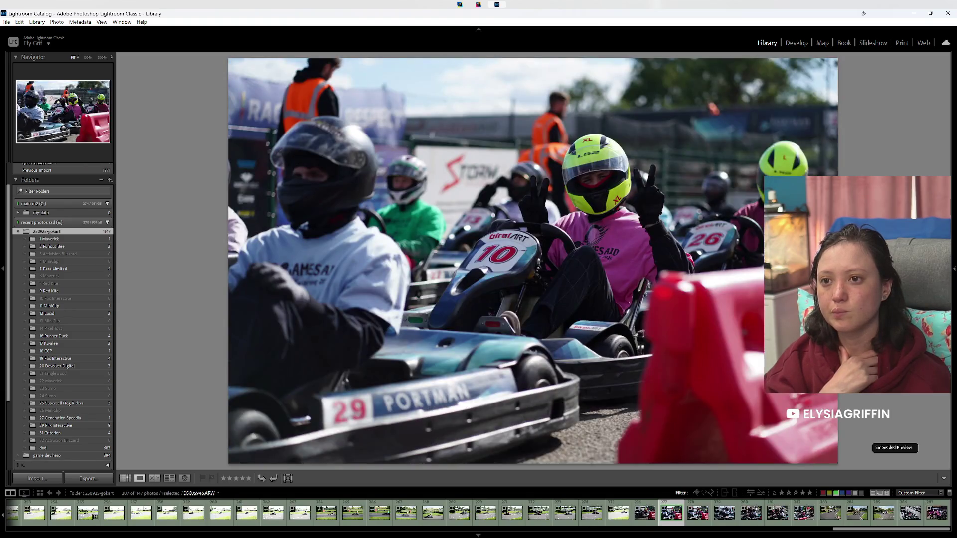
pyautogui.press('9')
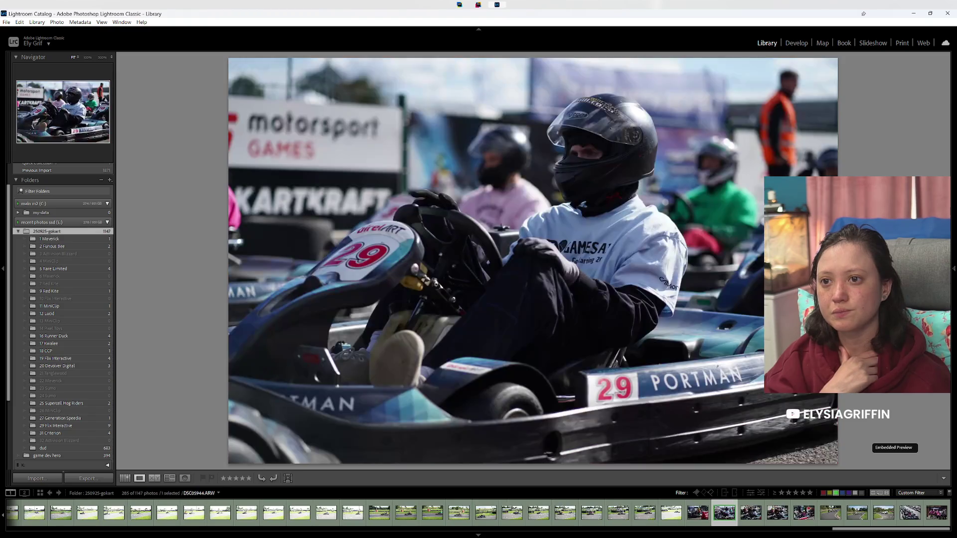
pyautogui.press('7')
pyautogui.press('7')
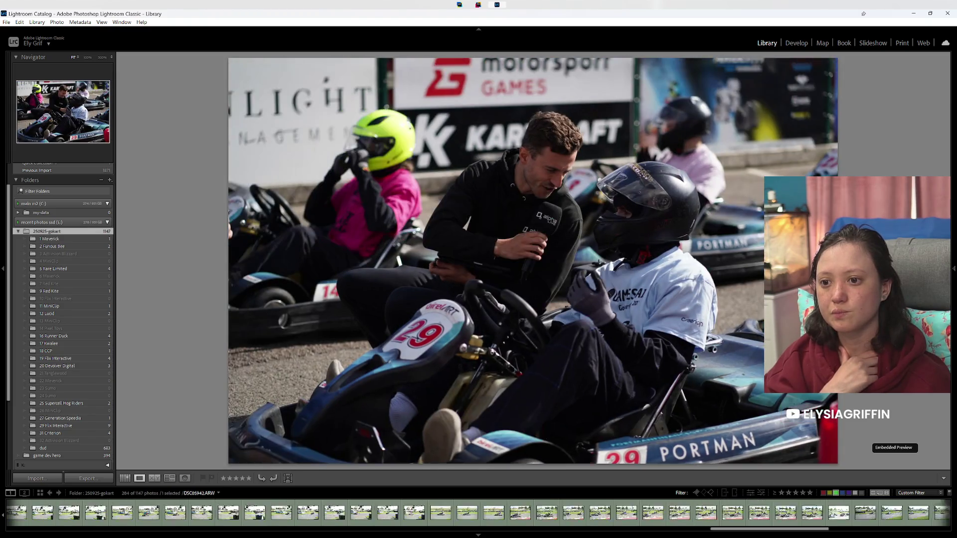
pyautogui.press('7')
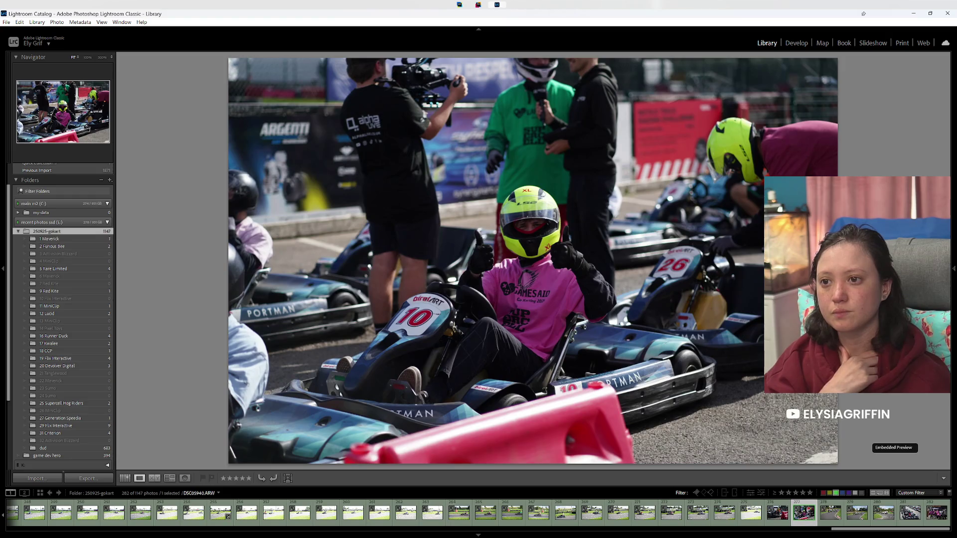
pyautogui.press('7')
pyautogui.press('7')
pyautogui.press('Right')
pyautogui.press('Right')
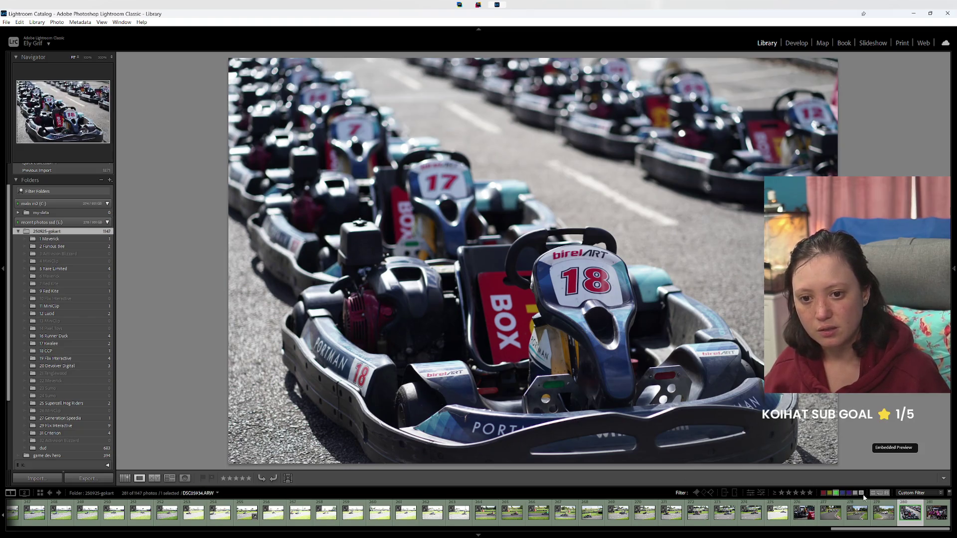
pyautogui.click(828, 496)
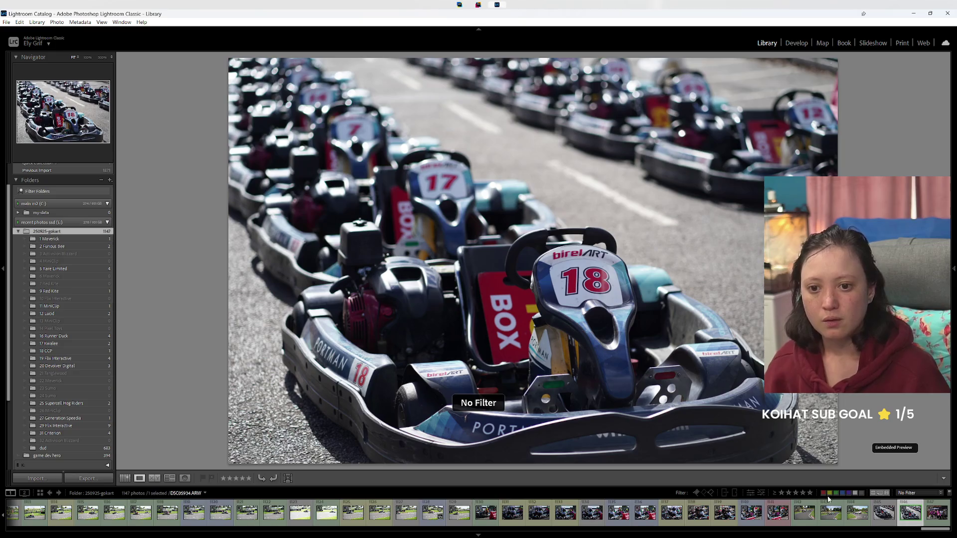
# Step: Move all Blue-labelled photos into the 19 Flix Interactive folder
pyautogui.click(842, 492)
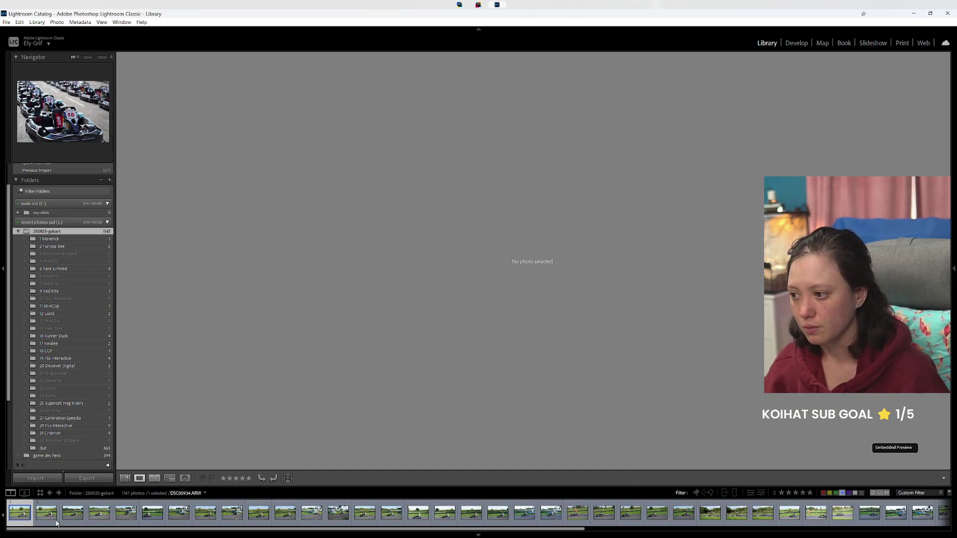
pyautogui.hotkey('ctrl', 'a')
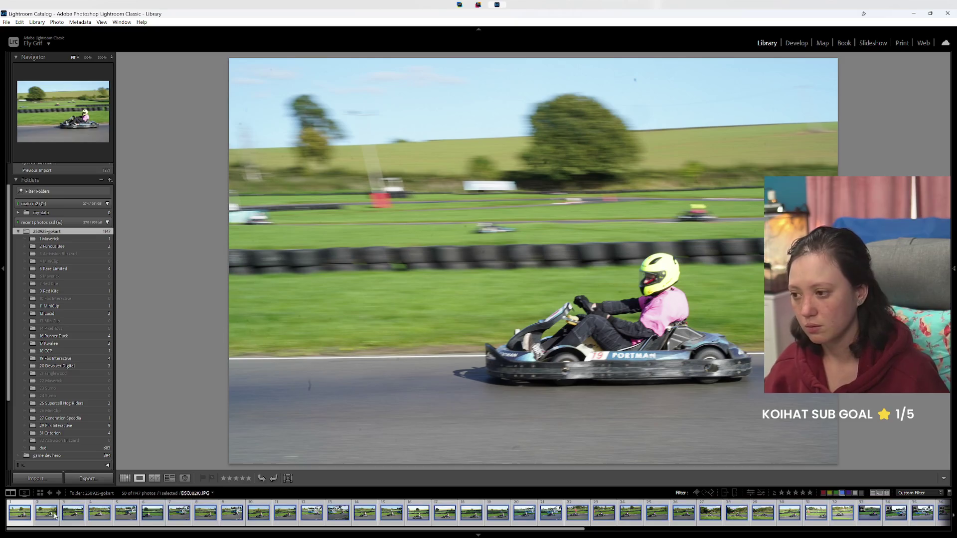
pyautogui.moveTo(52, 515)
pyautogui.mouseDown()
pyautogui.moveTo(84, 401)
pyautogui.moveTo(80, 421)
pyautogui.moveTo(73, 358)
pyautogui.mouseUp()
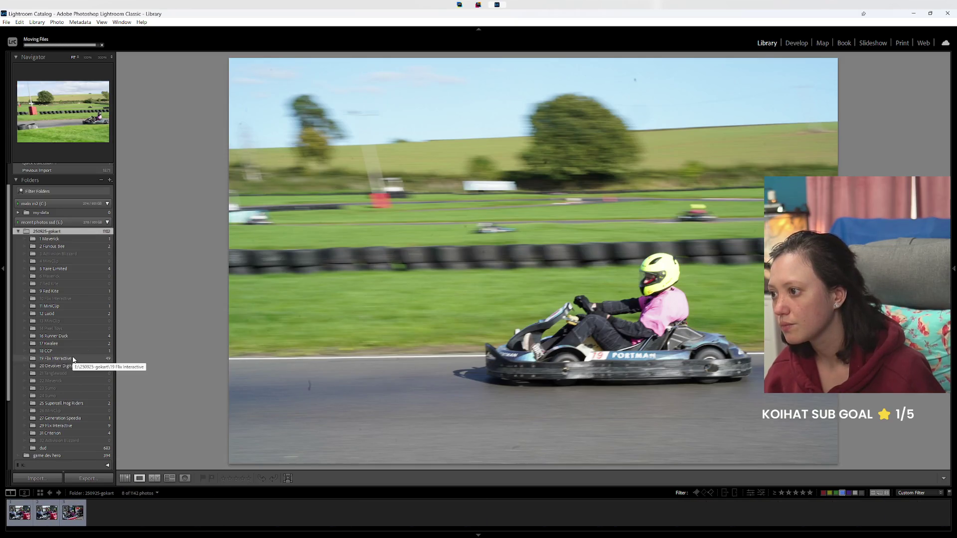
pyautogui.rightClick(50, 299)
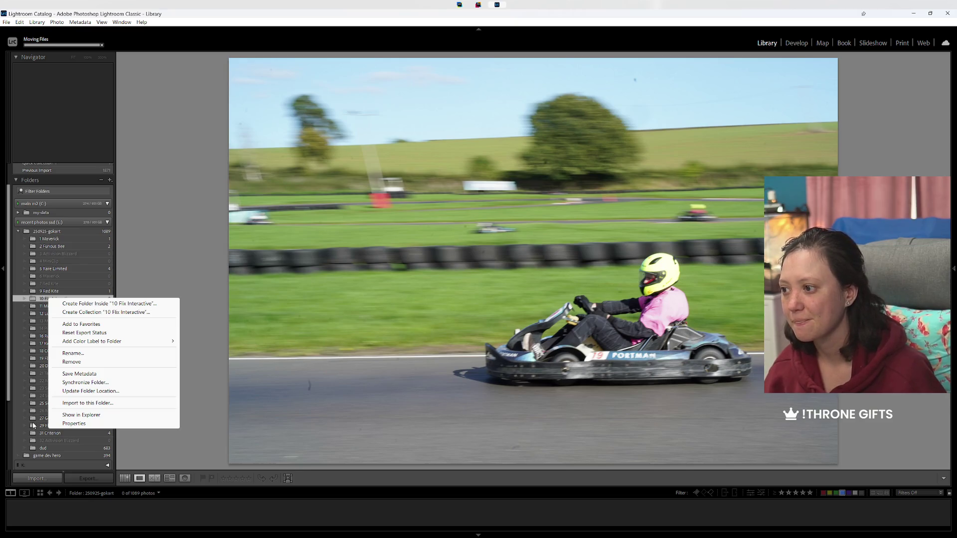
pyautogui.click(39, 419)
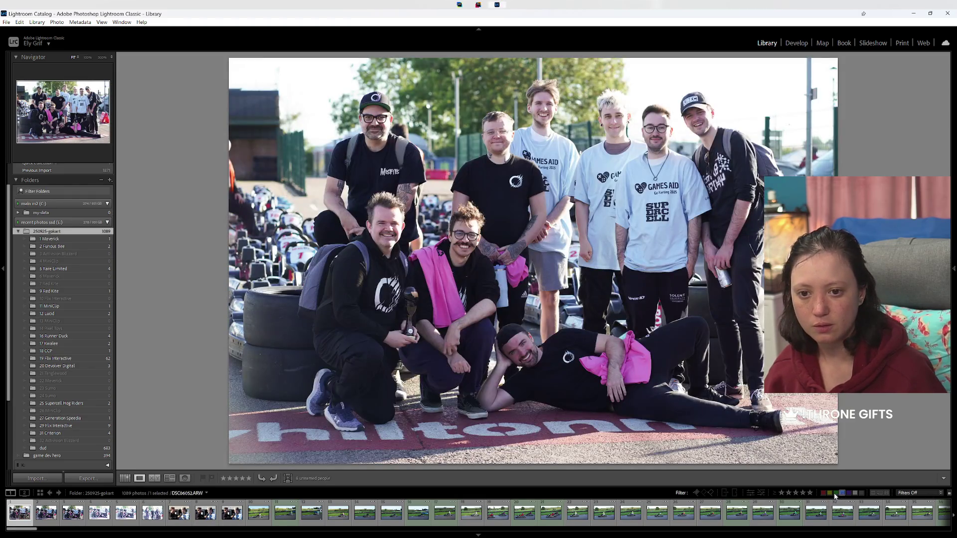
# Step: Reset the colour-label filter, then move all Yellow-labelled photos into 29 Flix Interactive
pyautogui.click(835, 493)
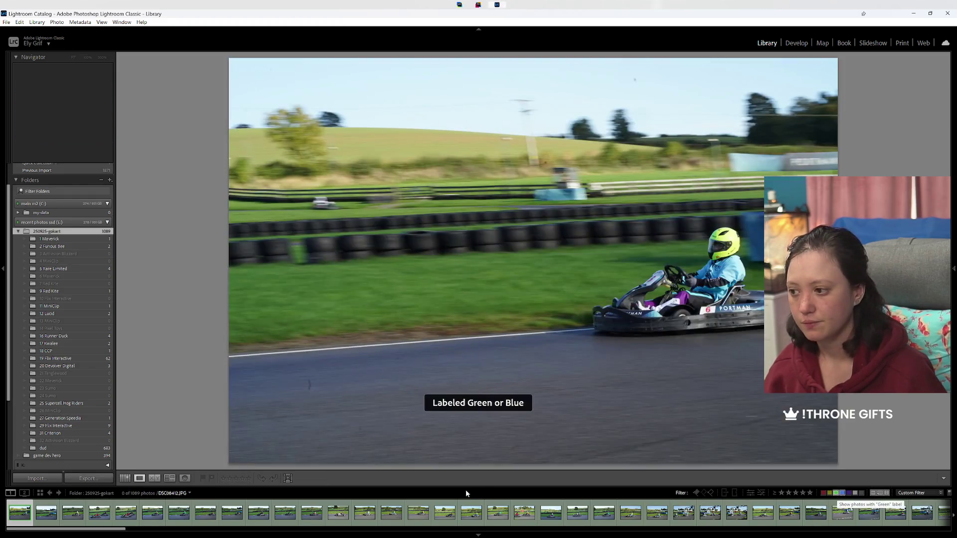
pyautogui.hotkey('ctrl', 'a')
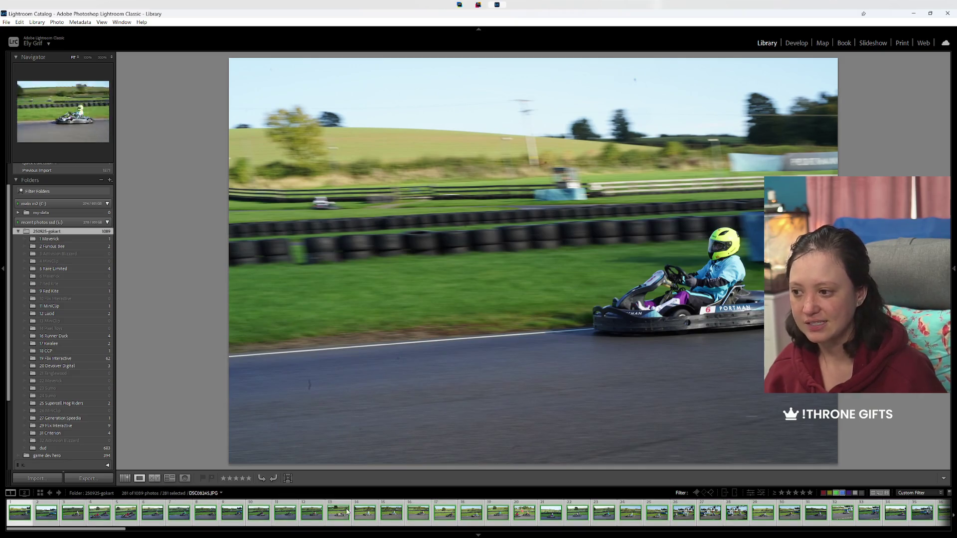
pyautogui.click(356, 519)
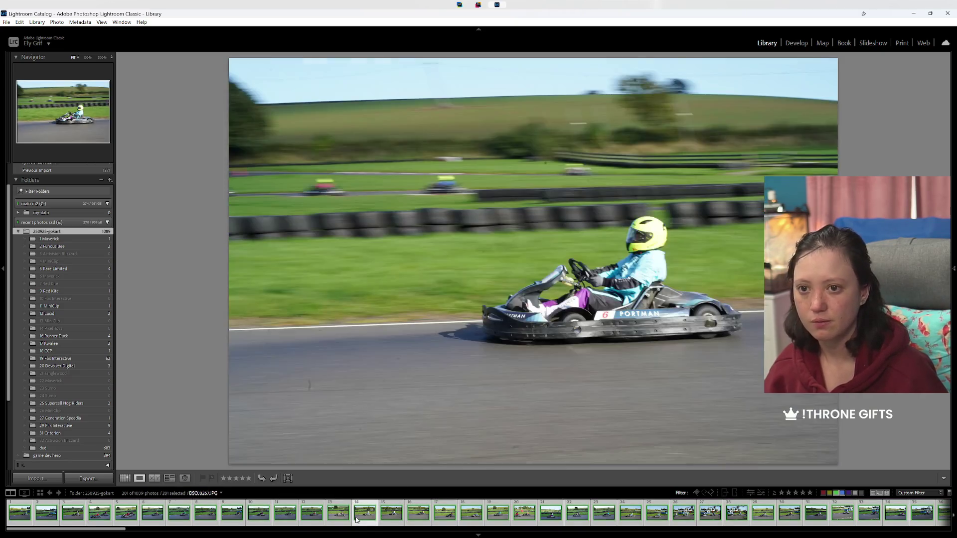
pyautogui.click(836, 493)
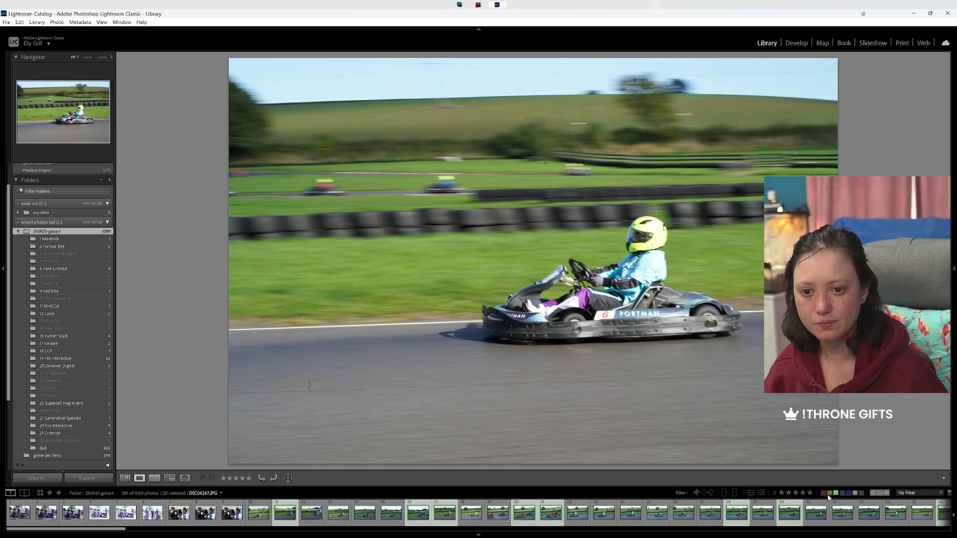
pyautogui.click(830, 495)
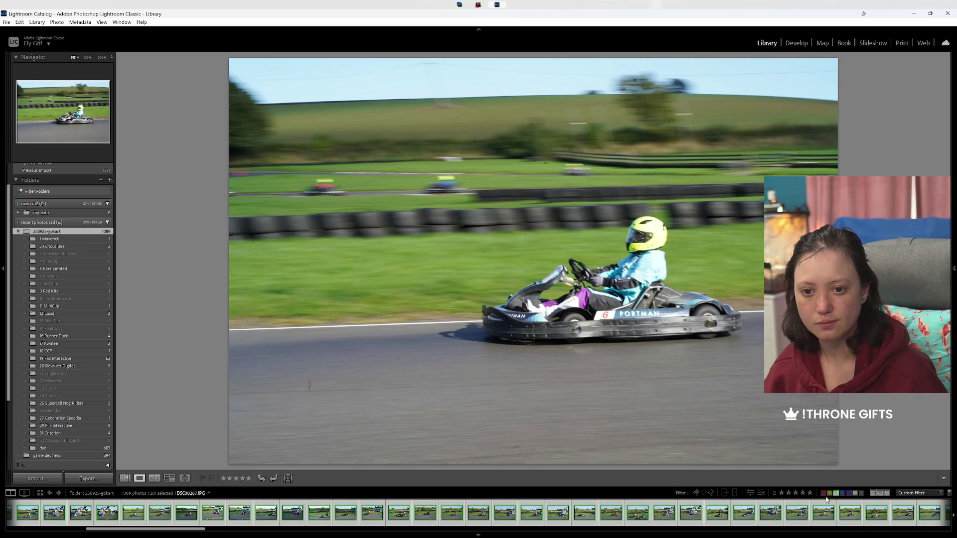
pyautogui.click(828, 494)
pyautogui.click(397, 518)
pyautogui.press('7')
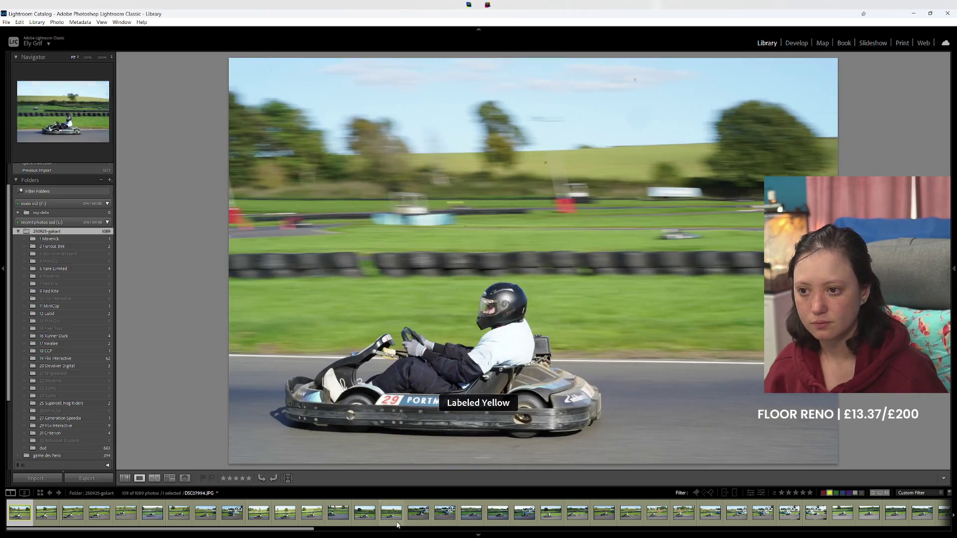
pyautogui.hotkey('ctrl', 'a')
pyautogui.moveTo(397, 521)
pyautogui.mouseDown()
pyautogui.moveTo(82, 414)
pyautogui.moveTo(84, 426)
pyautogui.mouseUp()
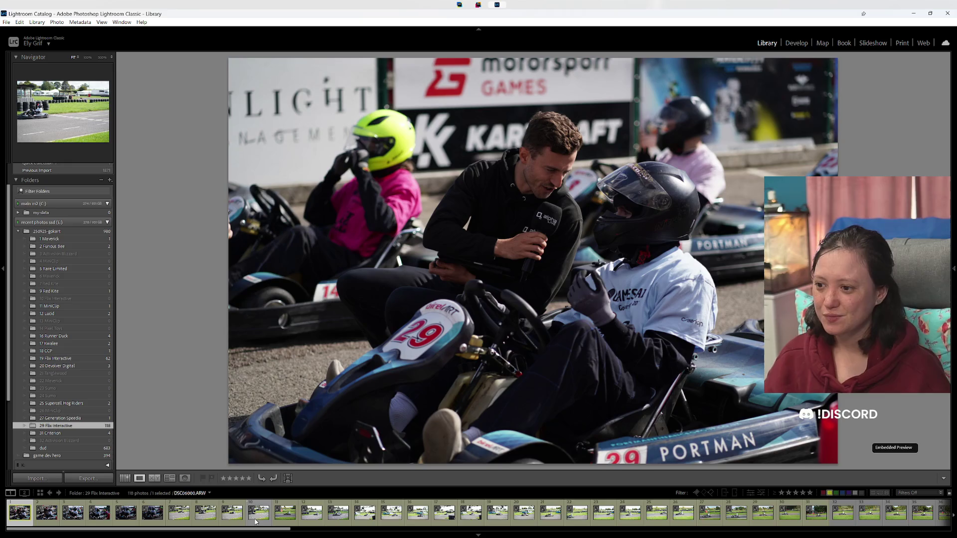
# Step: Clear the colour labels from every photo in the 29 Flix Interactive folder
pyautogui.hotkey('ctrl', 'a')
pyautogui.rightClick(798, 514)
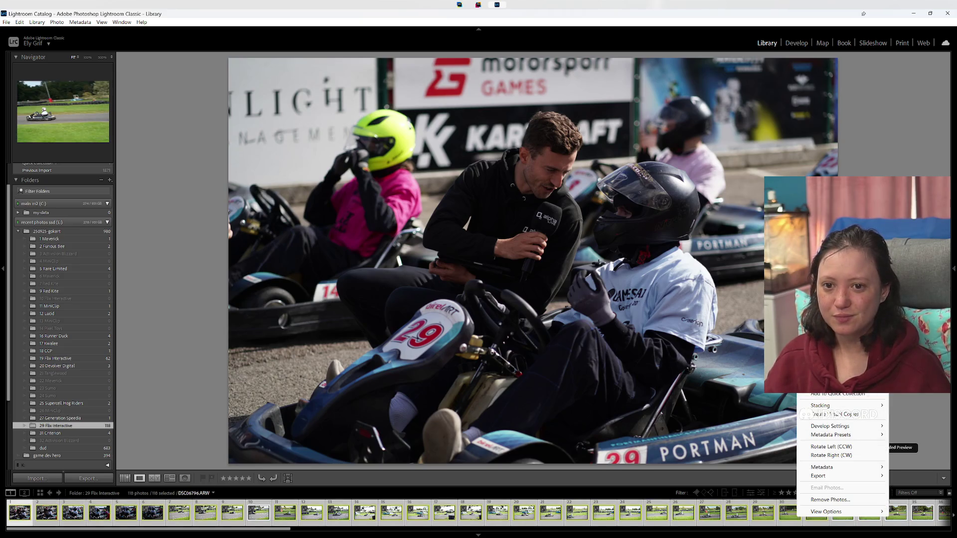
pyautogui.moveTo(837, 352)
pyautogui.click(917, 411)
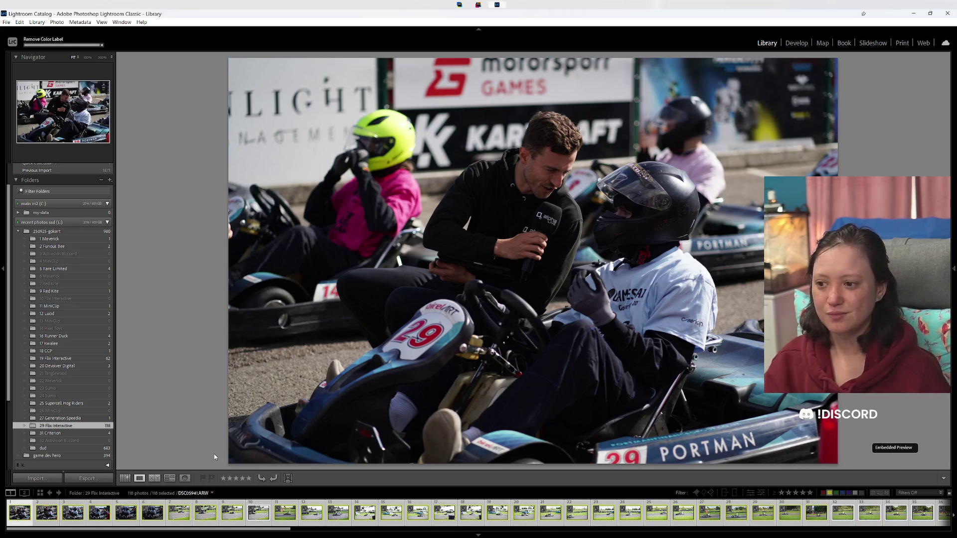
# Step: Review the photos from the first one and give a reject a Red label
pyautogui.click(125, 478)
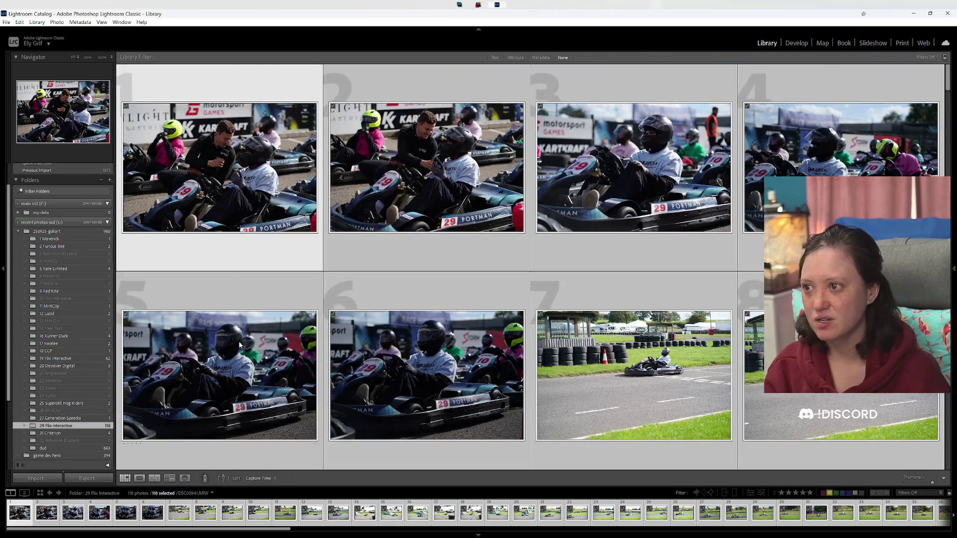
pyautogui.click(138, 478)
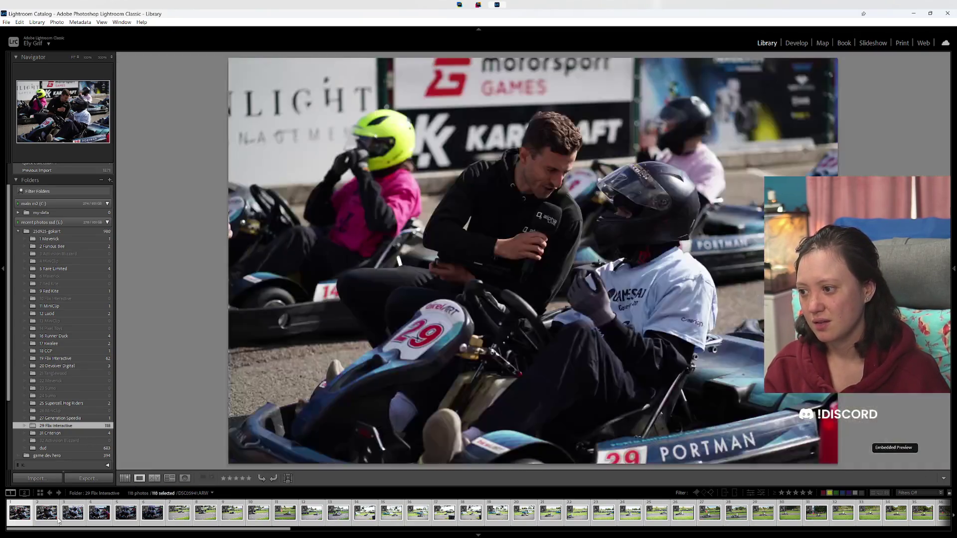
pyautogui.click(20, 522)
pyautogui.press('Right')
pyautogui.press('Left')
pyautogui.press('Left')
pyautogui.press('Right')
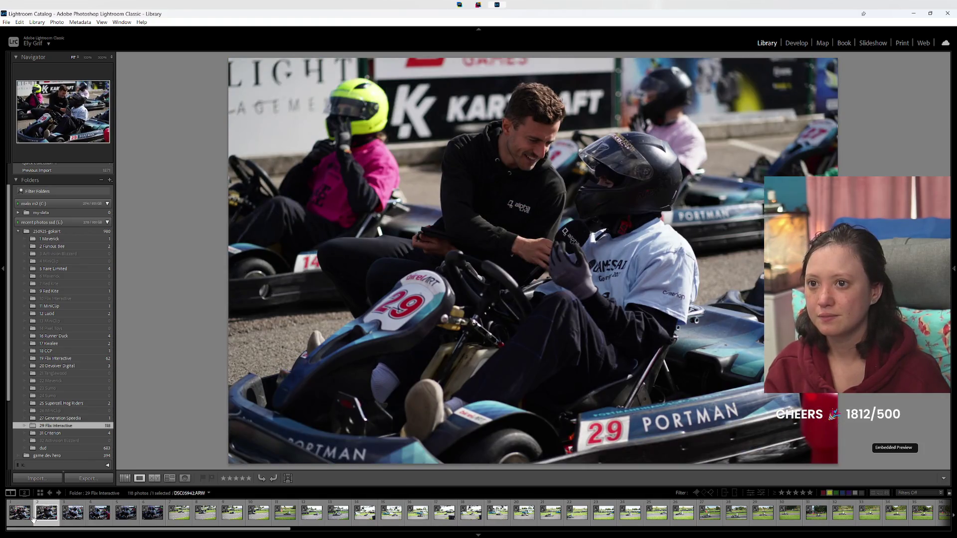
pyautogui.press('Right')
pyautogui.press('Right')
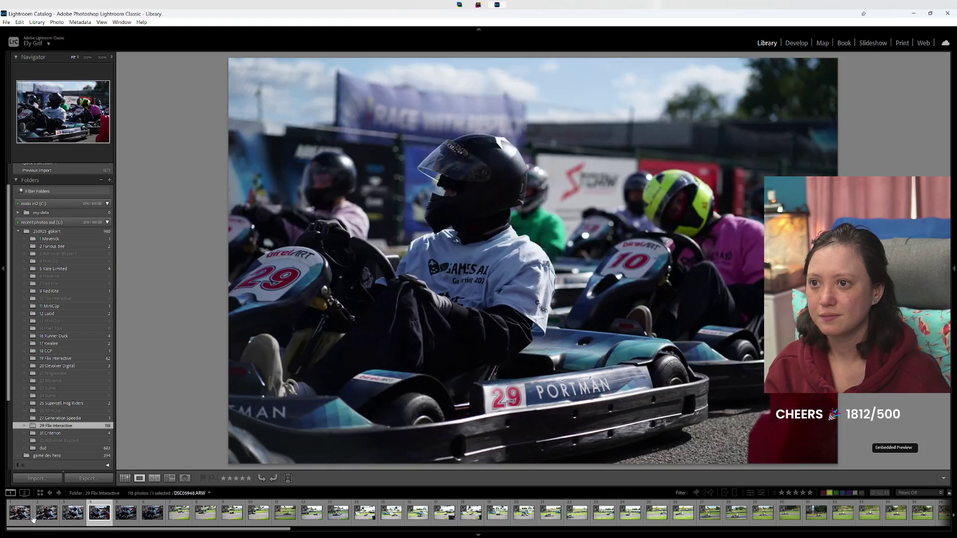
pyautogui.press('Right')
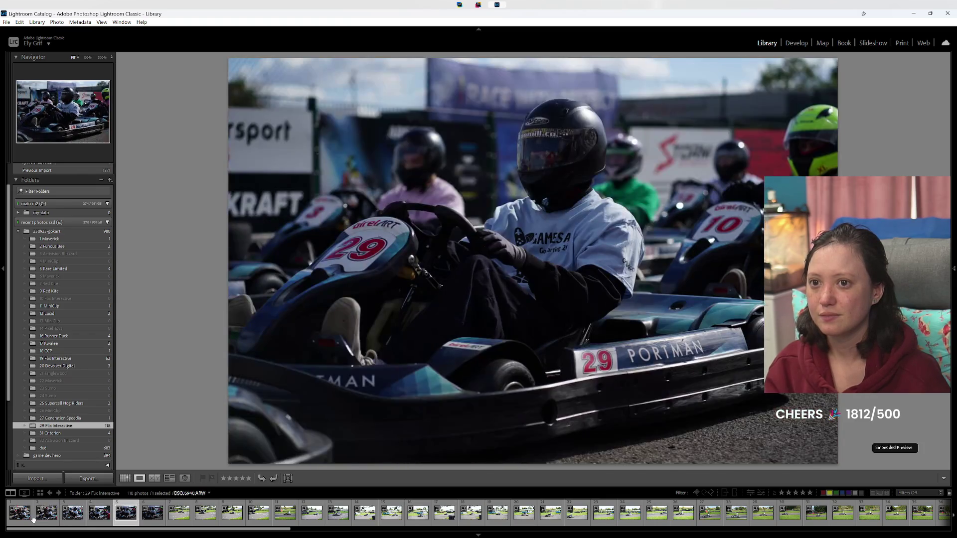
pyautogui.press('Right')
pyautogui.press('Right')
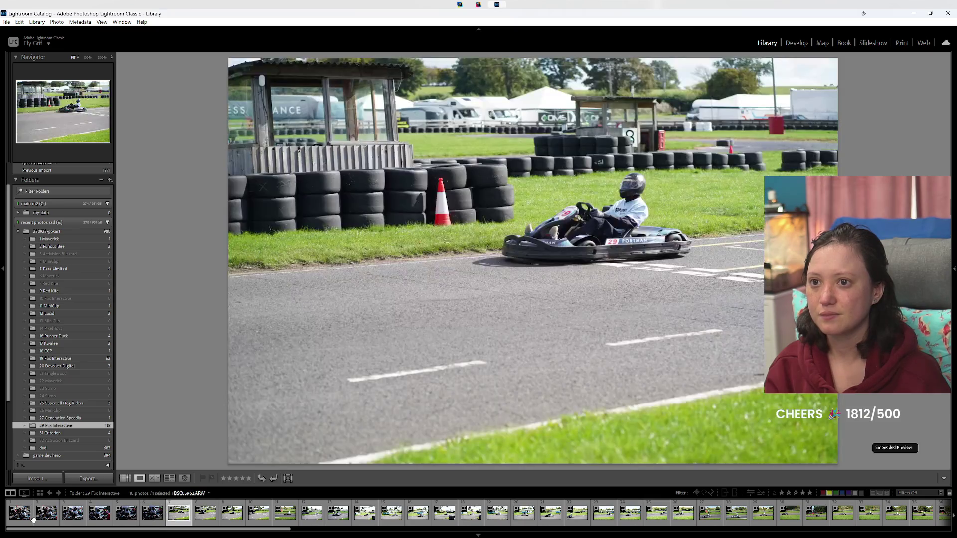
pyautogui.press('Left')
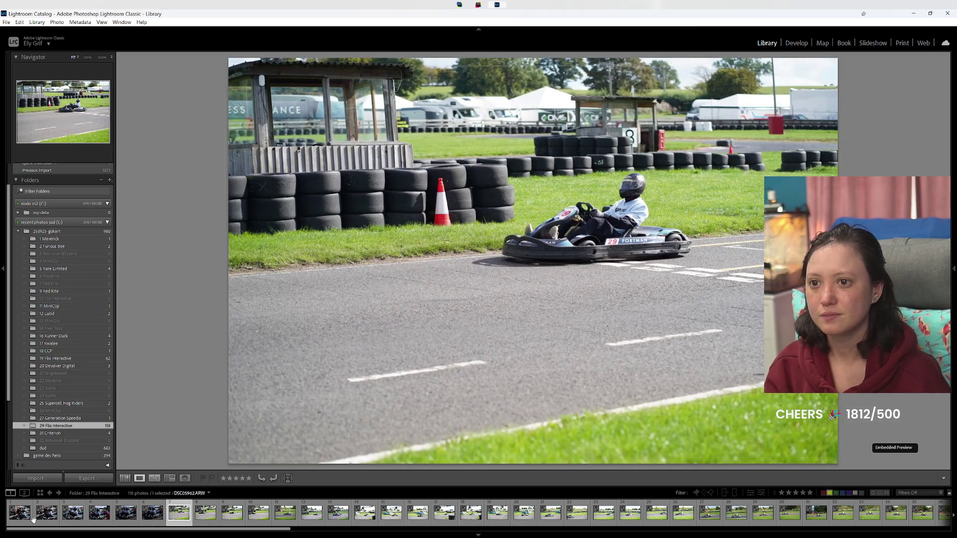
pyautogui.press('Right')
pyautogui.press('Right')
pyautogui.press('Right')
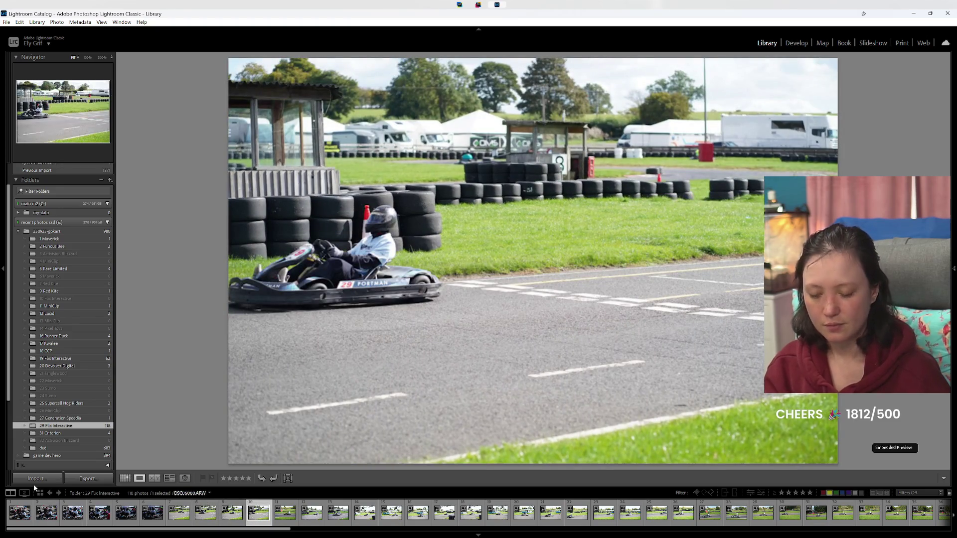
pyautogui.press('6')
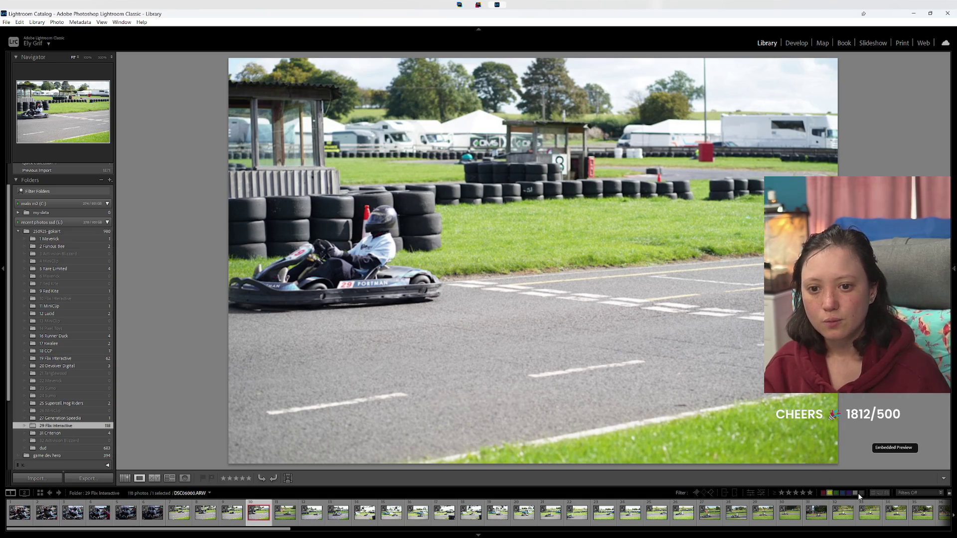
# Step: Filter to unlabelled photos, step through them from DSC05962, and show the thumbnail grid
pyautogui.click(831, 492)
pyautogui.click(831, 494)
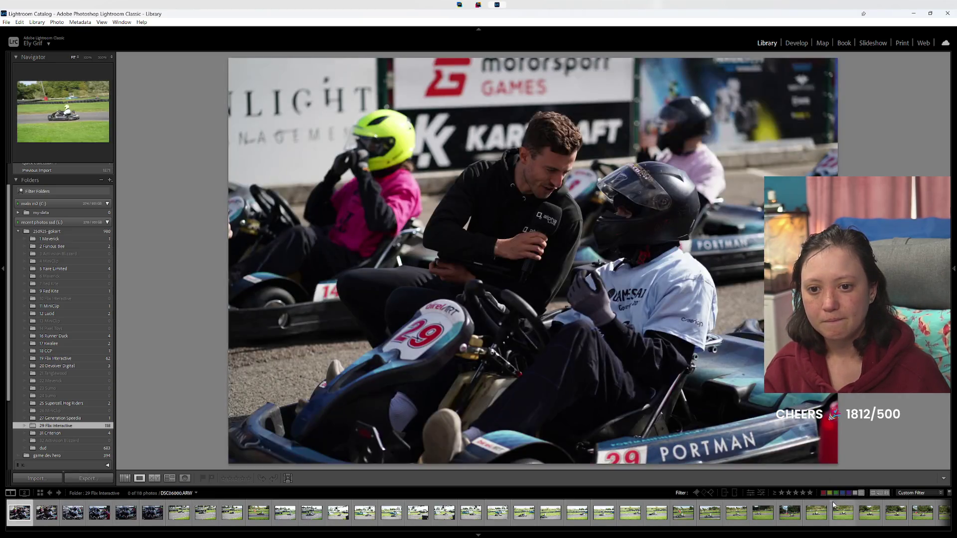
pyautogui.press('6')
pyautogui.click(205, 512)
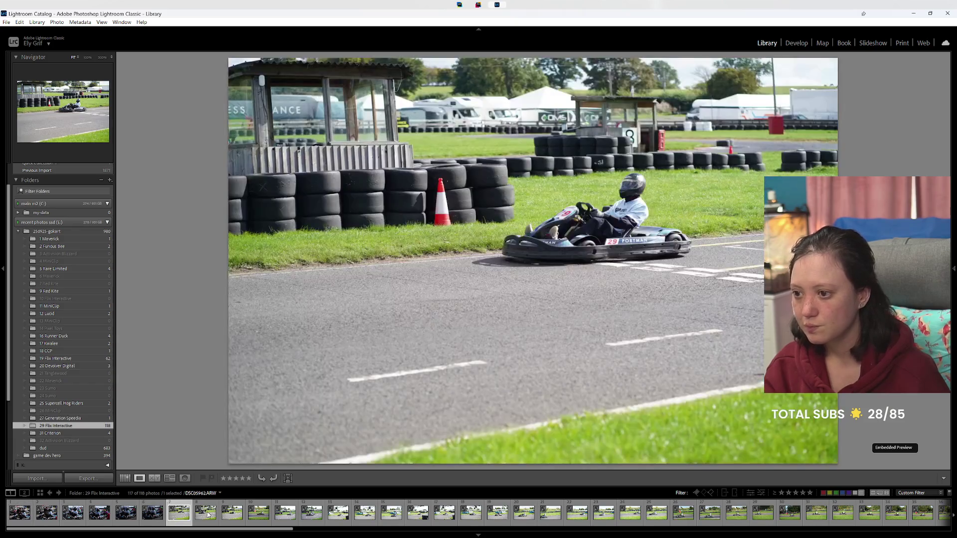
pyautogui.press('Right')
pyautogui.press('Right')
pyautogui.press('Right')
pyautogui.press('Right')
pyautogui.press('Right')
pyautogui.press('Right')
pyautogui.press('Right')
pyautogui.press('Right')
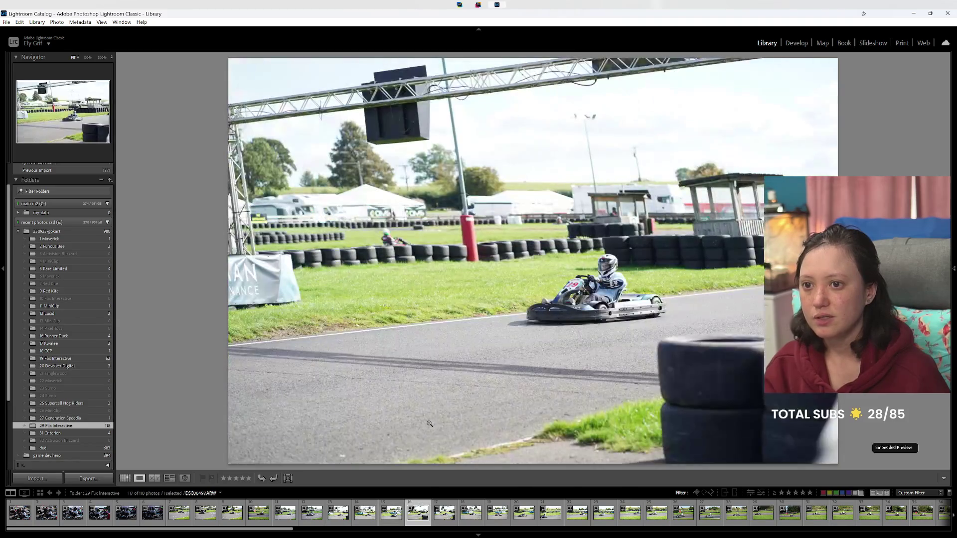
pyautogui.press('Right')
pyautogui.press('Right')
pyautogui.press('Right')
pyautogui.press('Right')
pyautogui.press('Right')
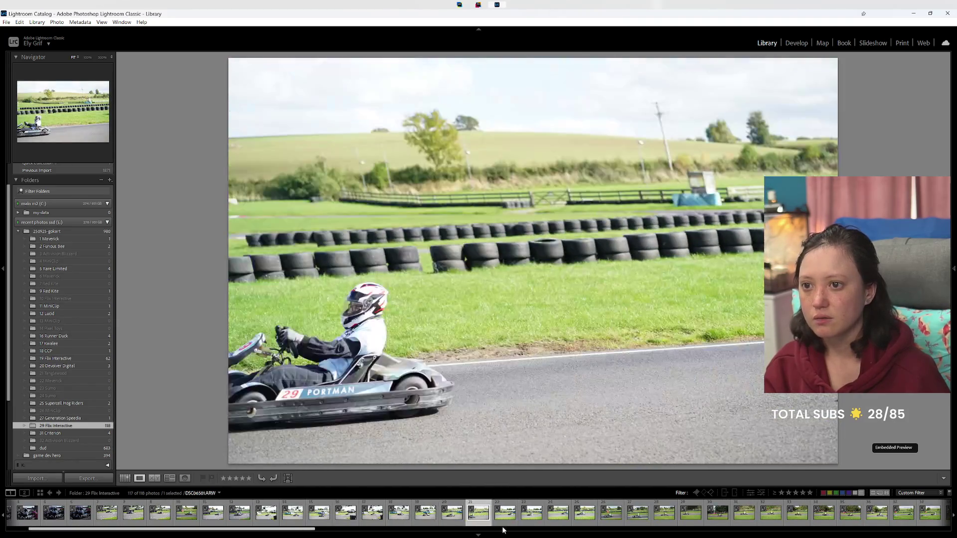
pyautogui.press('Right')
pyautogui.press('Right')
pyautogui.press('Right')
pyautogui.scroll(-5, 503, 526)
pyautogui.scroll(-3, 503, 526)
pyautogui.scroll(-4, 503, 524)
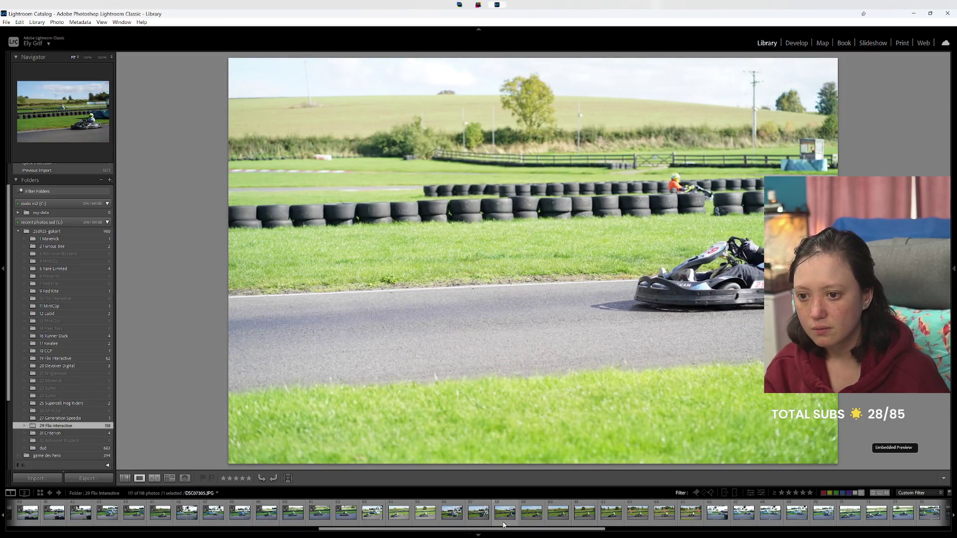
pyautogui.scroll(-8, 504, 524)
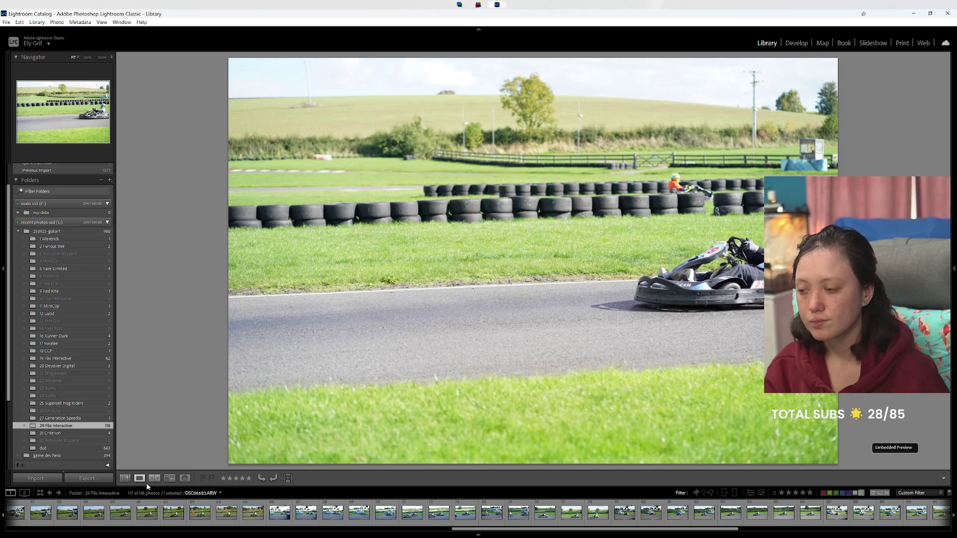
pyautogui.click(130, 480)
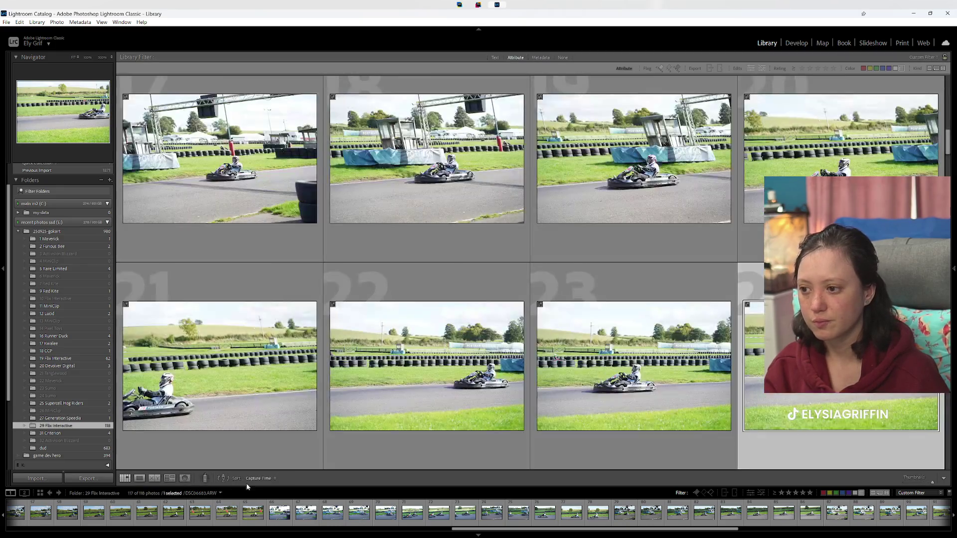
# Step: Reverse the sort order and label the weaker frame of the first burst Red
pyautogui.click(225, 480)
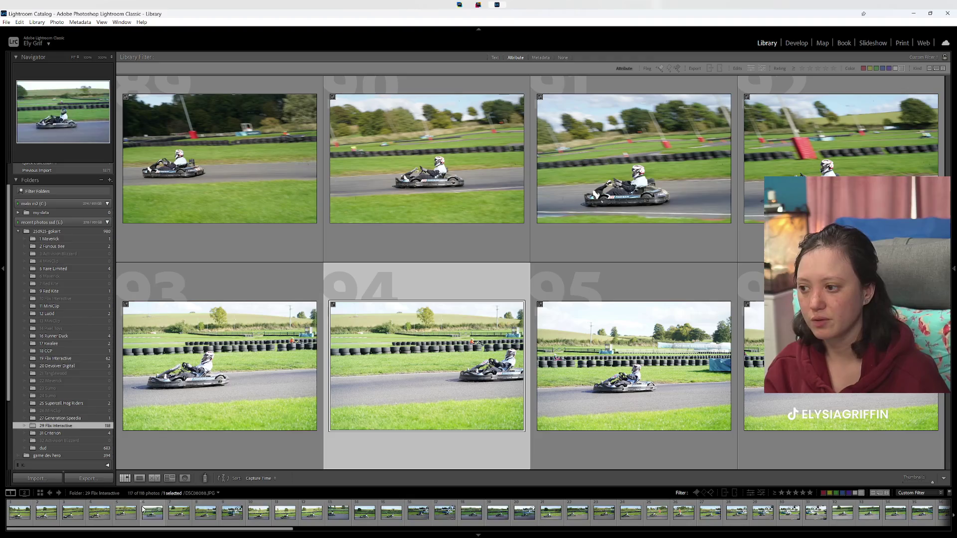
pyautogui.click(17, 518)
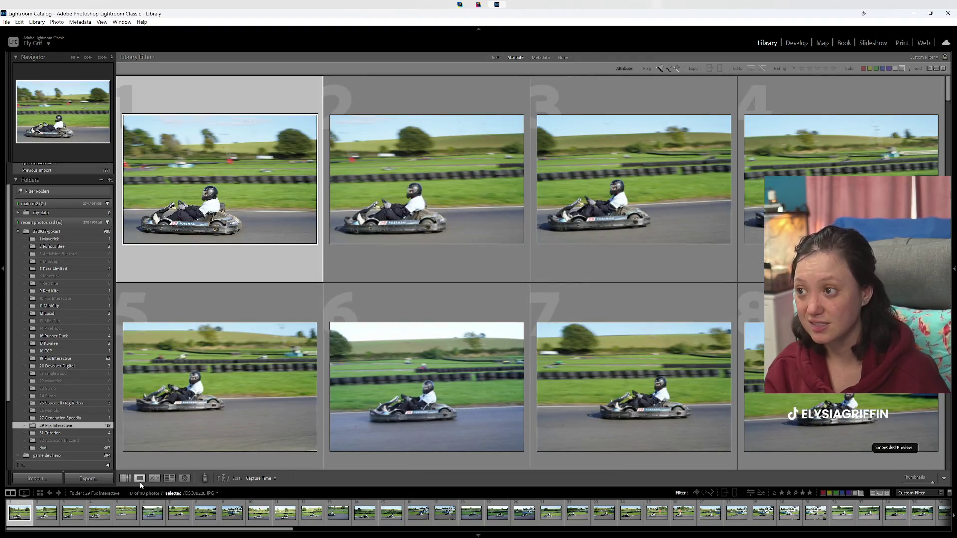
pyautogui.click(140, 478)
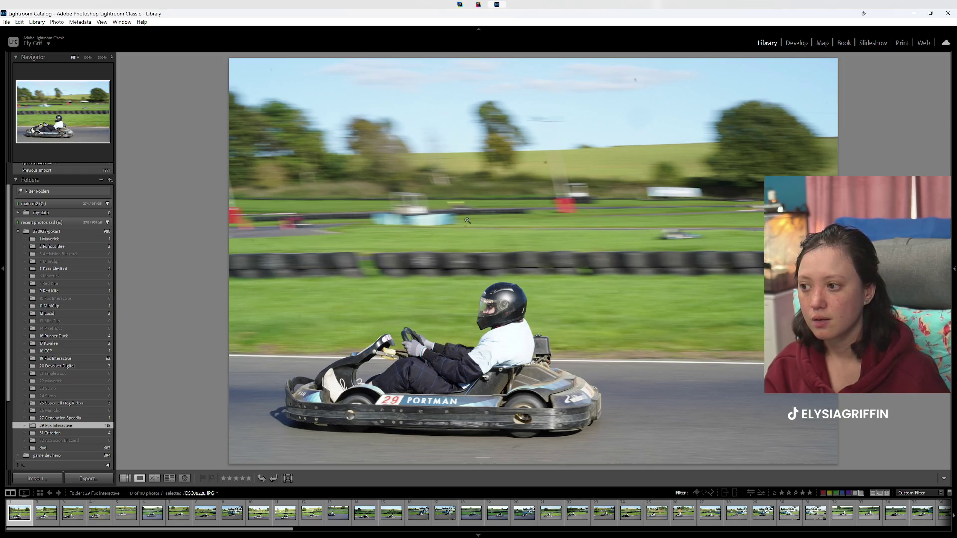
pyautogui.press('Right')
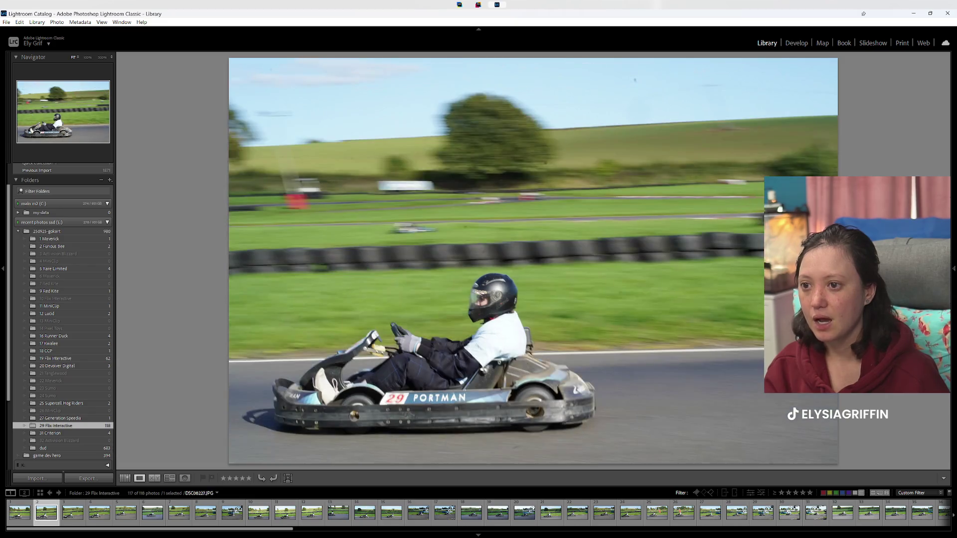
pyautogui.press('Right')
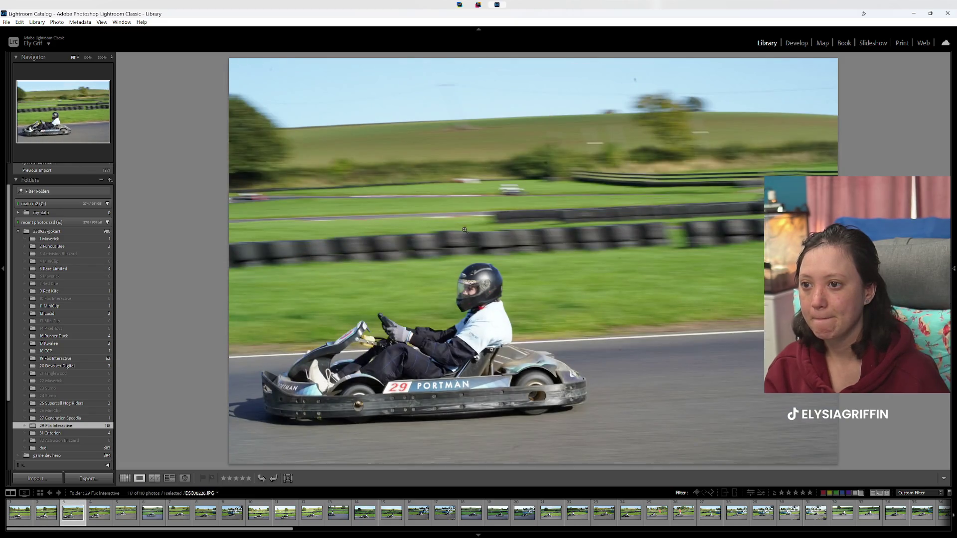
pyautogui.press('Left')
pyautogui.press('Left')
pyautogui.press('Right')
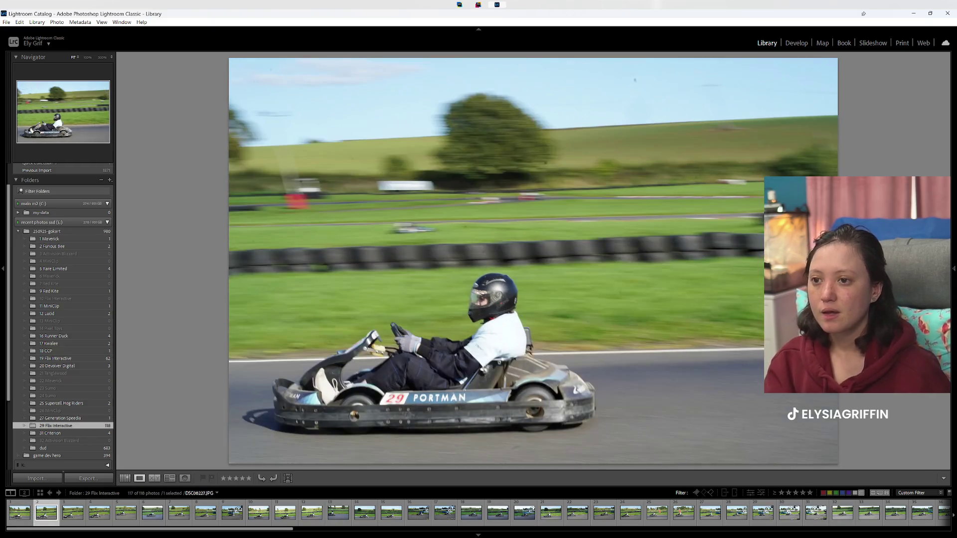
pyautogui.press('Right')
pyautogui.press('Left')
pyautogui.press('Left')
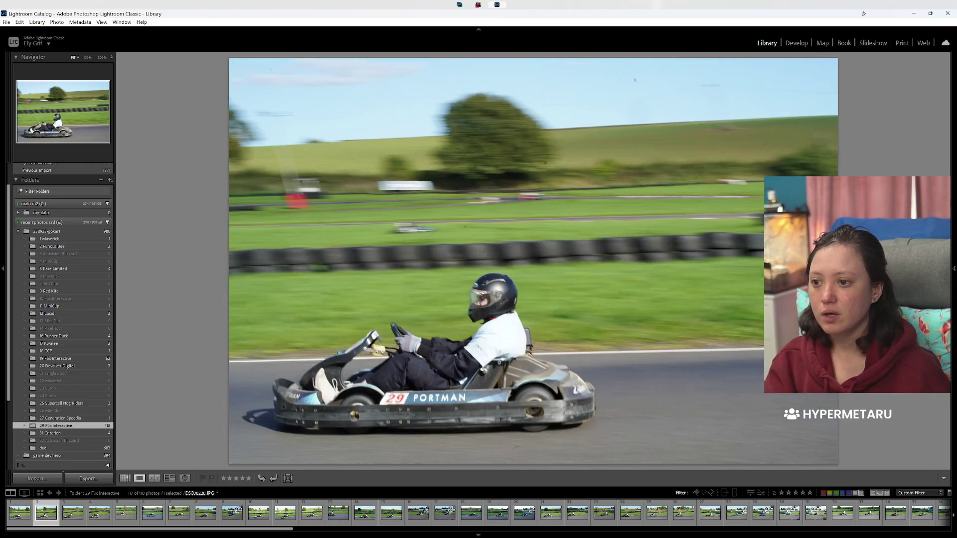
pyautogui.press('Right')
pyautogui.press('Left')
pyautogui.press('6')
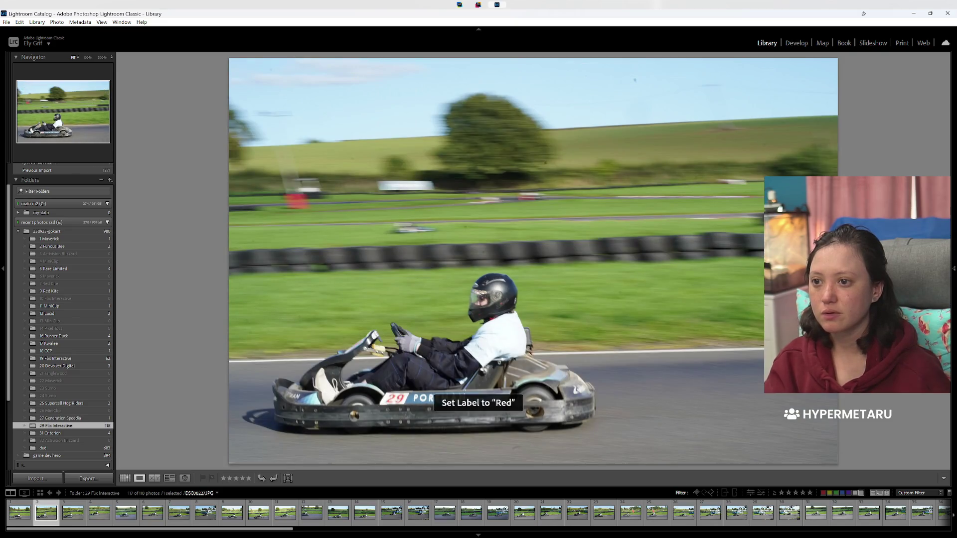
pyautogui.press('Left')
# Step: Compare the next similar shots and label DSC08060 Red
pyautogui.press('Right')
pyautogui.press('Right')
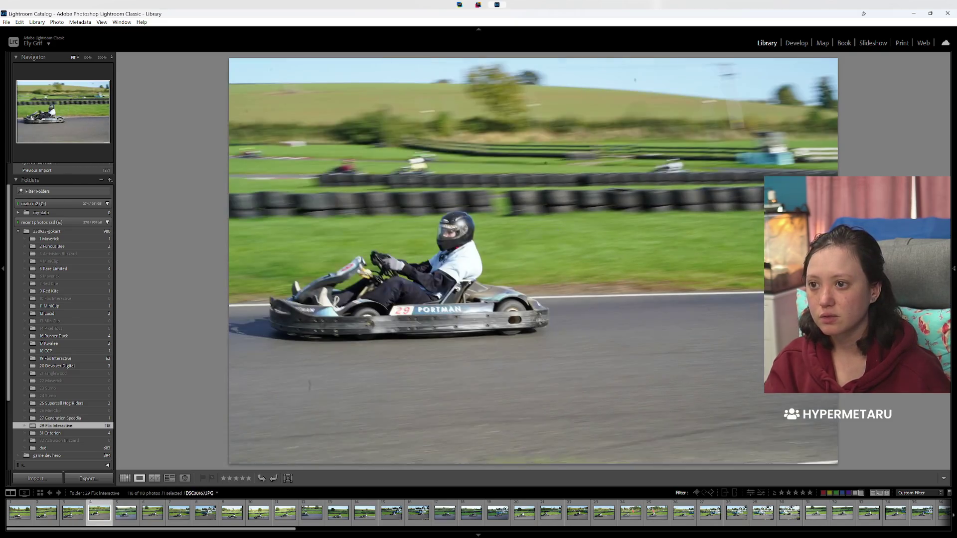
pyautogui.press('Right')
pyautogui.press('Left')
pyautogui.press('Right')
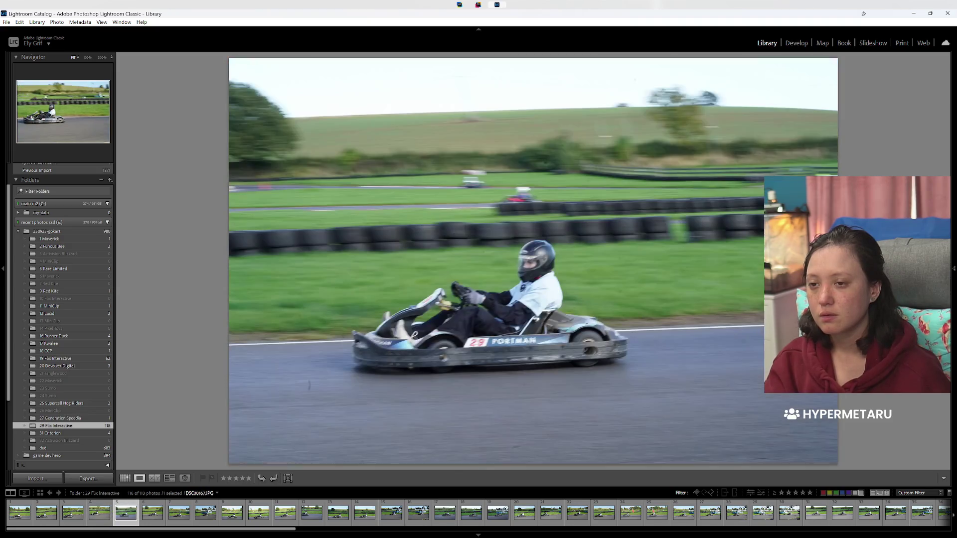
pyautogui.press('Right')
pyautogui.press('Left')
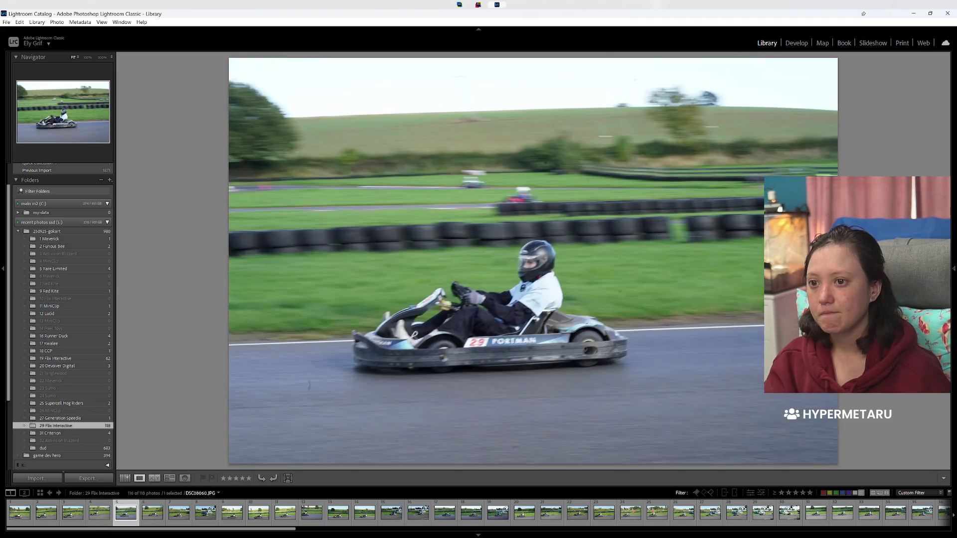
pyautogui.press('Right')
pyautogui.press('6')
pyautogui.press('Right')
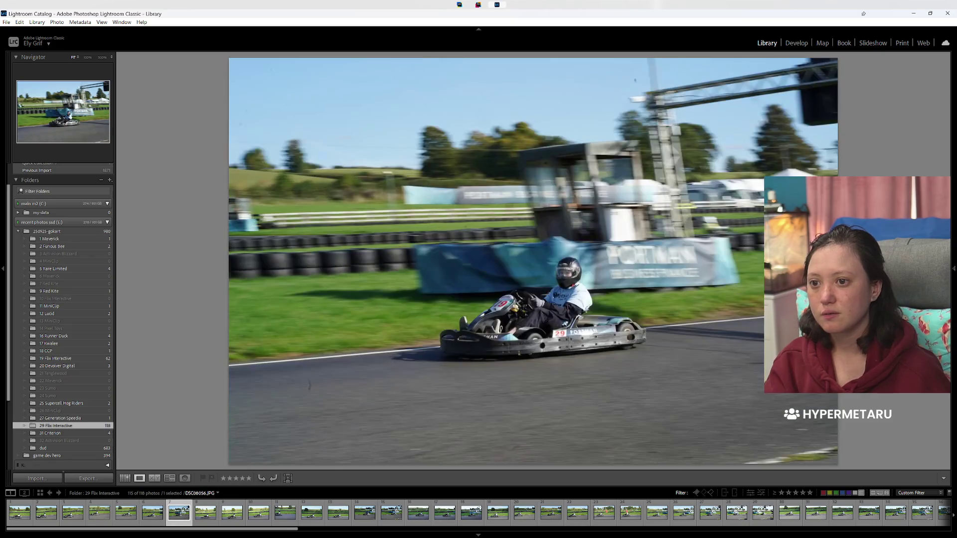
pyautogui.press('Left')
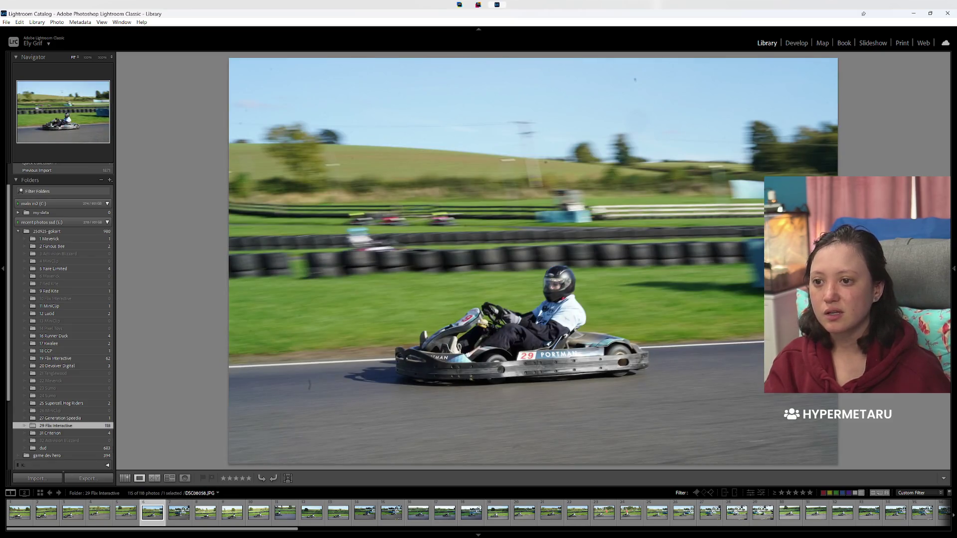
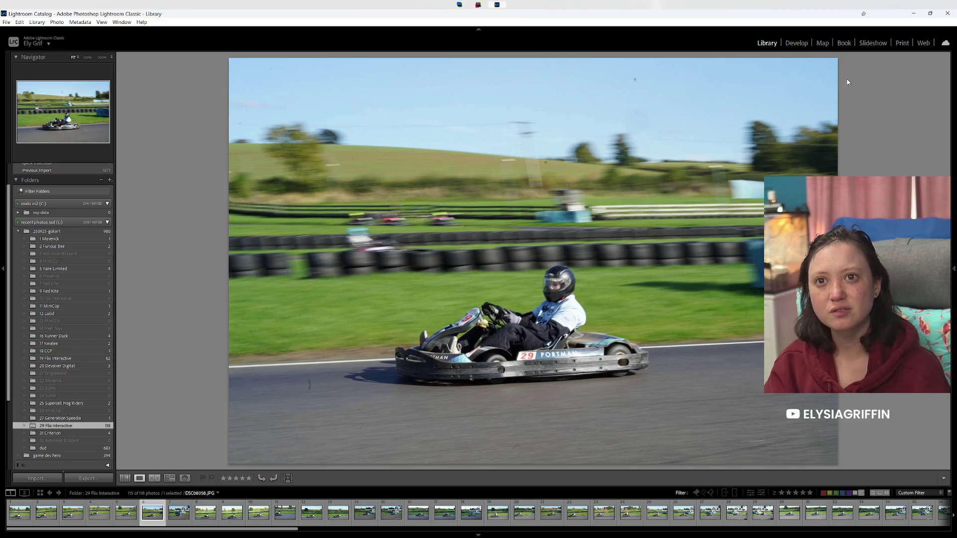
# Step: Open the kart photo in Develop and zoom to 1:1 to check the driver's helmet sharpness
pyautogui.click(798, 44)
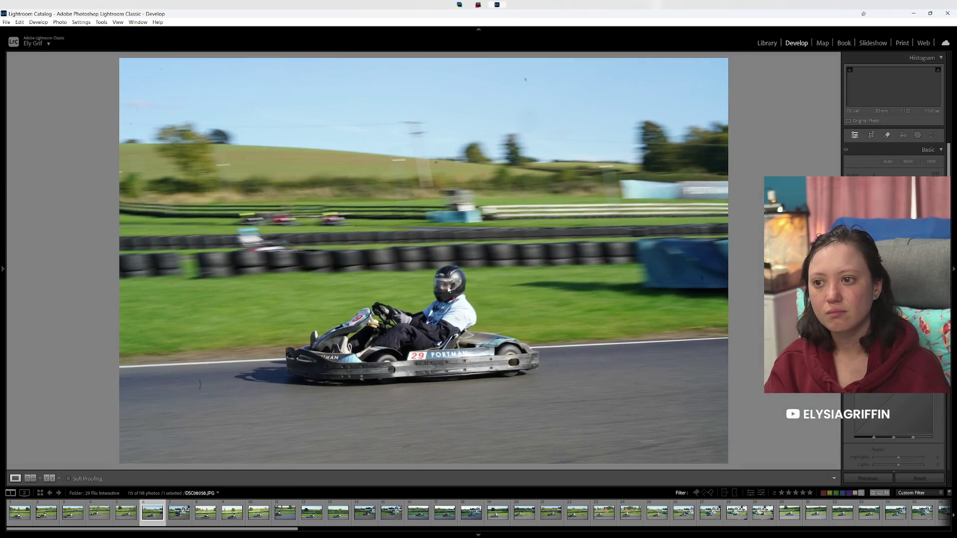
pyautogui.click(449, 287)
pyautogui.click(443, 291)
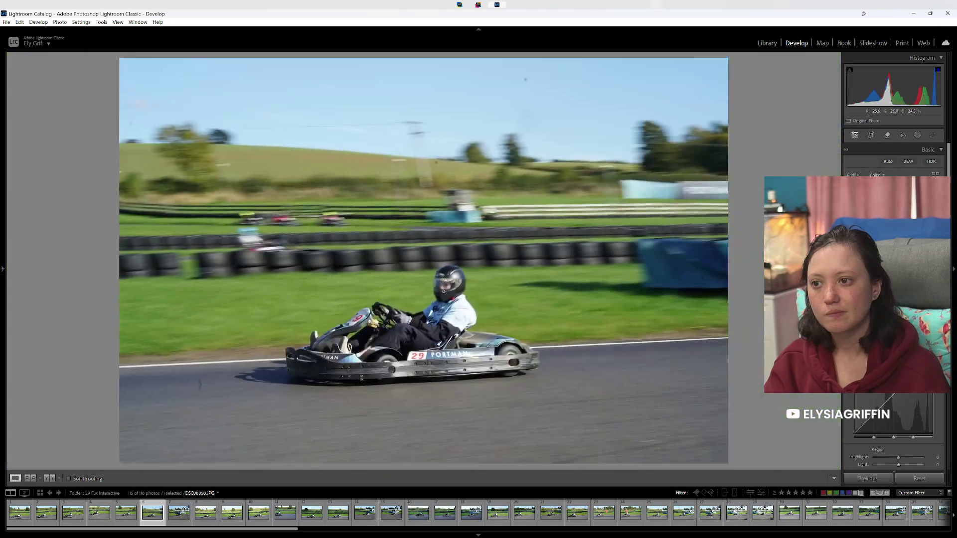
pyautogui.moveTo(443, 291); pyautogui.dragTo(430, 189)
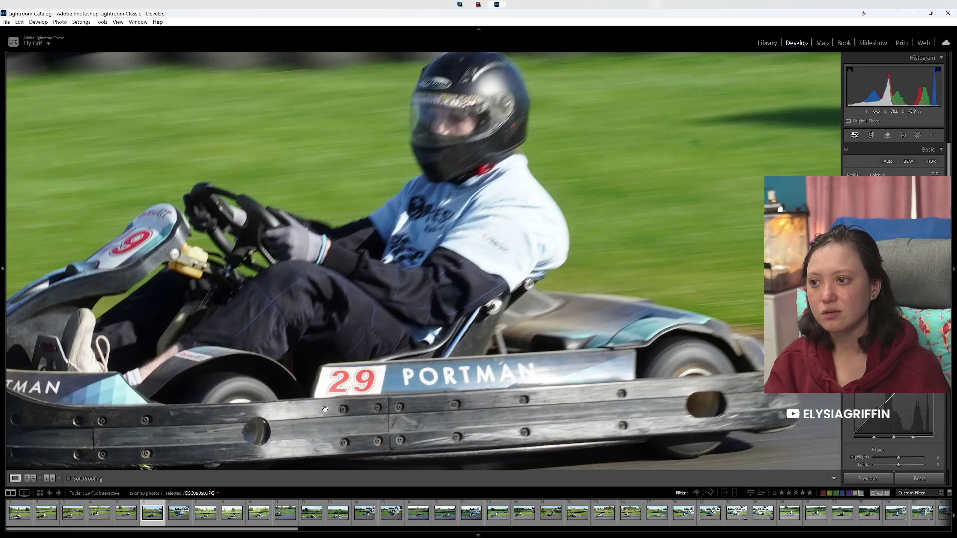
# Step: Compare DSC08167, DSC08225 and the first folder photos, panning the zoomed view over the driver
pyautogui.click(108, 521)
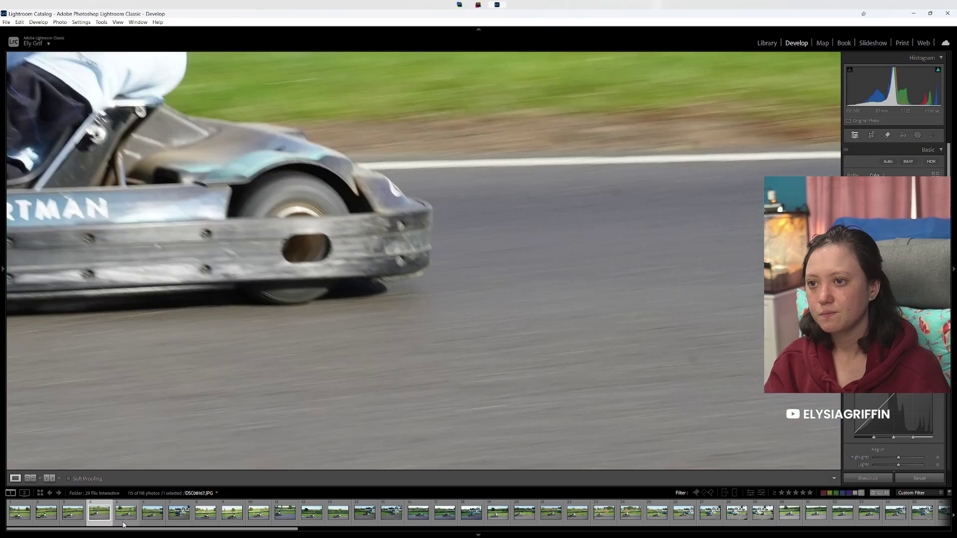
pyautogui.click(126, 522)
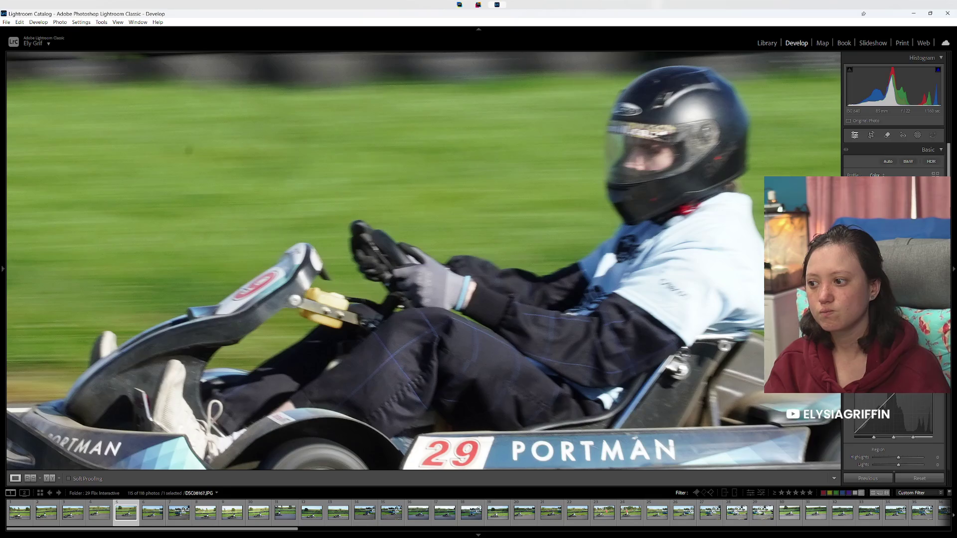
pyautogui.click(64, 513)
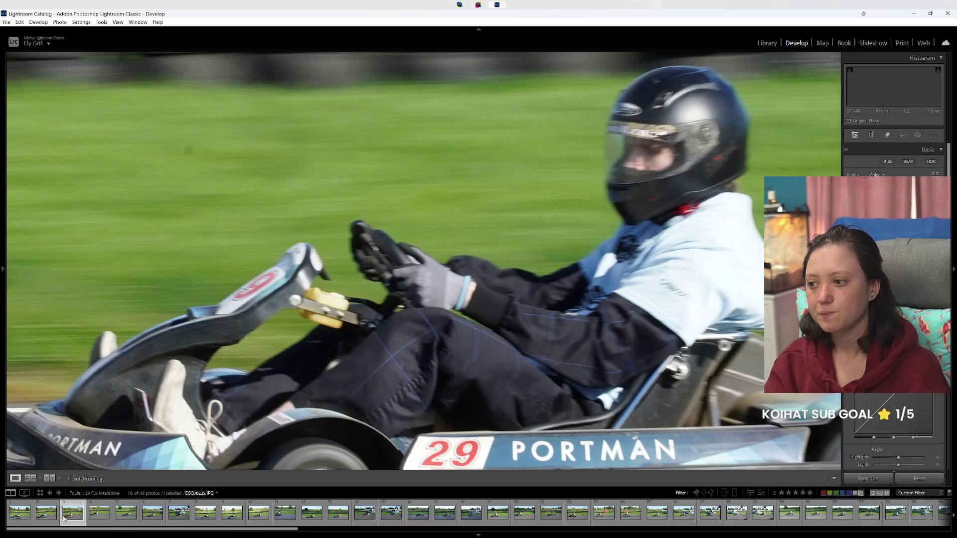
pyautogui.click(36, 521)
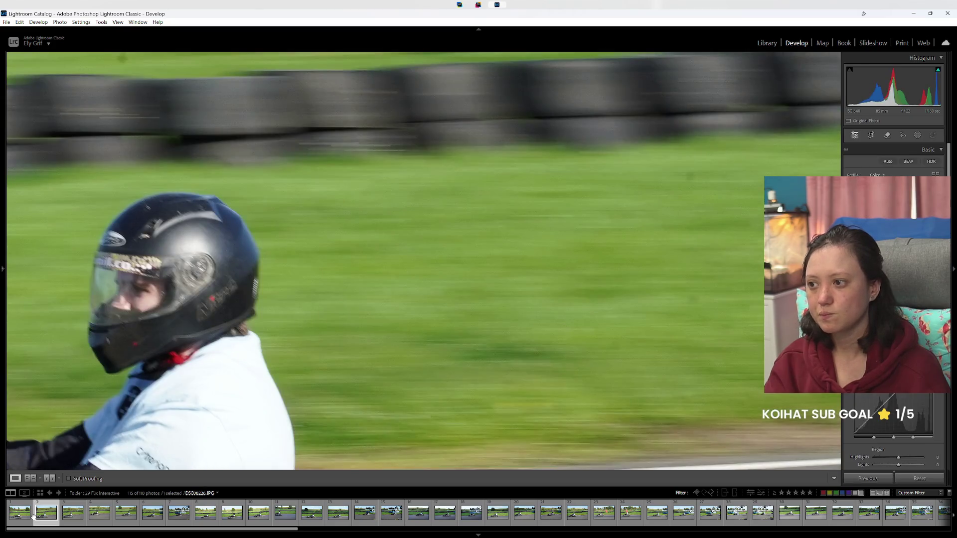
pyautogui.click(23, 518)
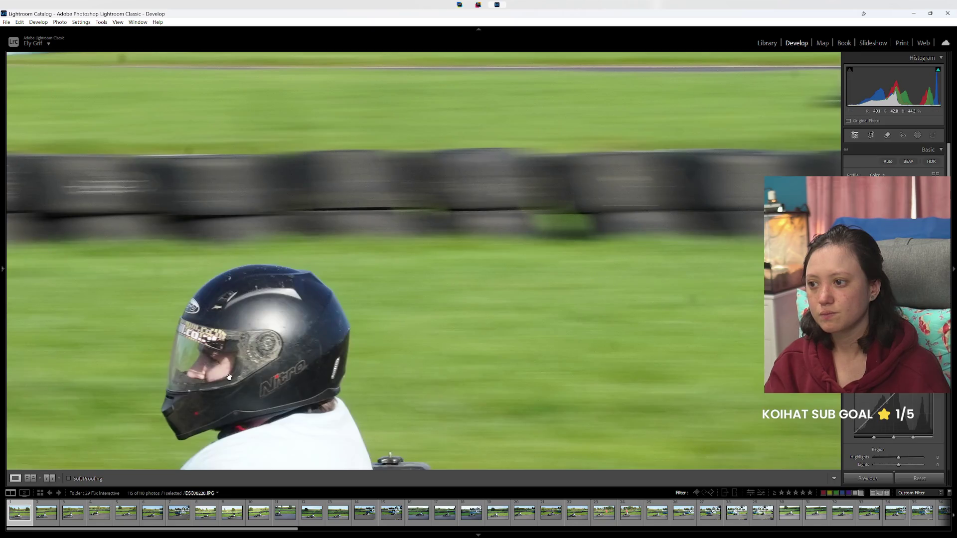
pyautogui.moveTo(229, 378); pyautogui.dragTo(410, 156)
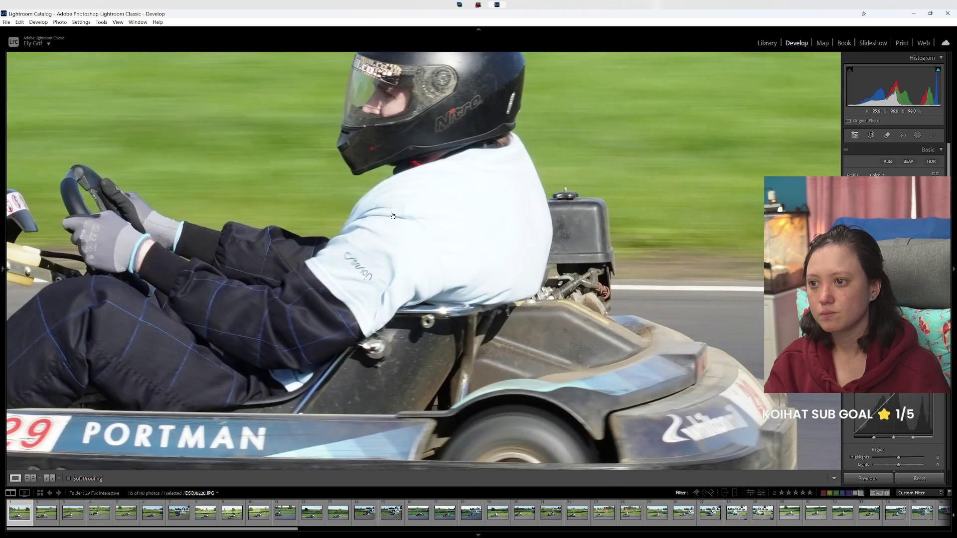
pyautogui.click(391, 233)
pyautogui.click(287, 418)
# Step: Step through the next four kart photos and go back to the Library module
pyautogui.press('Right')
pyautogui.press('Right')
pyautogui.press('Right')
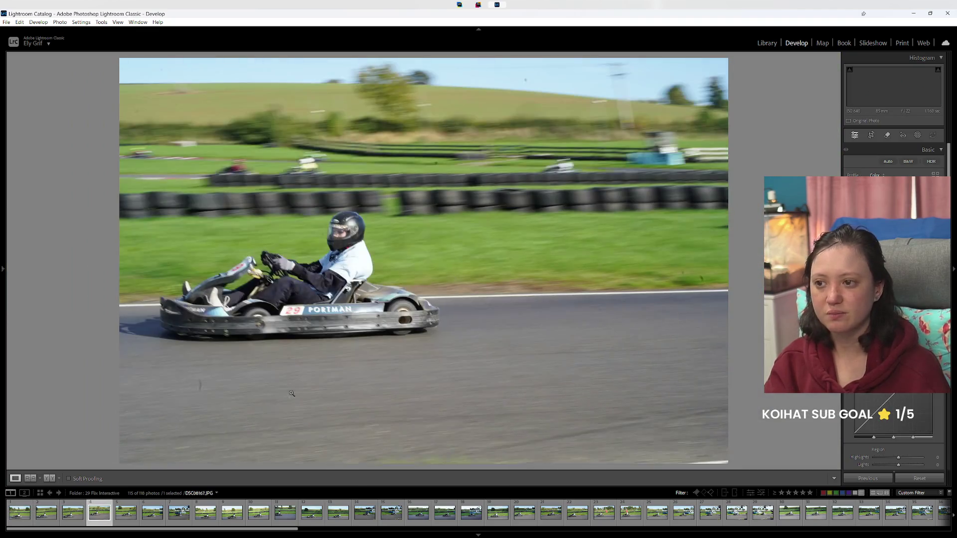
pyautogui.press('Right')
pyautogui.press('Right')
pyautogui.press('Right')
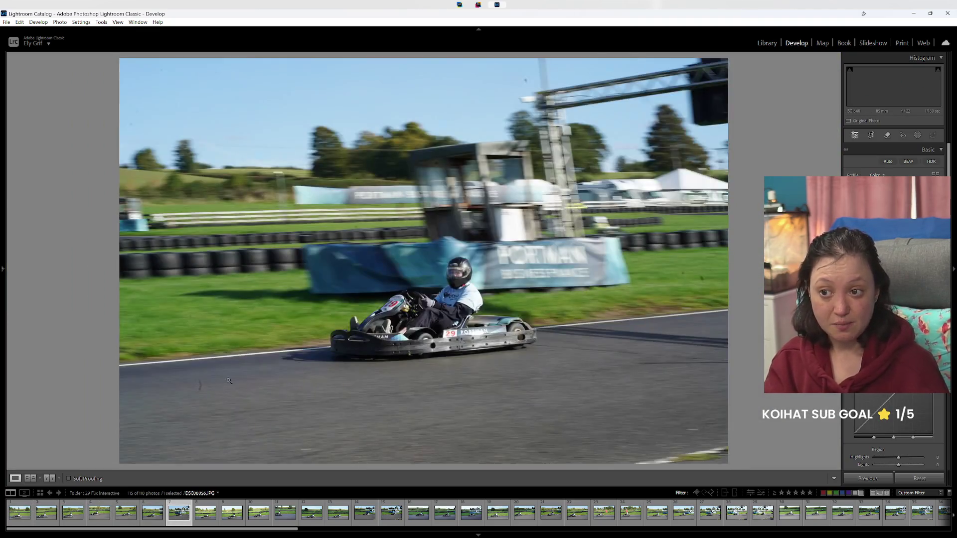
pyautogui.press('Right')
pyautogui.press('Right')
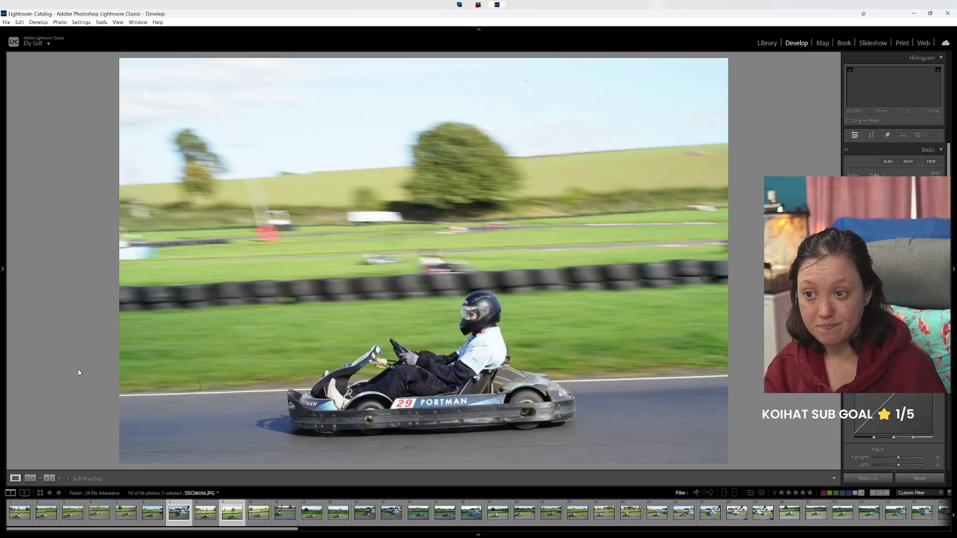
pyautogui.press('Right')
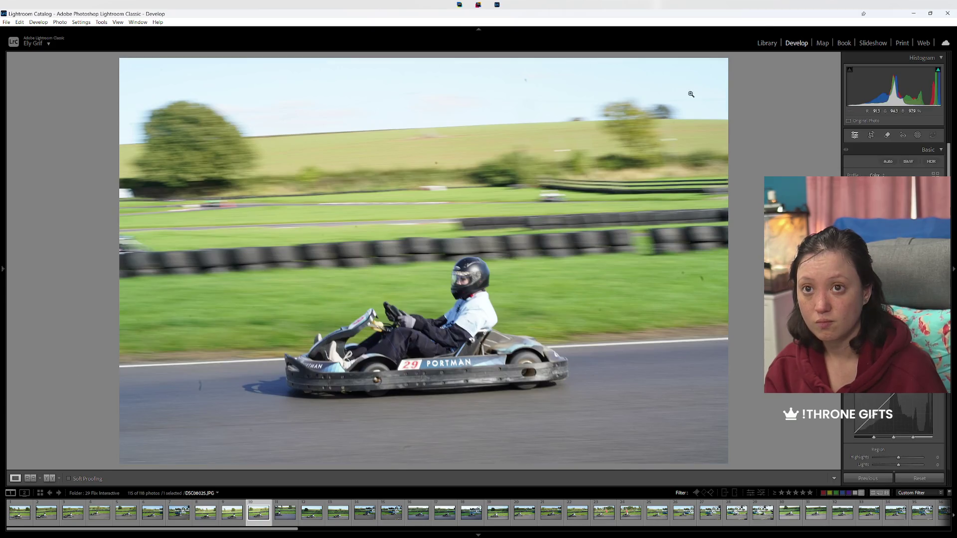
pyautogui.click(769, 45)
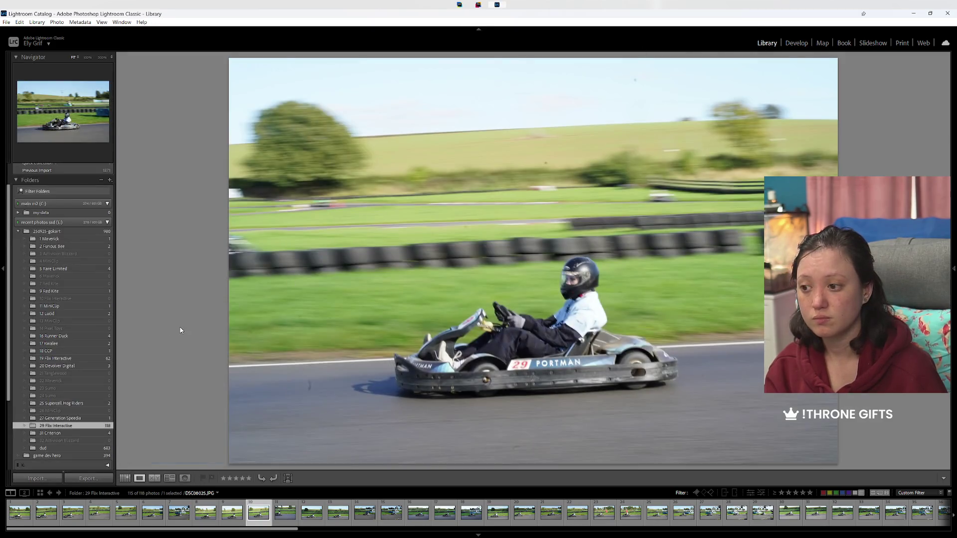
# Step: Give the first two blurry kart shots a red label while stepping through the photos
pyautogui.press('Left')
pyautogui.press('Left')
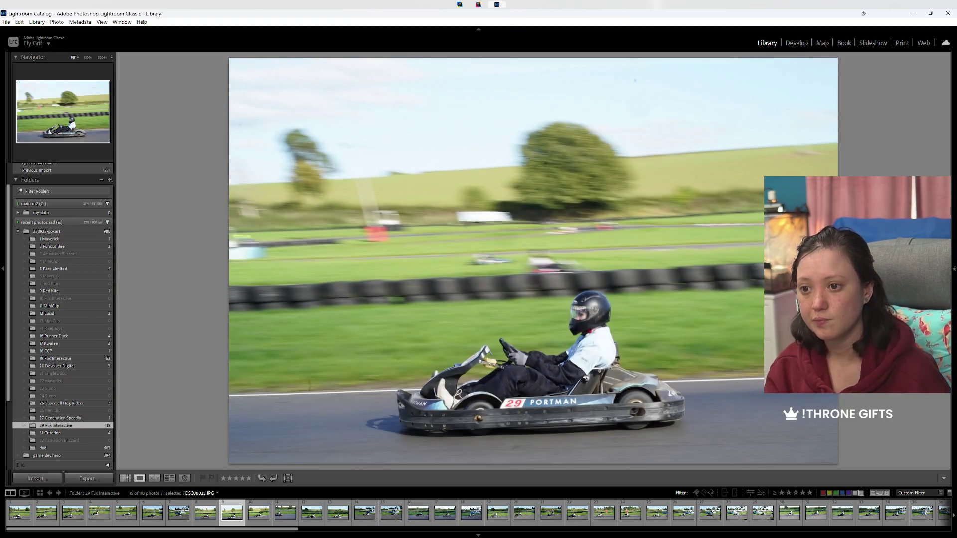
pyautogui.press('Right')
pyautogui.press('Right')
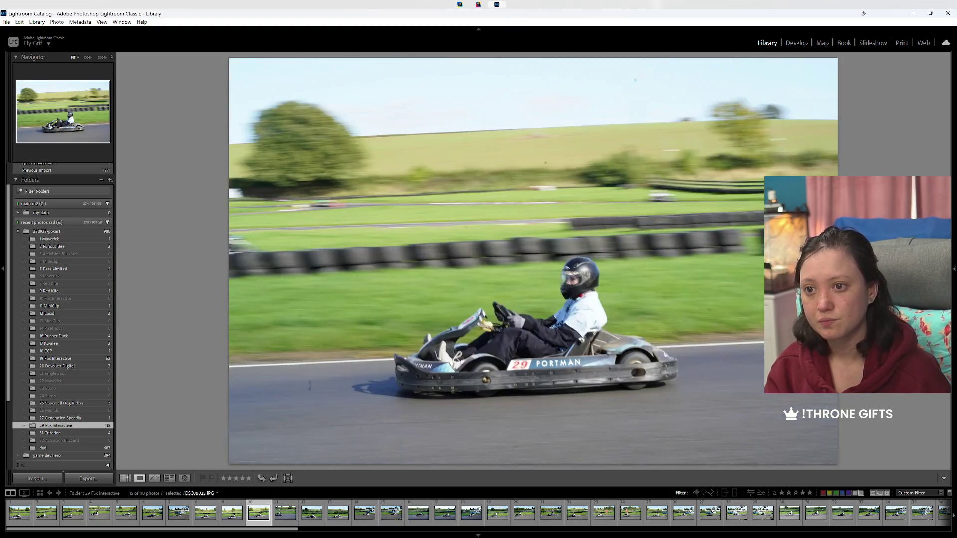
pyautogui.press('6')
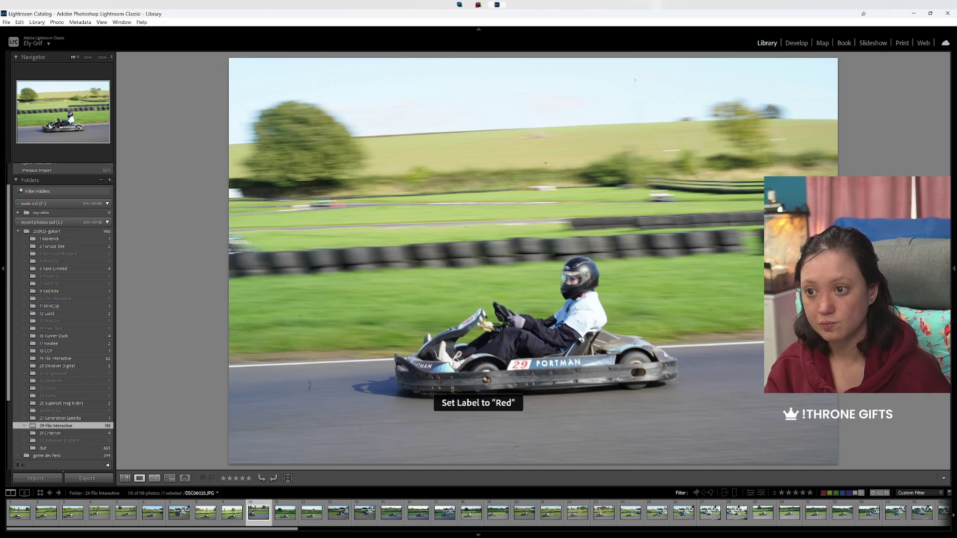
pyautogui.press('Right')
pyautogui.press('Right')
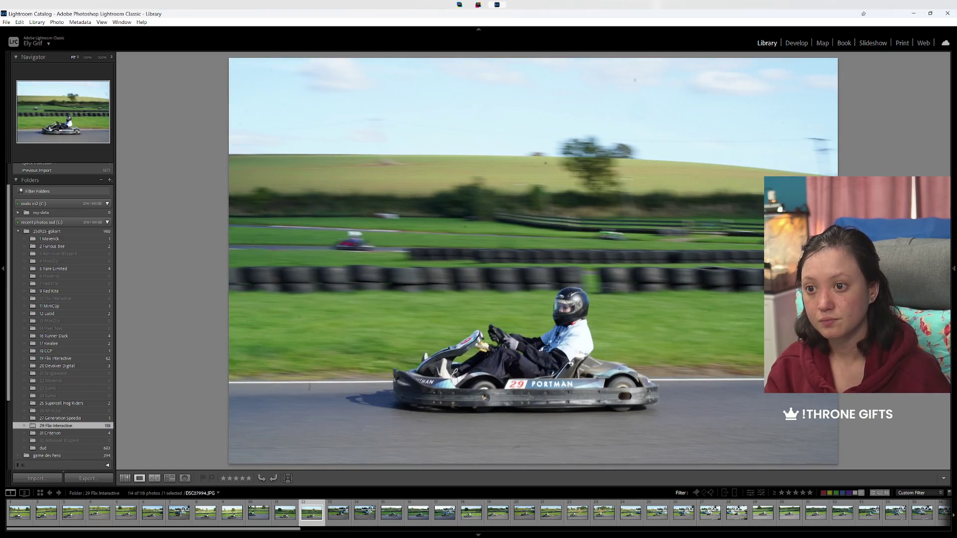
pyautogui.press('6')
pyautogui.press('Right')
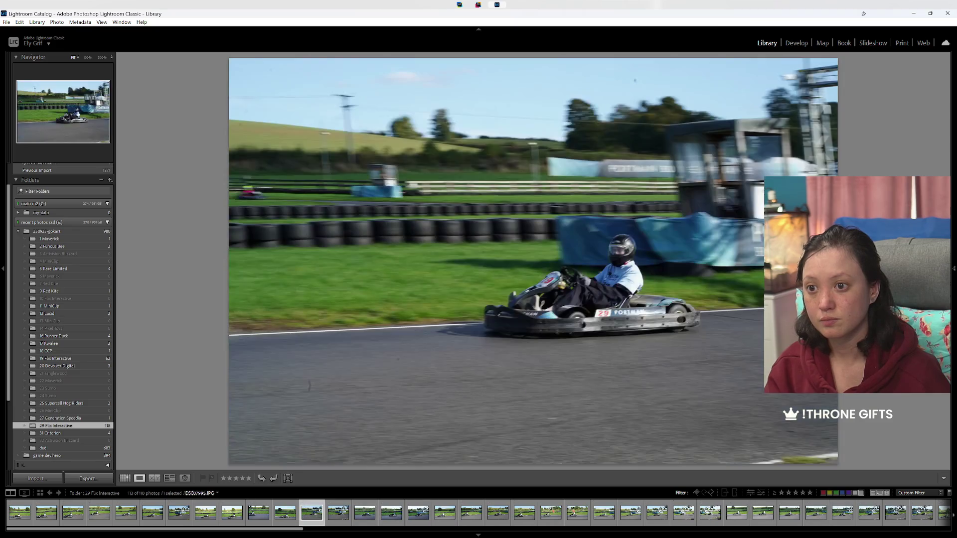
pyautogui.press('Left')
pyautogui.press('Right')
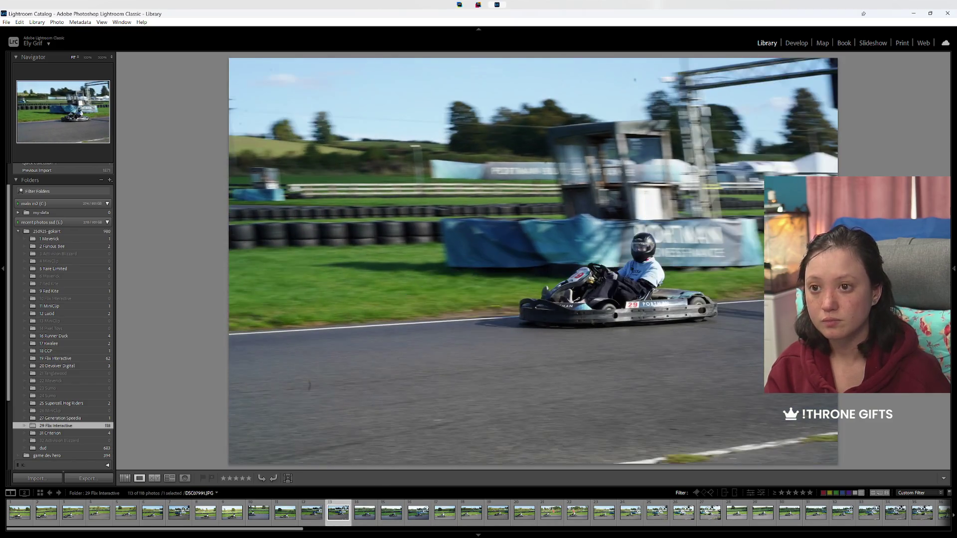
pyautogui.press('Right')
pyautogui.press('Left')
pyautogui.press('Left')
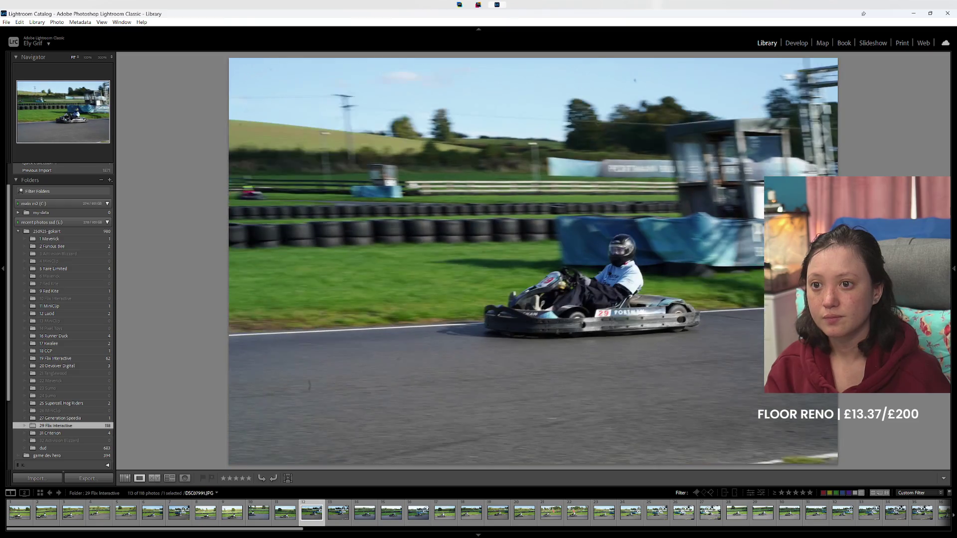
pyautogui.press('Left')
# Step: Mark DSC07995 and the next soft shot as red-label rejects, then continue forward
pyautogui.press('Right')
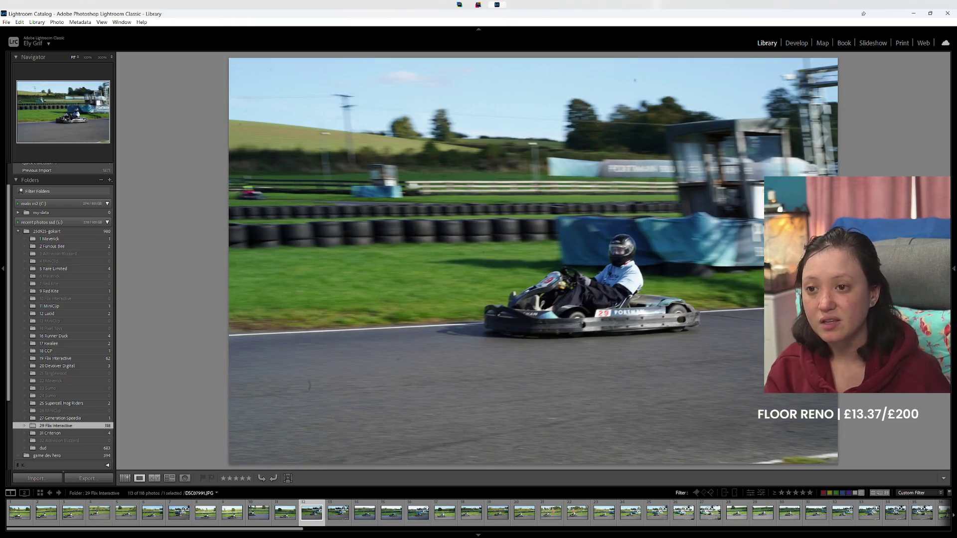
pyautogui.press('Left')
pyautogui.press('Right')
pyautogui.press('Right')
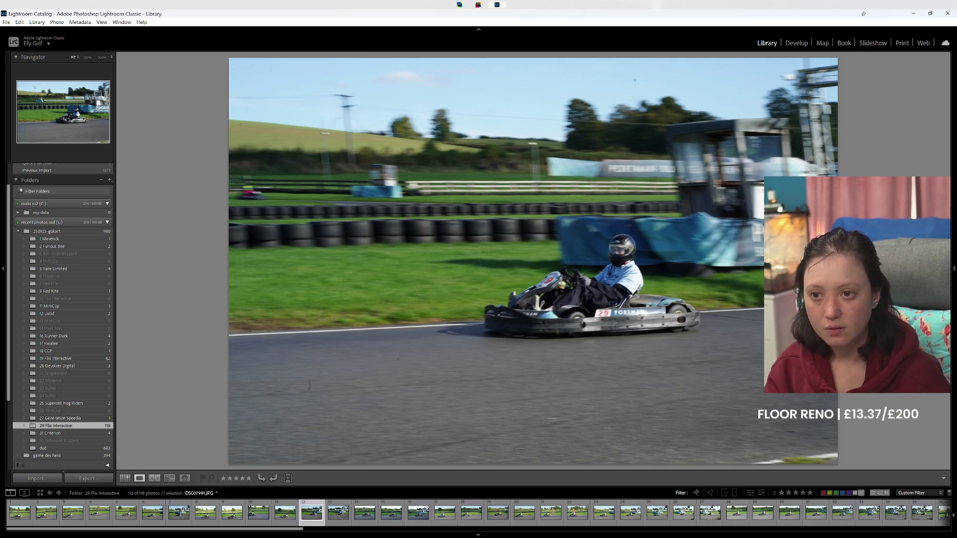
pyautogui.press('x')
pyautogui.press('Left')
pyautogui.press('Right')
pyautogui.press('6')
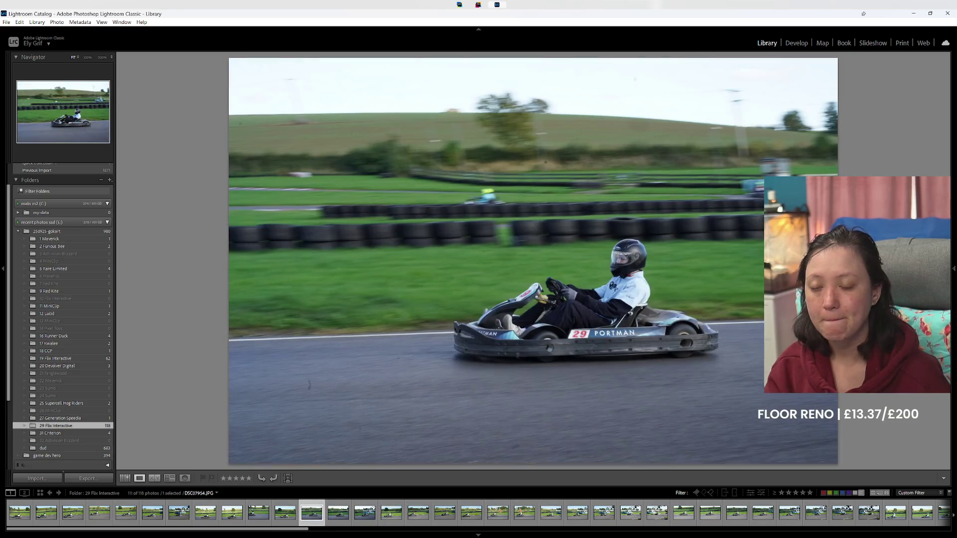
pyautogui.press('Right')
pyautogui.press('Right')
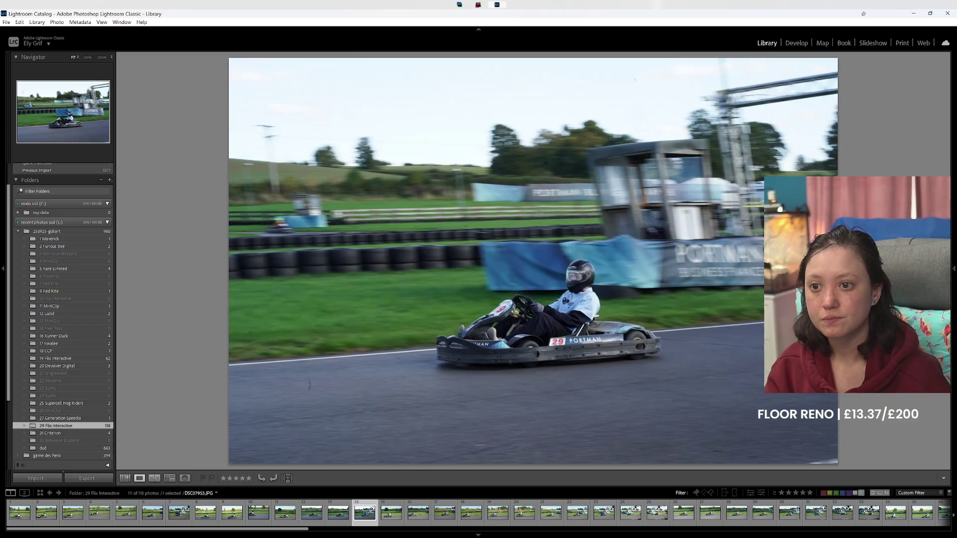
pyautogui.press('Right')
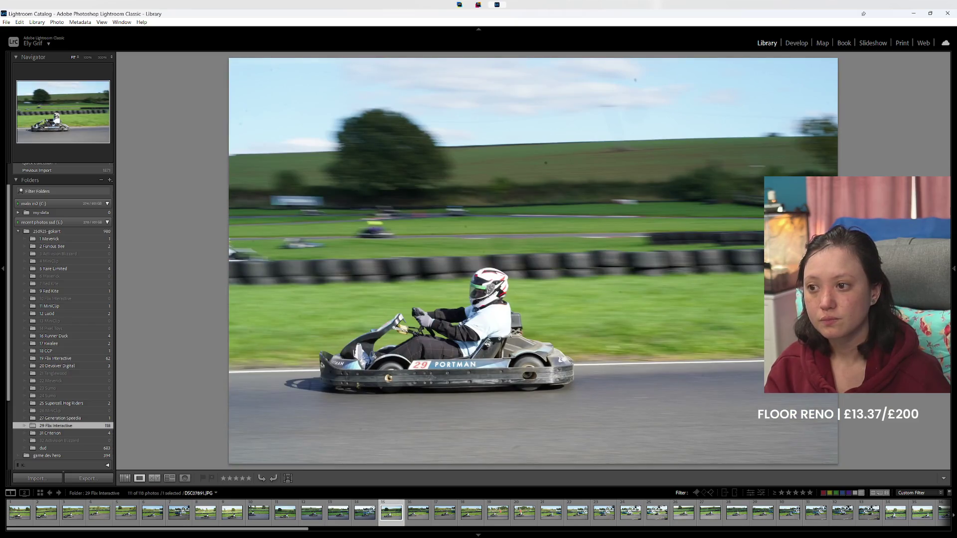
pyautogui.press('Right')
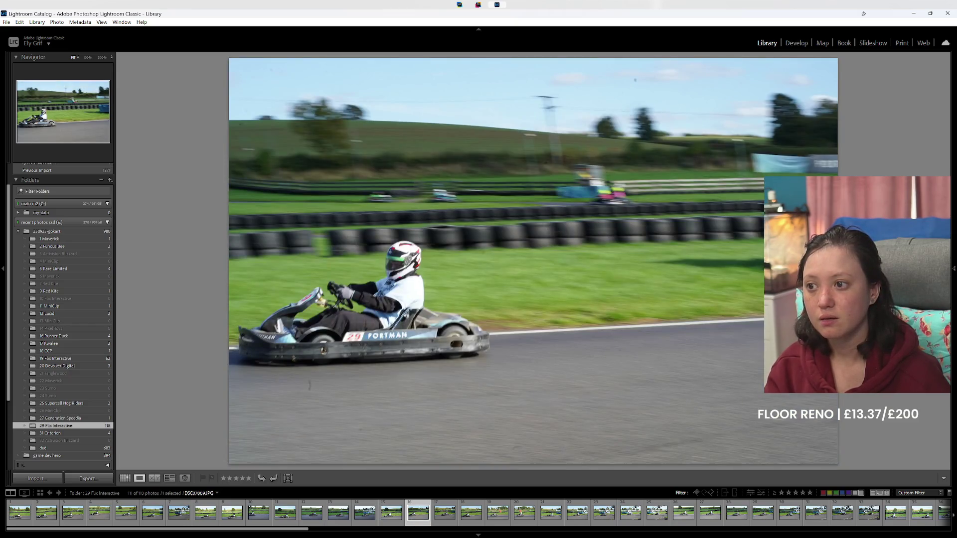
pyautogui.press('Right')
pyautogui.press('Right')
pyautogui.press('Right')
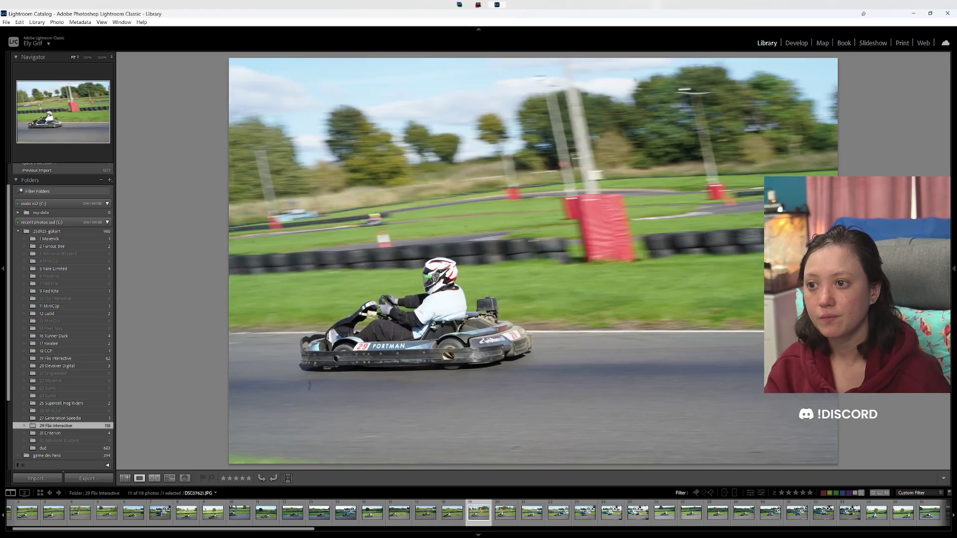
pyautogui.press('Right')
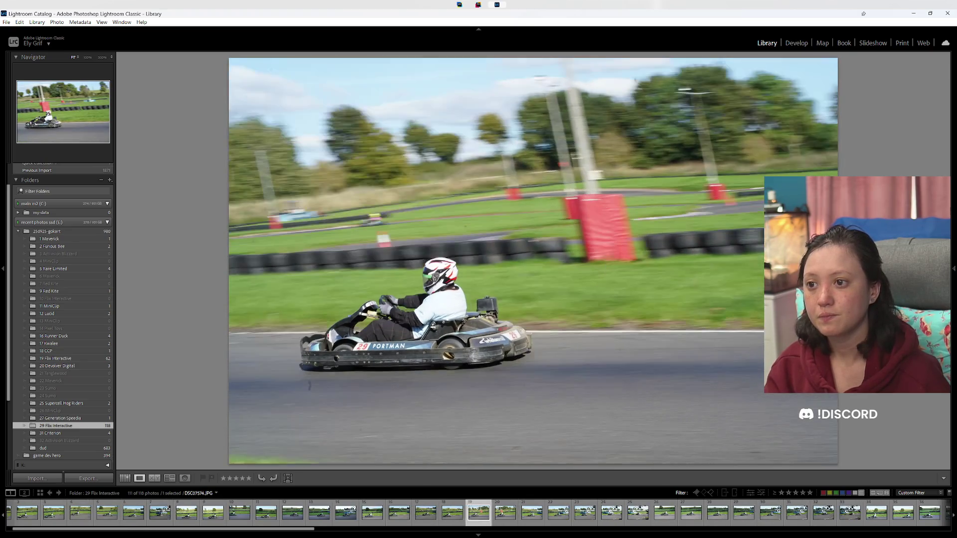
# Step: Give three rejected kart shots a red label while reviewing the first dozen frames
pyautogui.press('Right')
pyautogui.press('Left')
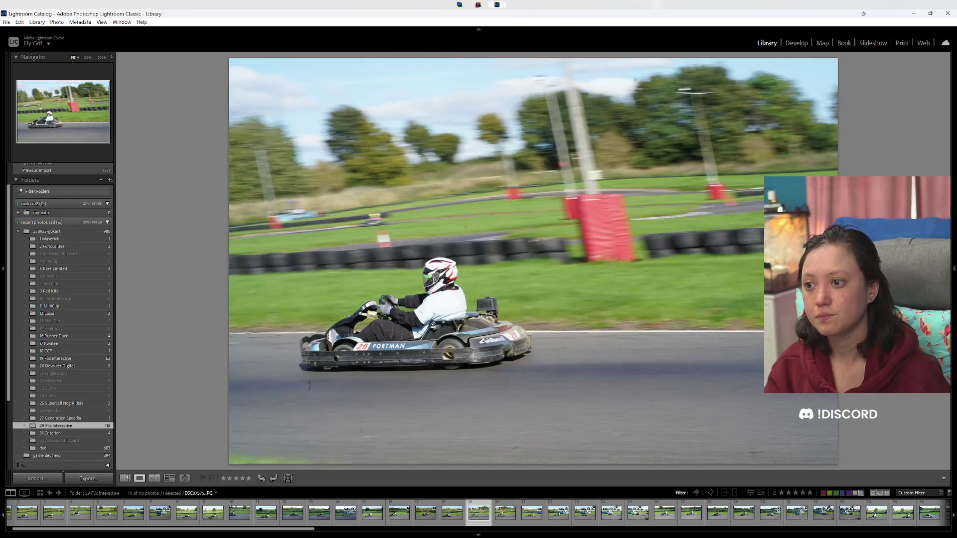
pyautogui.press('Right')
pyautogui.press('Left')
pyautogui.press('Right')
pyautogui.press('6')
pyautogui.press('Right')
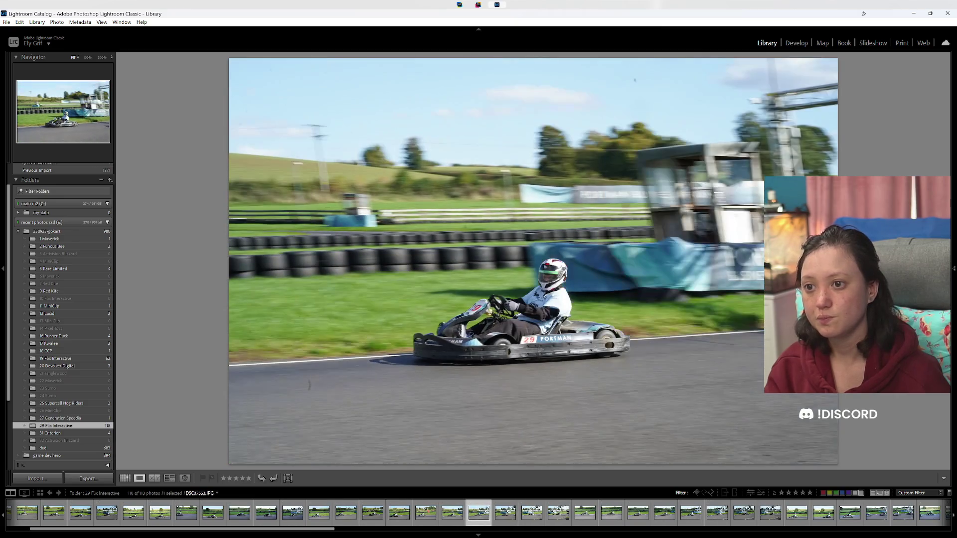
pyautogui.press('Right')
pyautogui.press('Right')
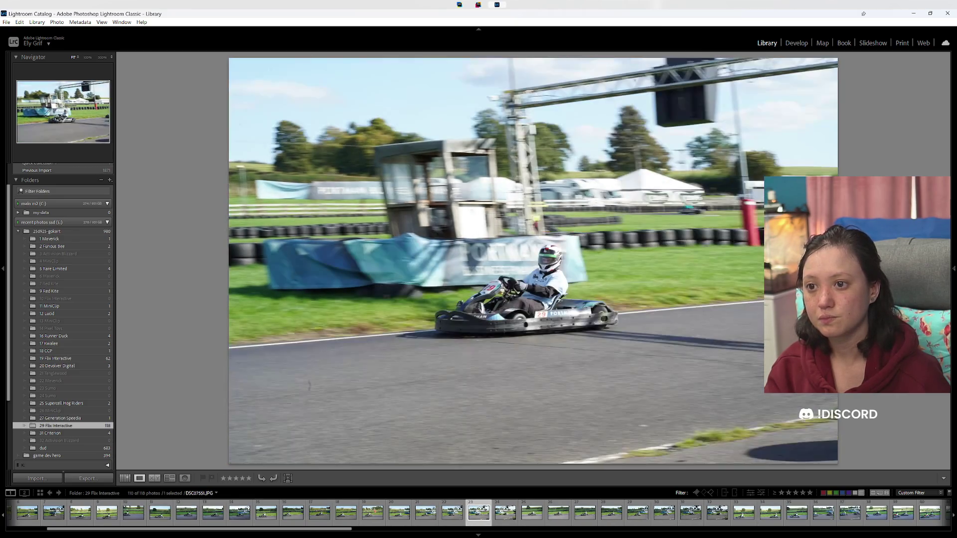
pyautogui.press('Right')
pyautogui.press('Right')
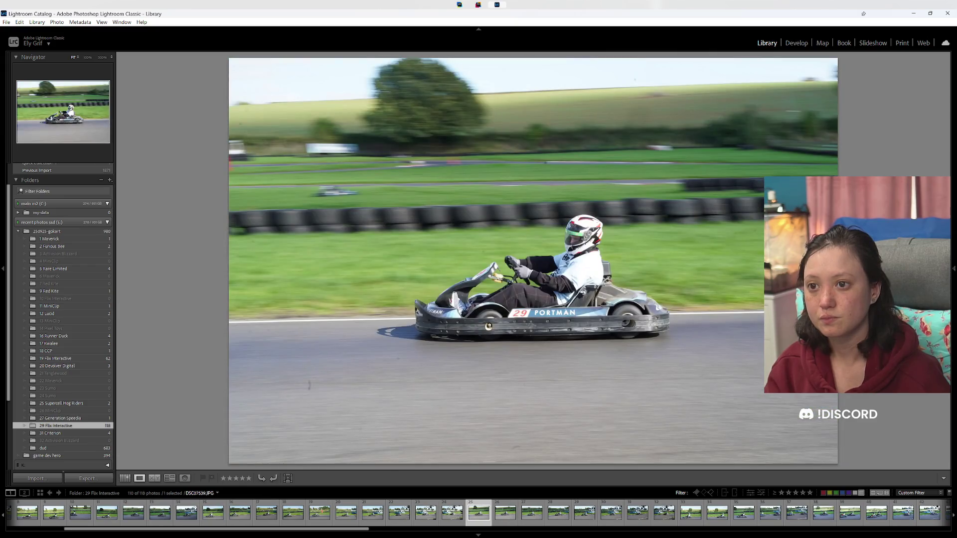
pyautogui.press('Right')
pyautogui.press('6')
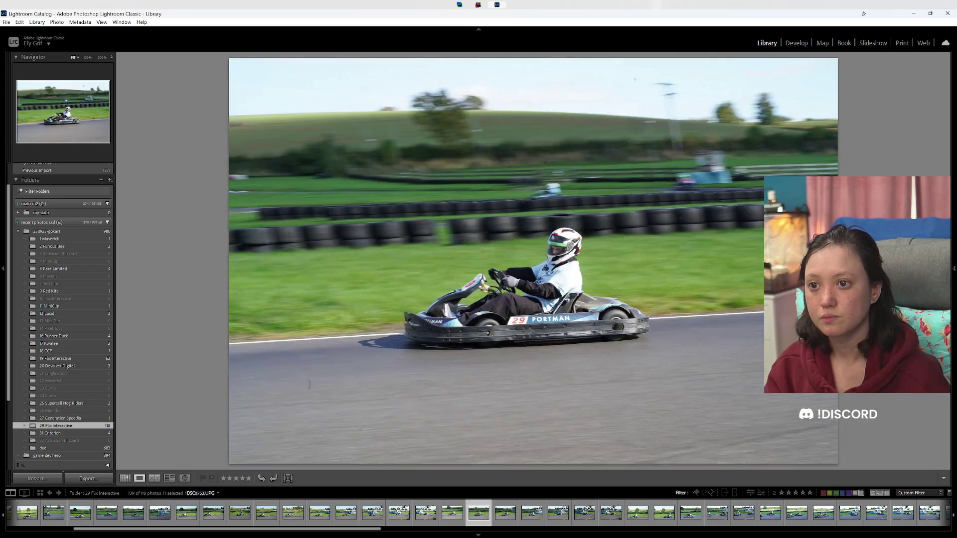
pyautogui.press('Right')
pyautogui.press('Right')
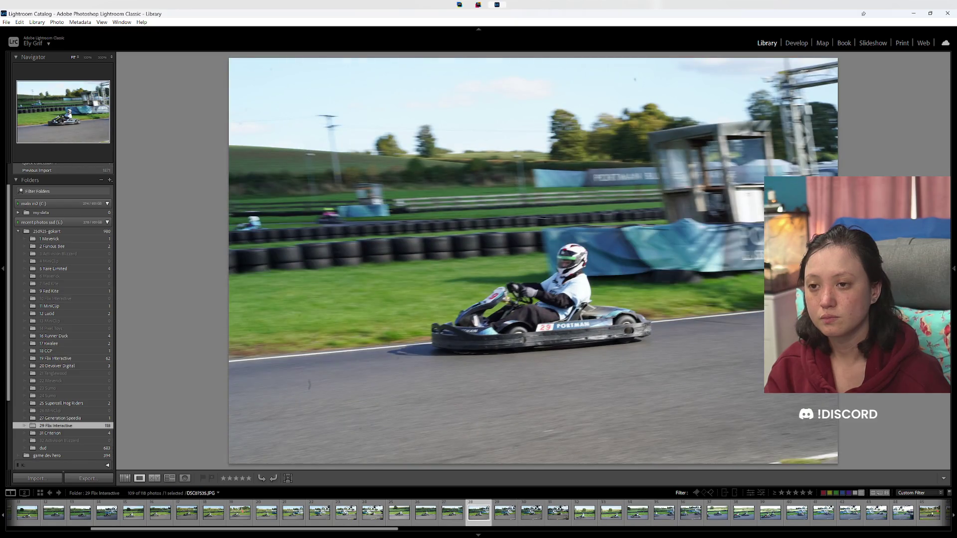
pyautogui.press('6')
# Step: Red-label four more rejected shots in a quick run of neighbouring frames
pyautogui.press('Right')
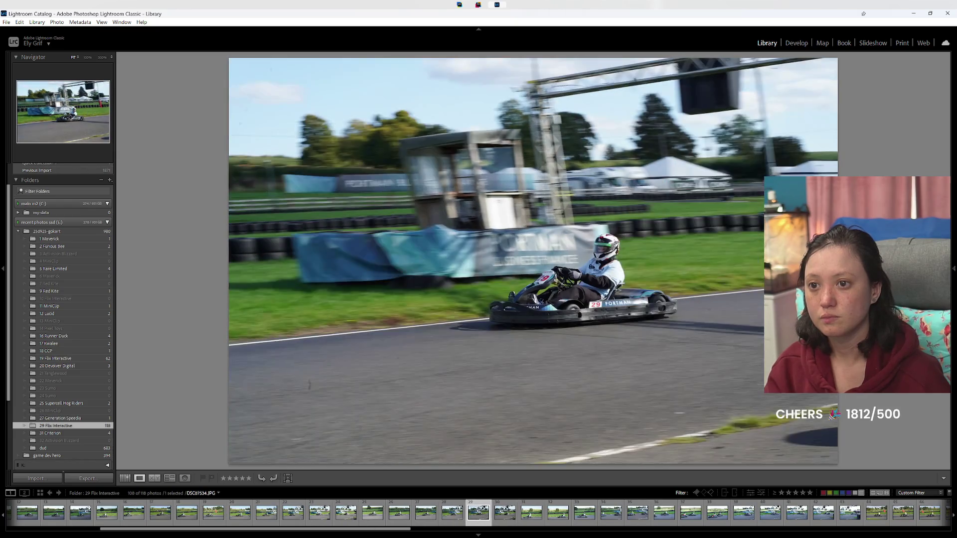
pyautogui.press('Right')
pyautogui.press('Right')
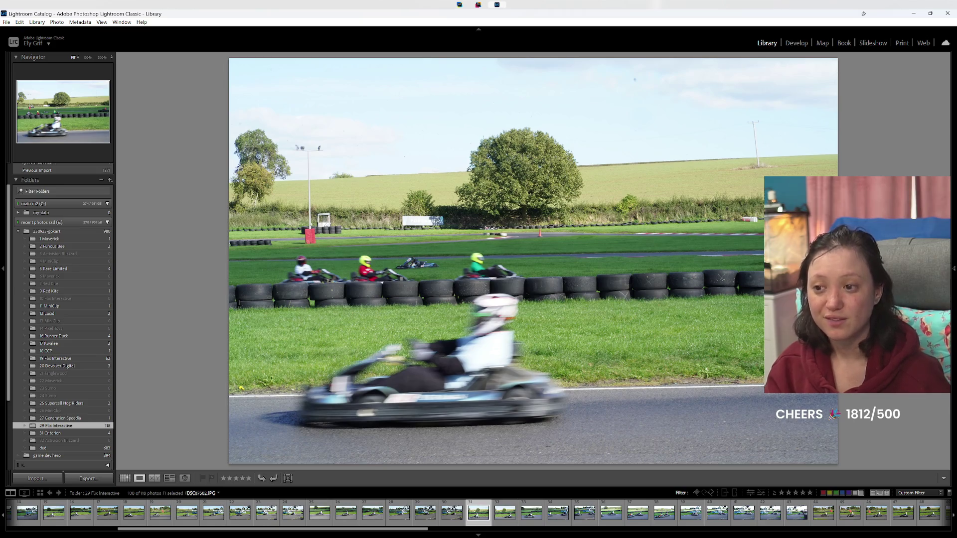
pyautogui.press('Right')
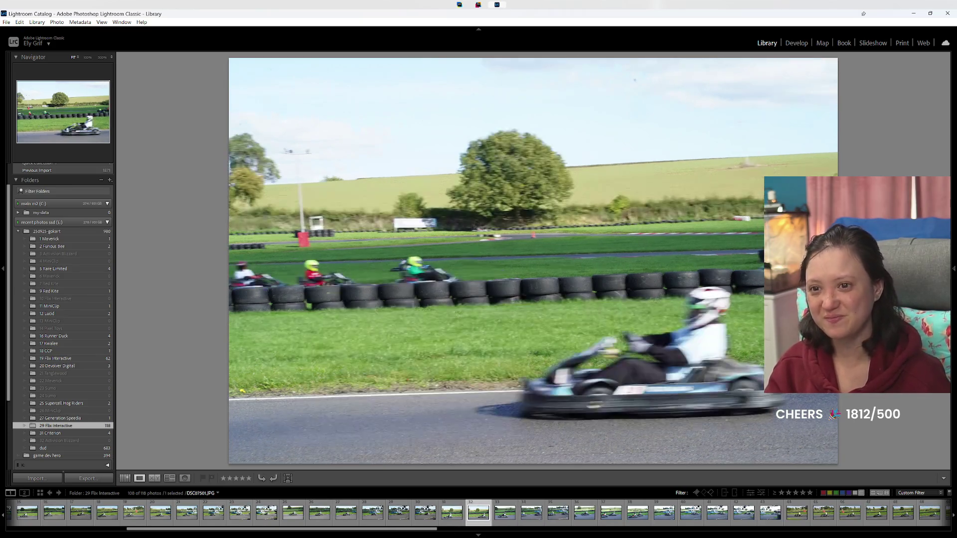
pyautogui.press('Right')
pyautogui.press('Right')
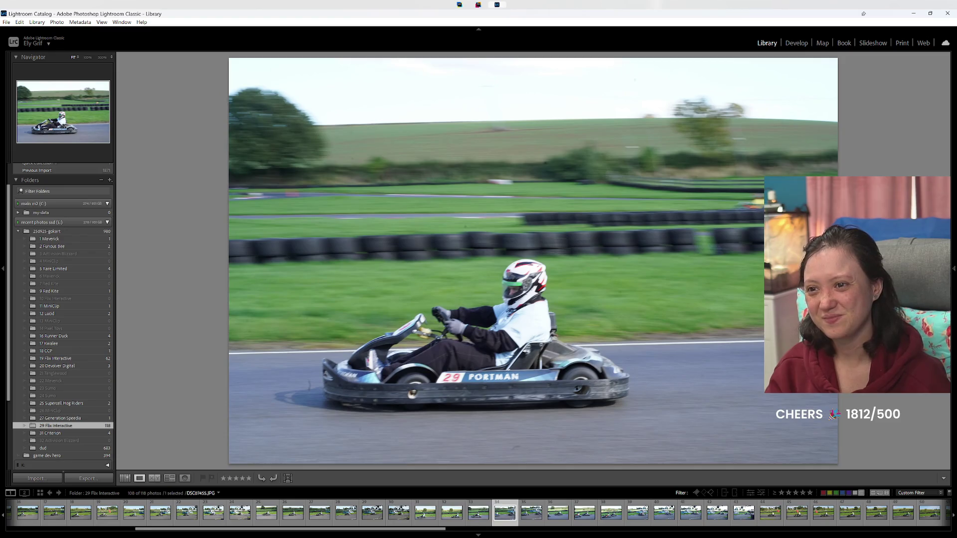
pyautogui.press('Right')
pyautogui.press('6')
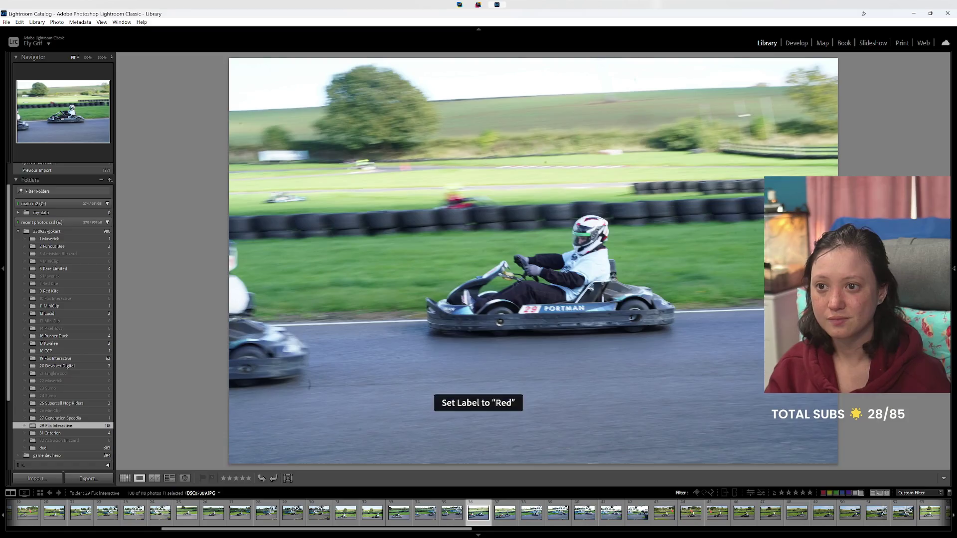
pyautogui.press('Right')
pyautogui.press('Right')
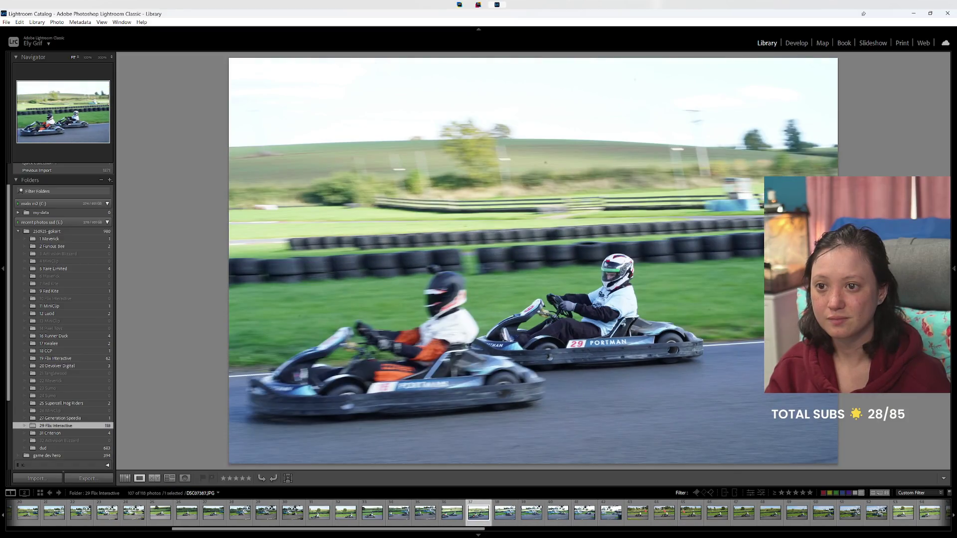
pyautogui.press('Right')
pyautogui.press('6')
pyautogui.press('Right')
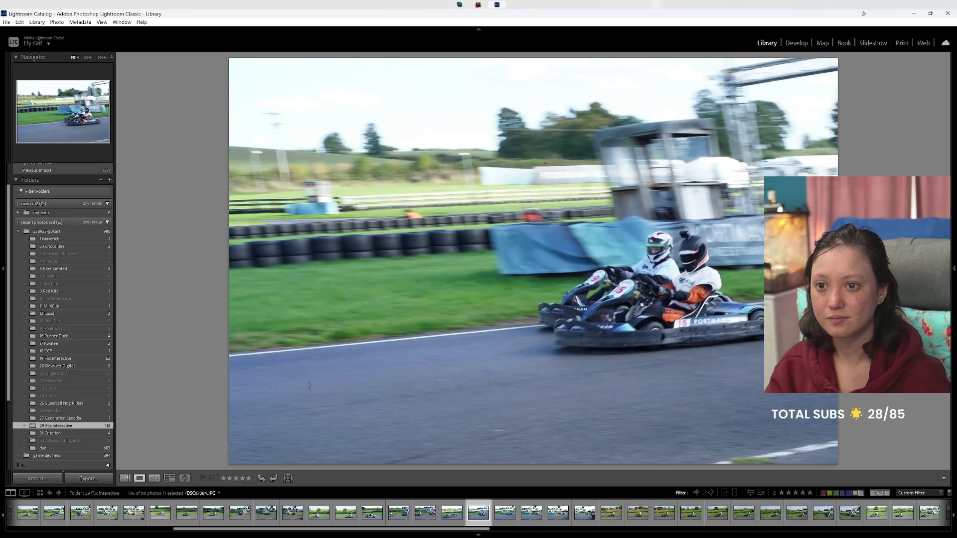
pyautogui.press('6')
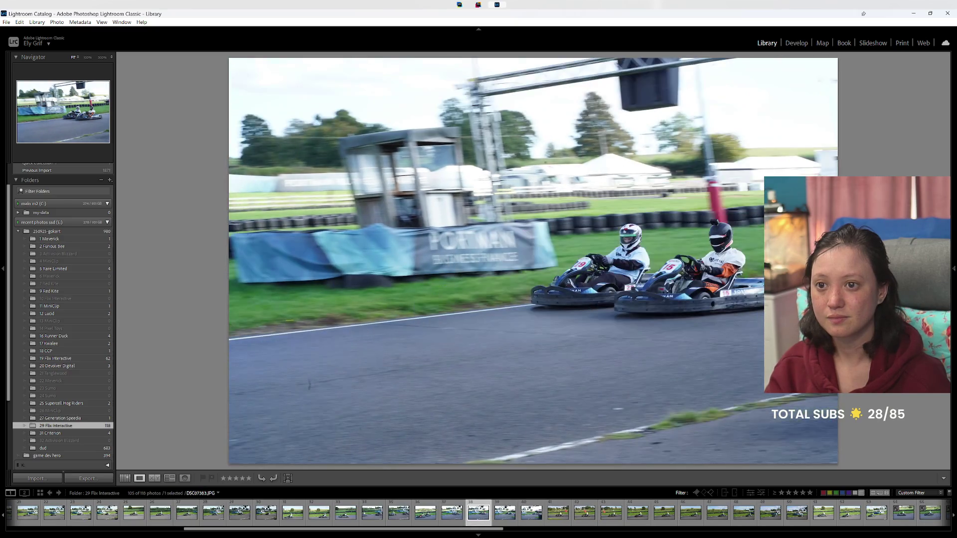
pyautogui.press('Right')
pyautogui.press('6')
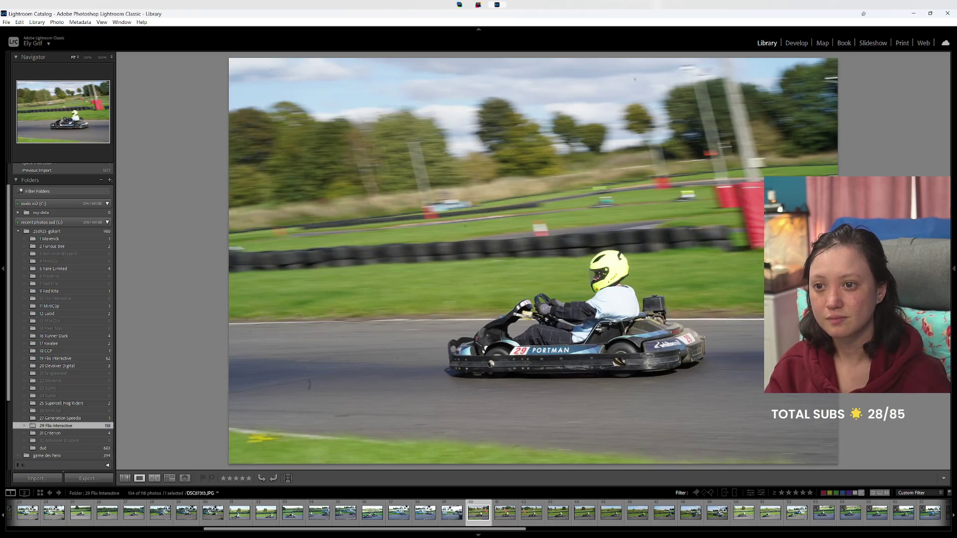
pyautogui.press('Left')
pyautogui.press('Right')
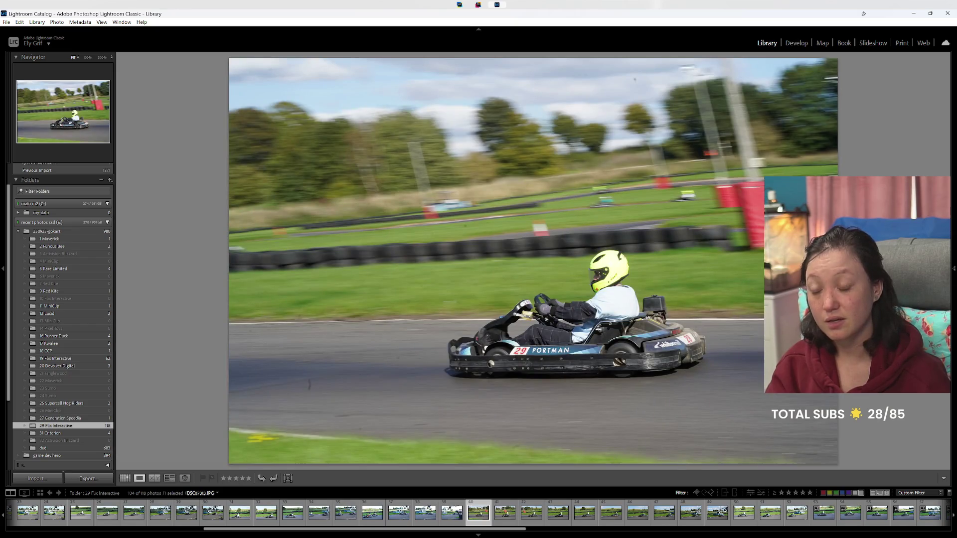
# Step: Skip past similar shots and give one more weak frame a red label
pyautogui.press('Right')
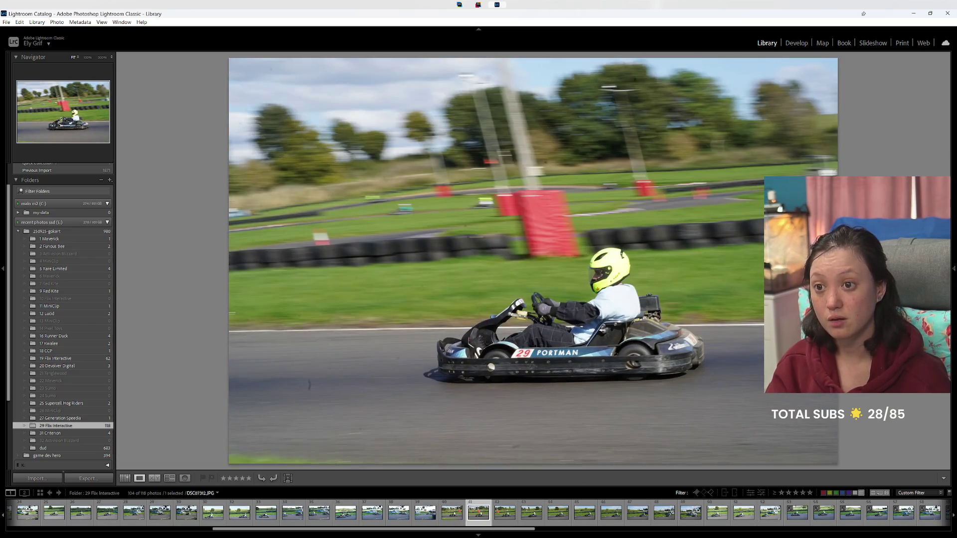
pyautogui.press('Right')
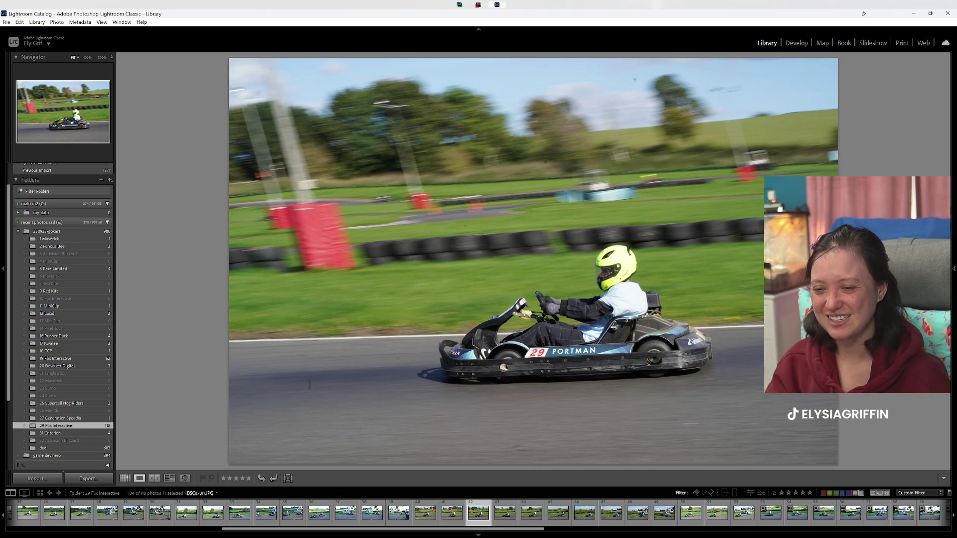
pyautogui.press('Right')
pyautogui.press('Right')
pyautogui.press('Right')
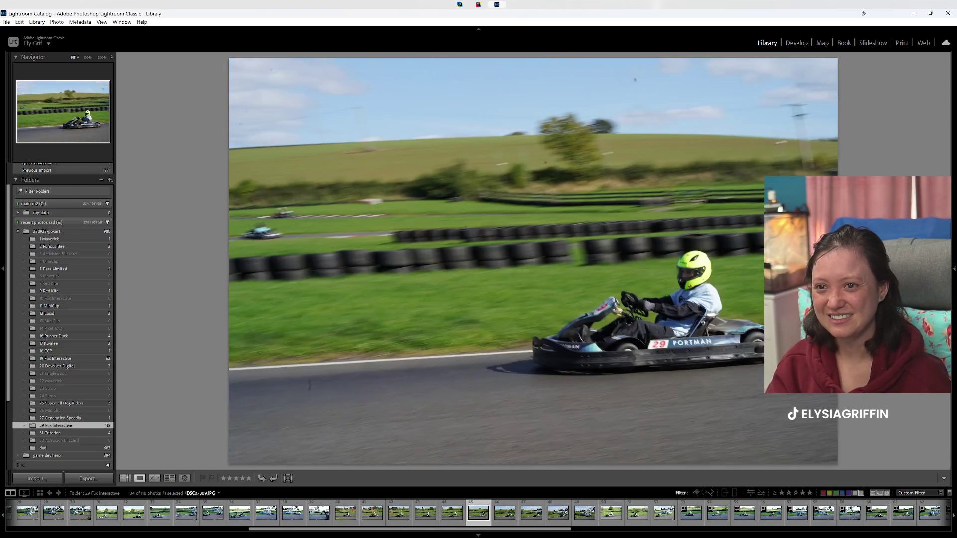
pyautogui.press('Right')
pyautogui.press('Right')
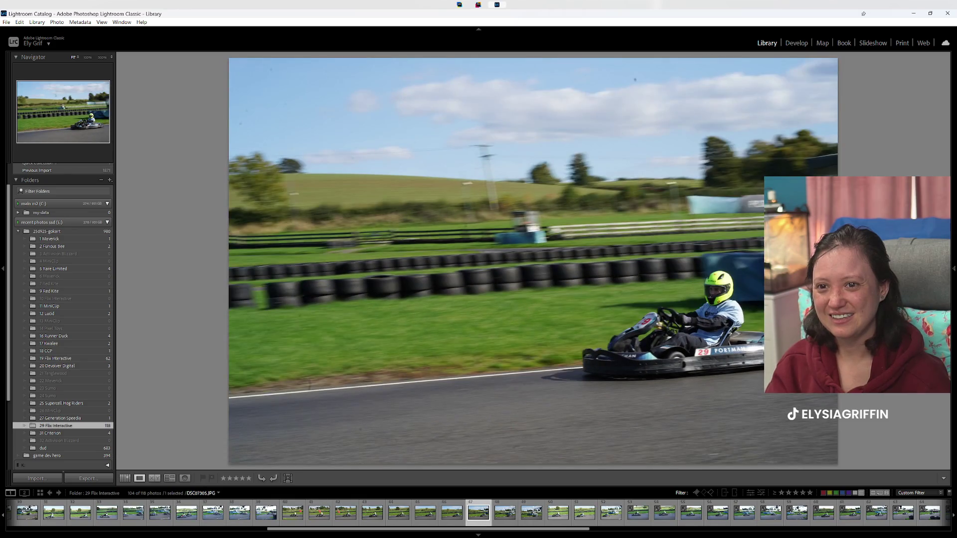
pyautogui.press('Right')
pyautogui.press('6')
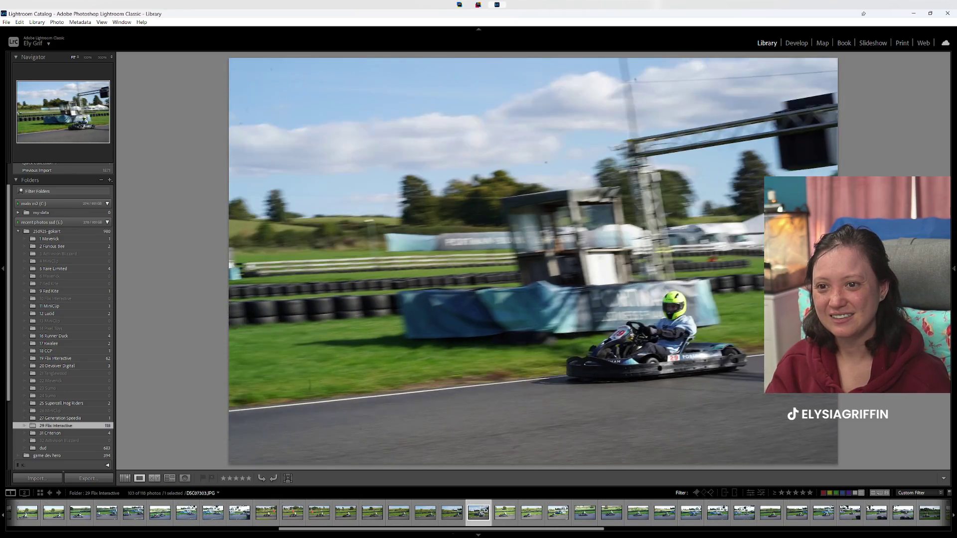
pyautogui.press('Right')
pyautogui.press('Right')
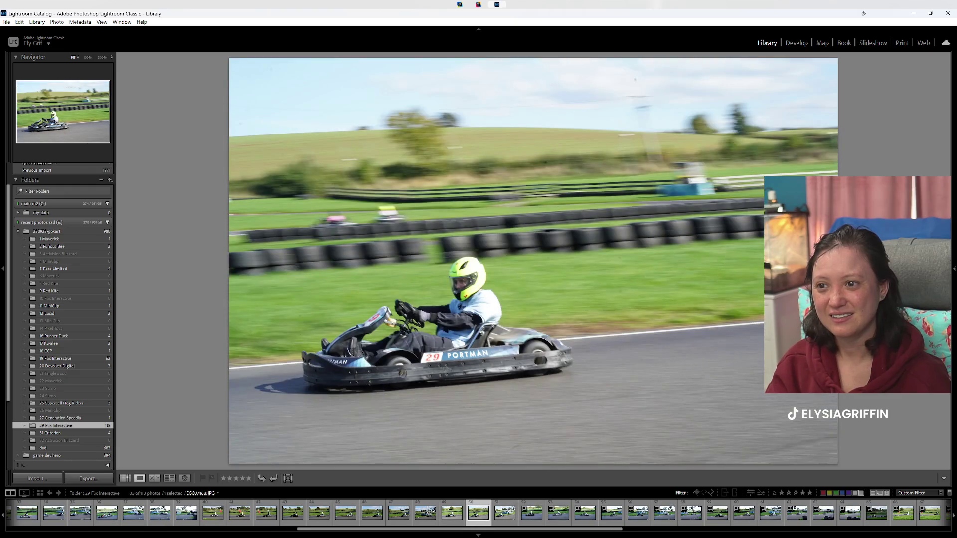
pyautogui.press('Right')
# Step: Review the following shots up to the one passing the Portman Business Finance banner
pyautogui.press('Right')
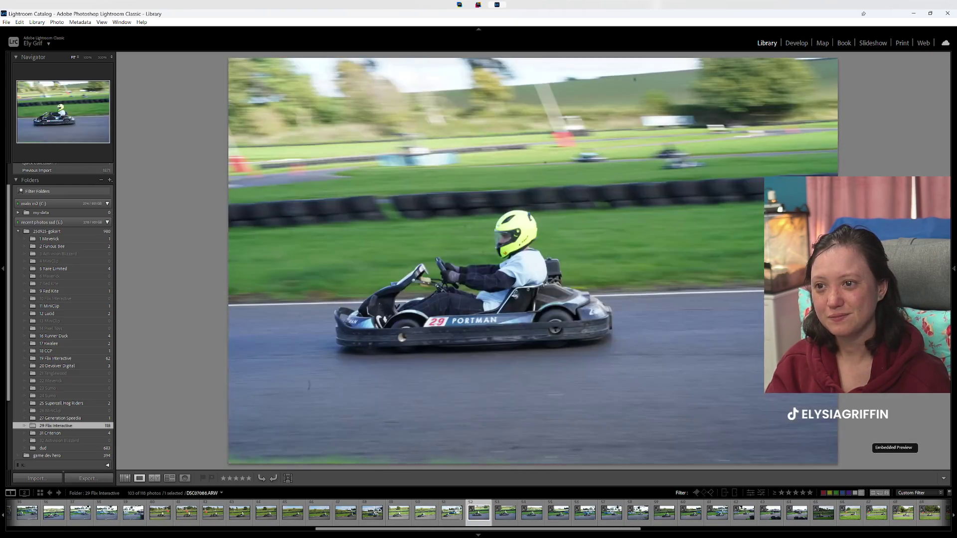
pyautogui.press('Right')
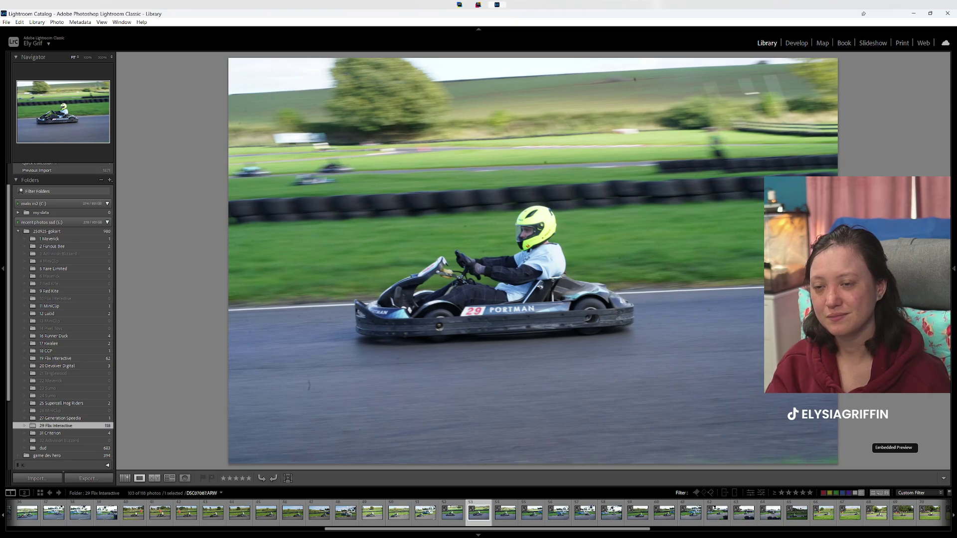
pyautogui.press('Right')
pyautogui.press('Right')
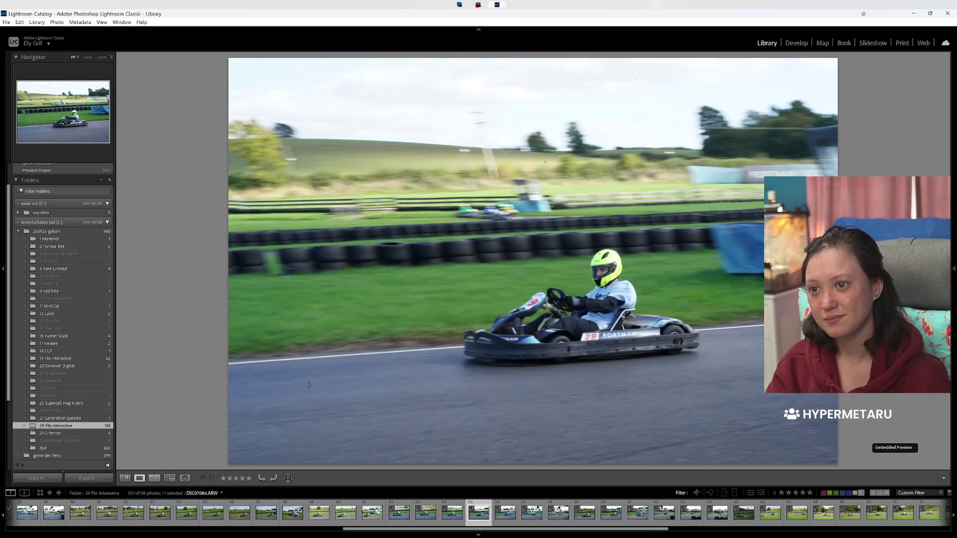
pyautogui.press('Right')
pyautogui.press('Right')
pyautogui.press('Right')
pyautogui.press('Left')
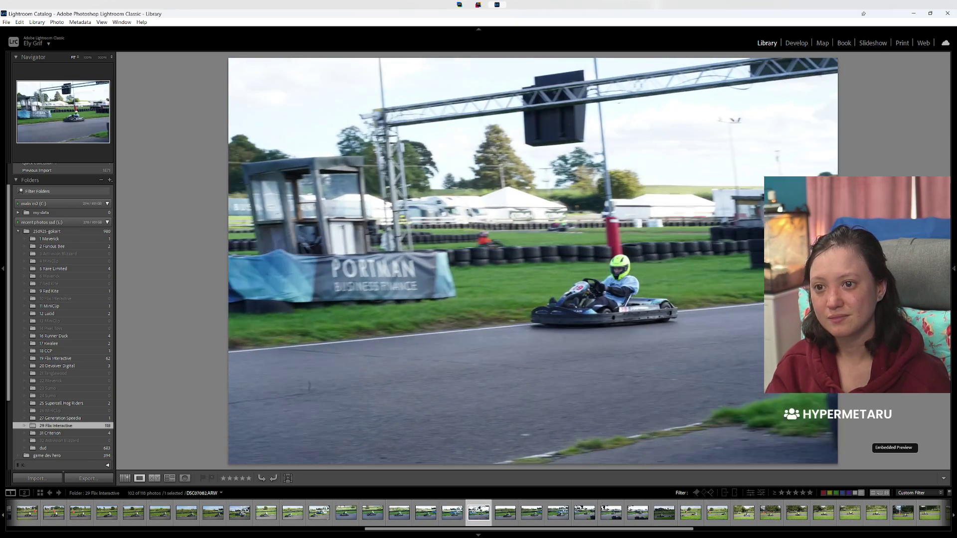
pyautogui.press('Right')
pyautogui.press('Right')
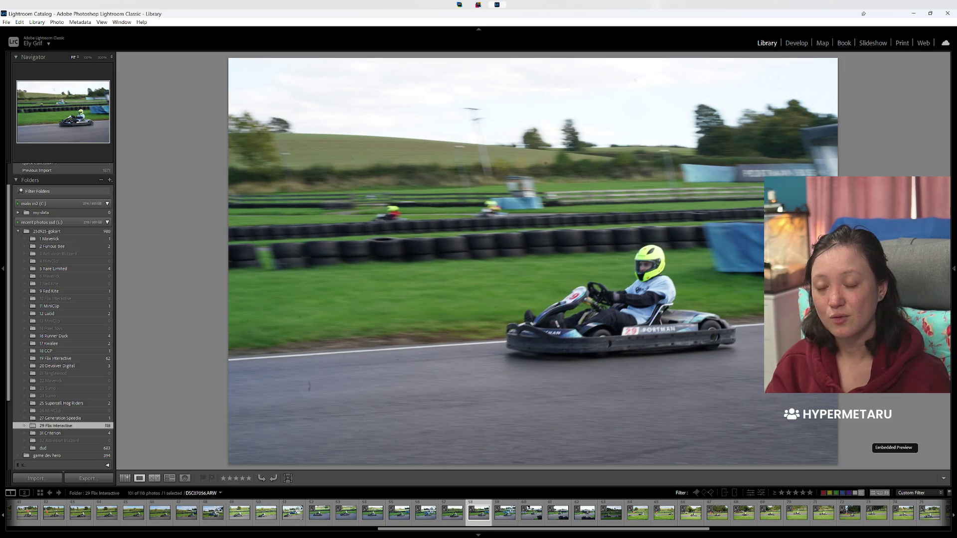
pyautogui.press('Right')
pyautogui.press('Right')
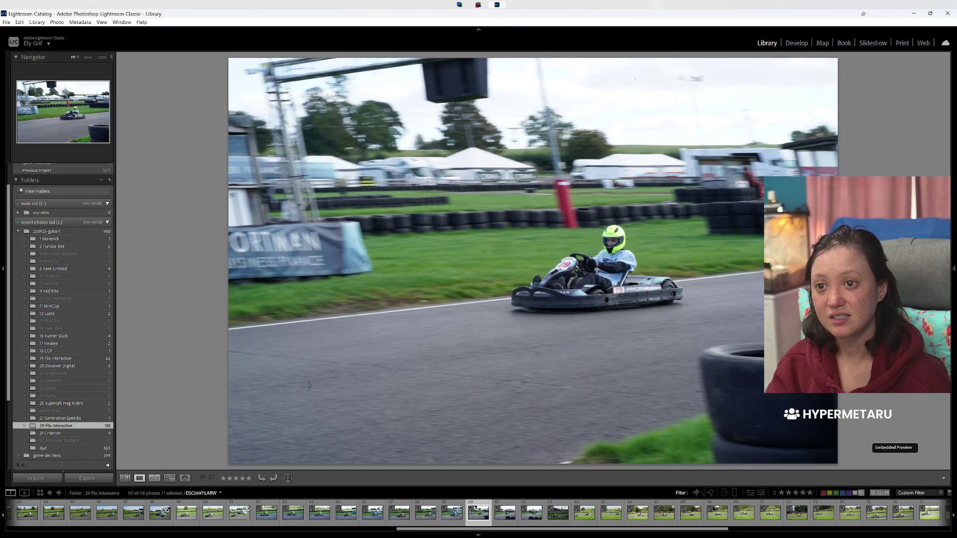
pyautogui.press('Right')
pyautogui.press('Right')
pyautogui.press('Right')
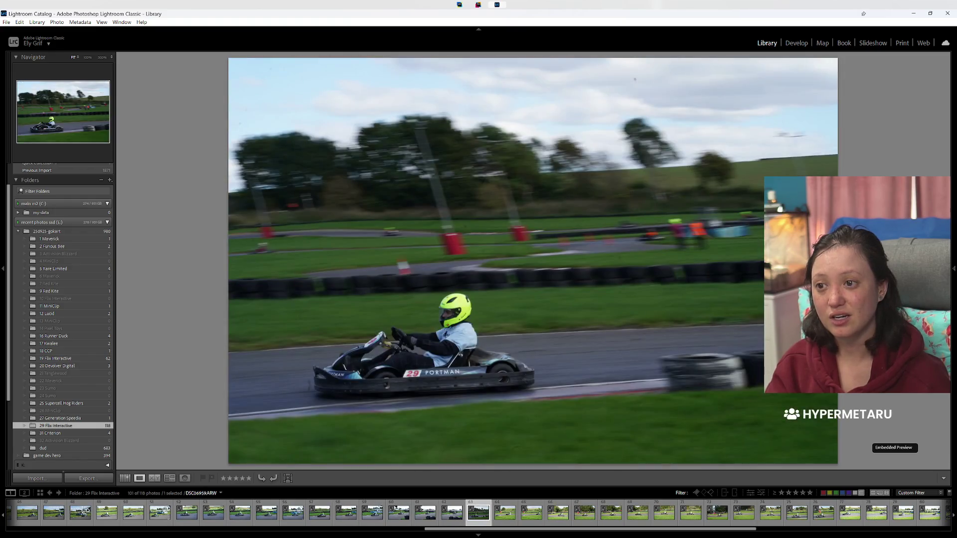
pyautogui.press('Right')
pyautogui.press('Right')
pyautogui.press('Right')
pyautogui.press('Right')
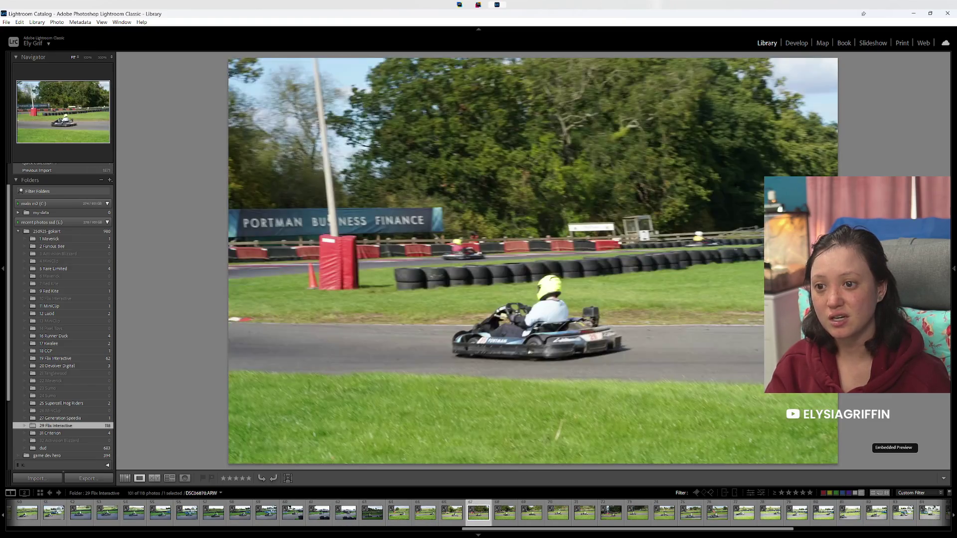
# Step: Compare neighbouring frames and give two weaker kart shots a red label
pyautogui.press('Right')
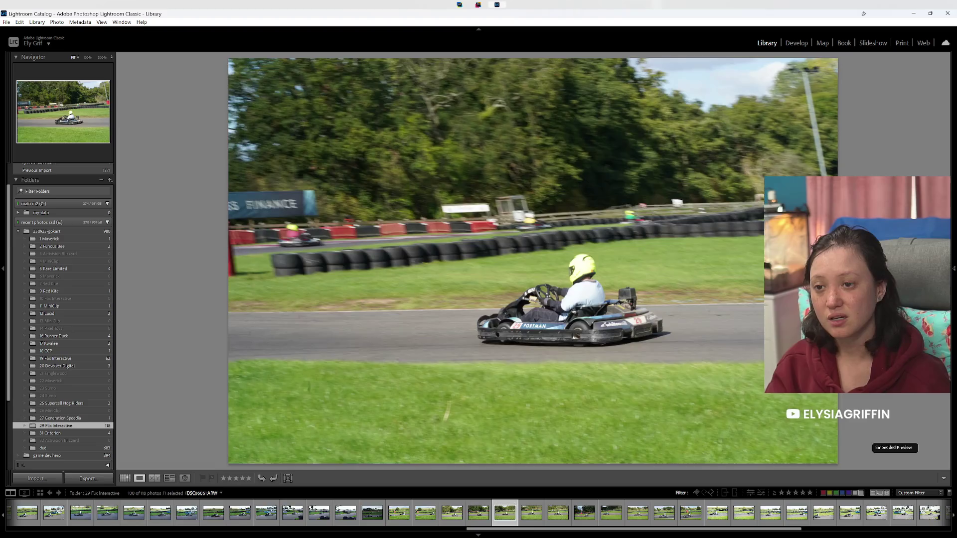
pyautogui.press('Right')
pyautogui.press('Right')
pyautogui.press('Right')
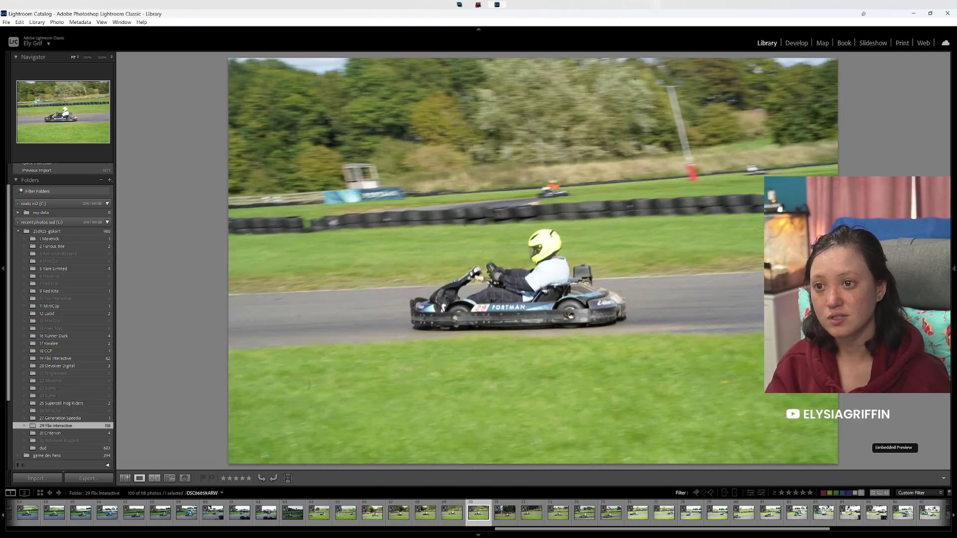
pyautogui.press('Right')
pyautogui.press('Right')
pyautogui.press('Right')
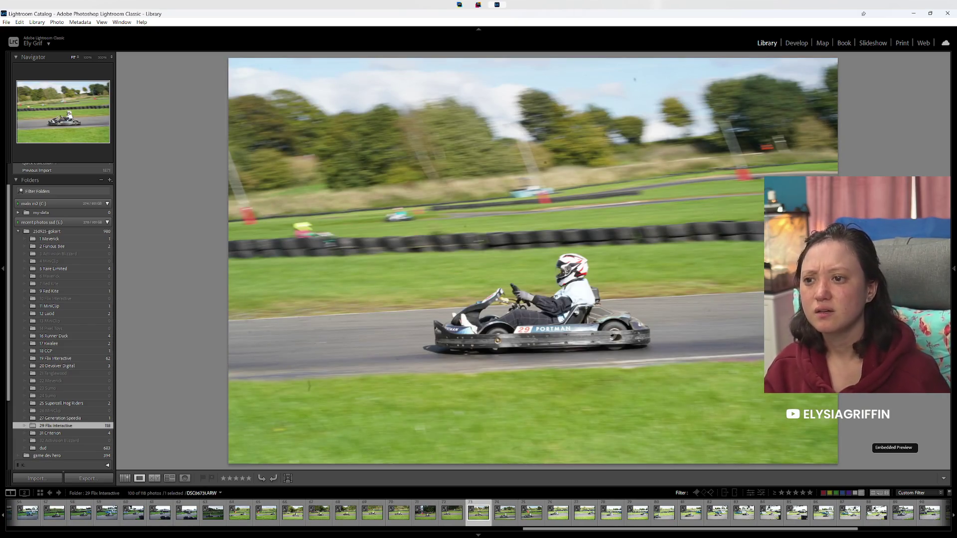
pyautogui.press('Left')
pyautogui.press('Left')
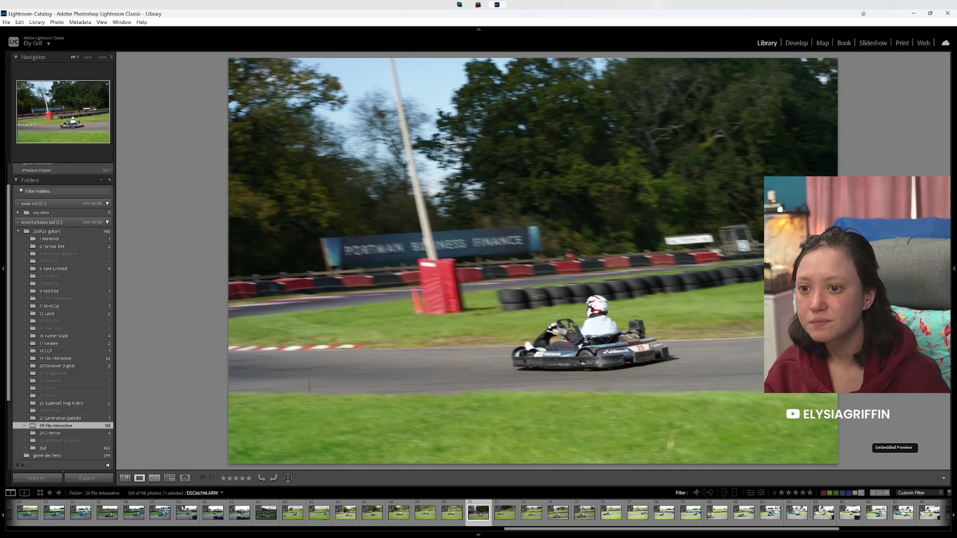
pyautogui.press('6')
pyautogui.press('Right')
pyautogui.press('Right')
pyautogui.press('Right')
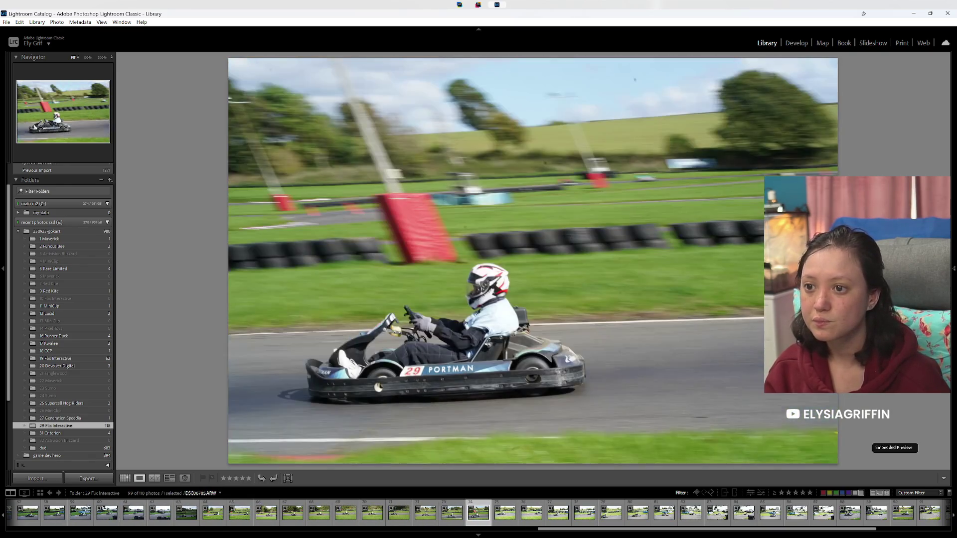
pyautogui.press('Left')
pyautogui.press('Left')
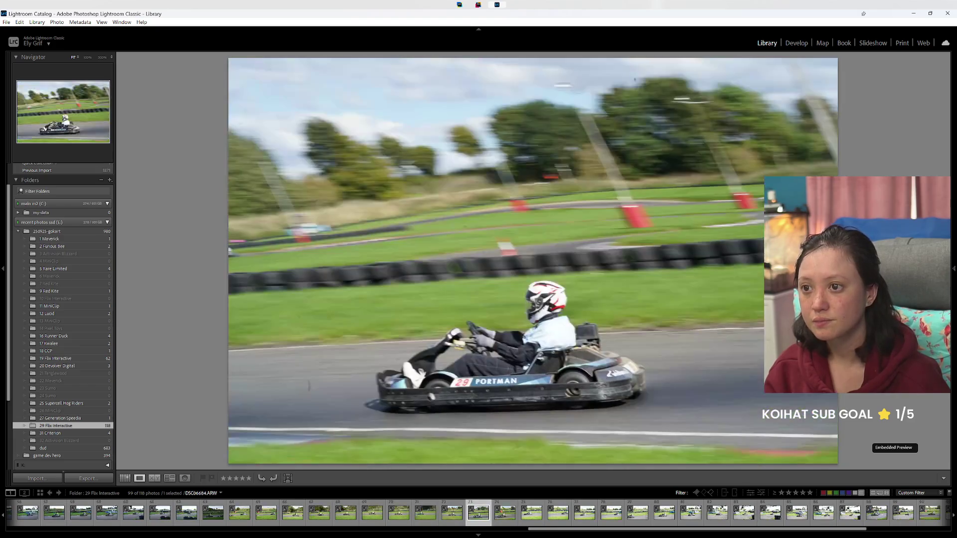
pyautogui.press('Left')
pyautogui.press('Right')
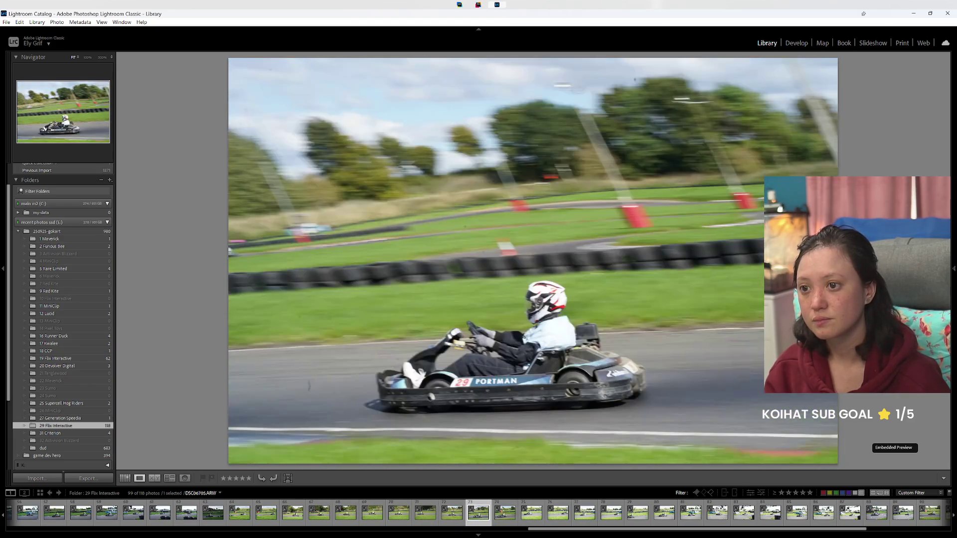
pyautogui.press('Left')
pyautogui.press('Left')
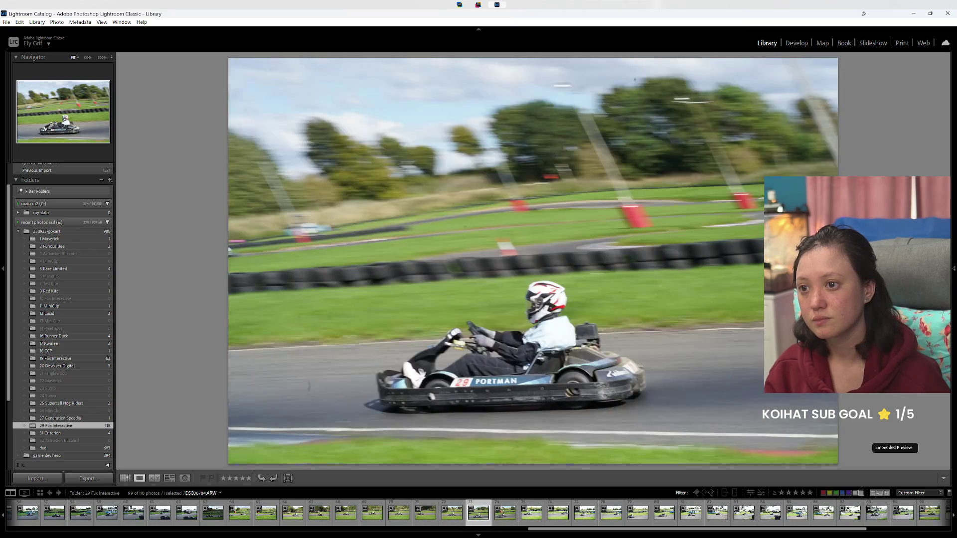
pyautogui.press('6')
pyautogui.press('Right')
pyautogui.press('Right')
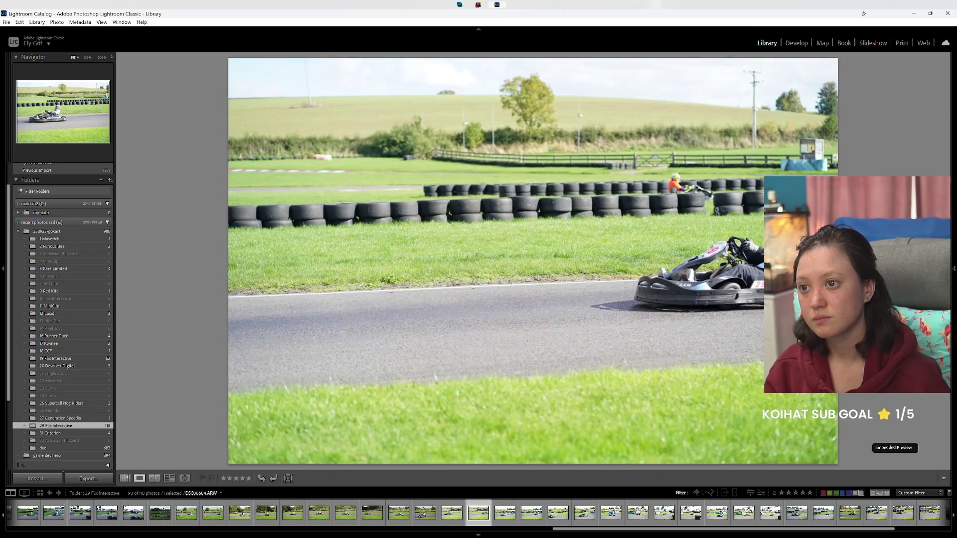
pyautogui.press('Right')
pyautogui.press('Right')
pyautogui.press('Right')
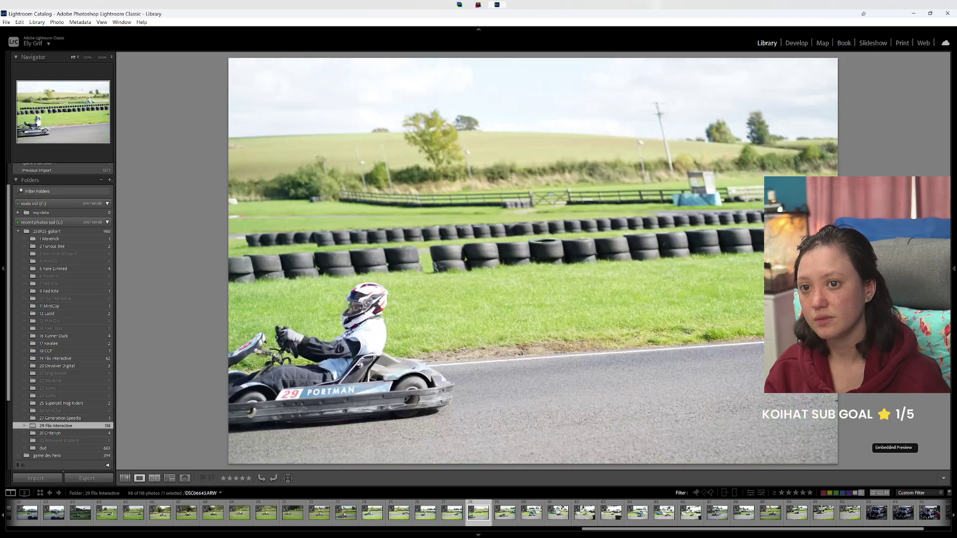
# Step: Red-label one more shot and browse ahead to the lone kart rounding tyre stacks
pyautogui.press('Left')
pyautogui.press('6')
pyautogui.press('Left')
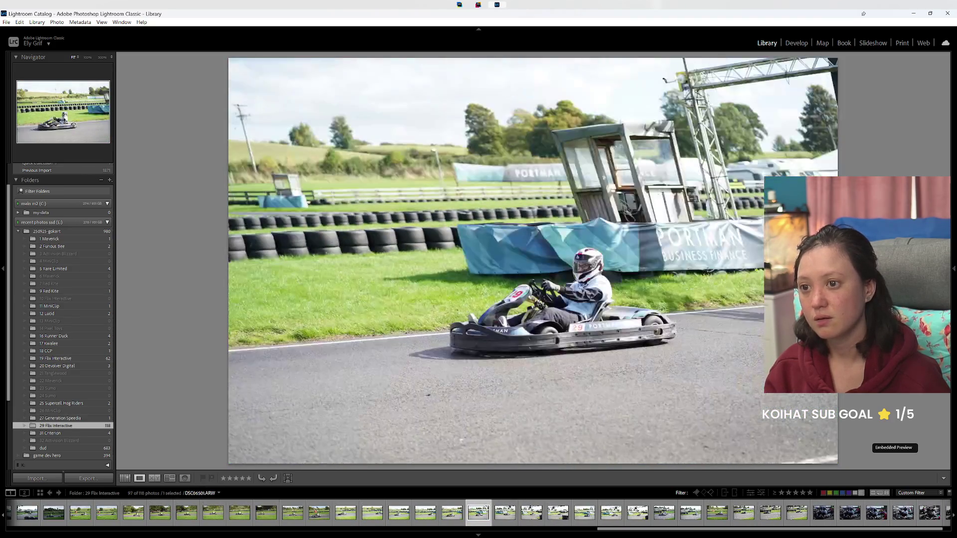
pyautogui.press('Left')
pyautogui.press('Left')
pyautogui.press('Left')
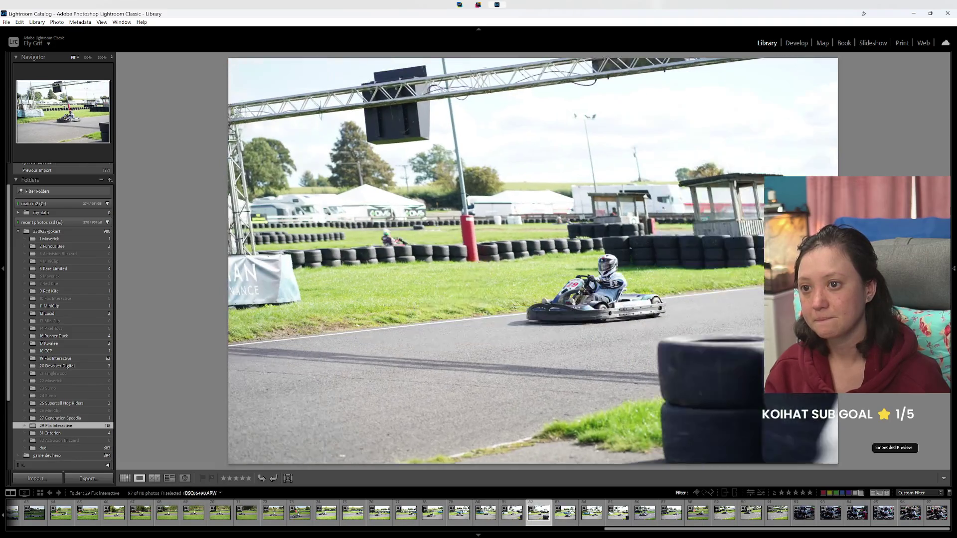
pyautogui.press('Right')
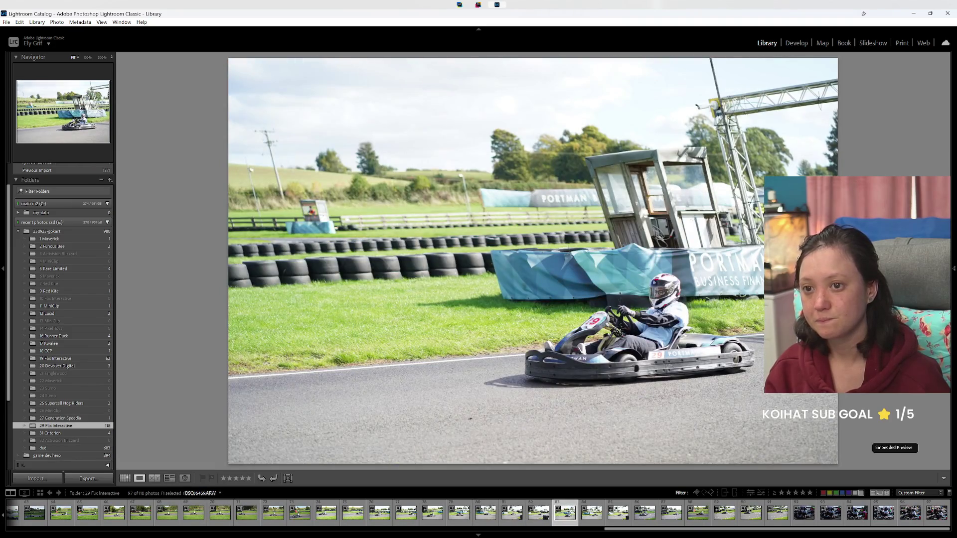
pyautogui.press('Right')
pyautogui.press('Right')
pyautogui.press('Right')
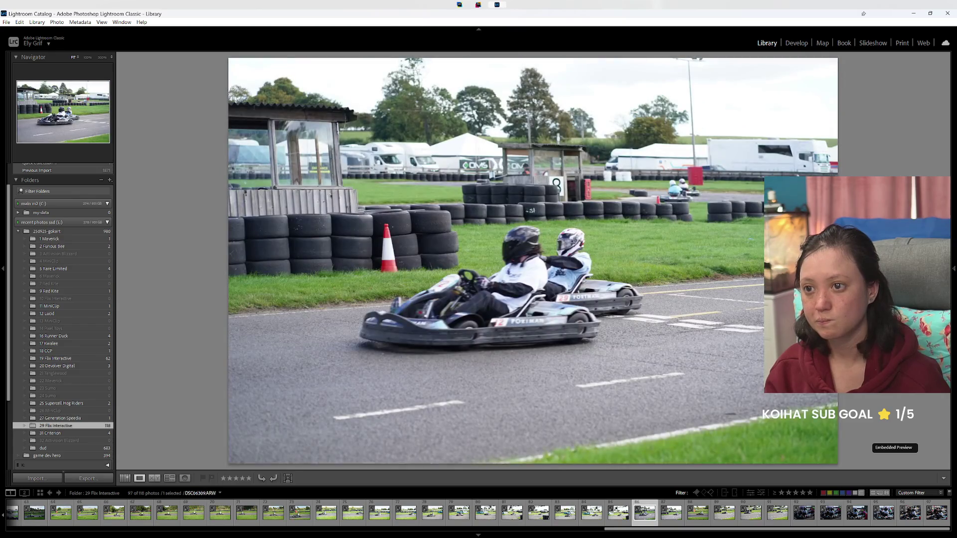
pyautogui.press('Right')
pyautogui.press('Left')
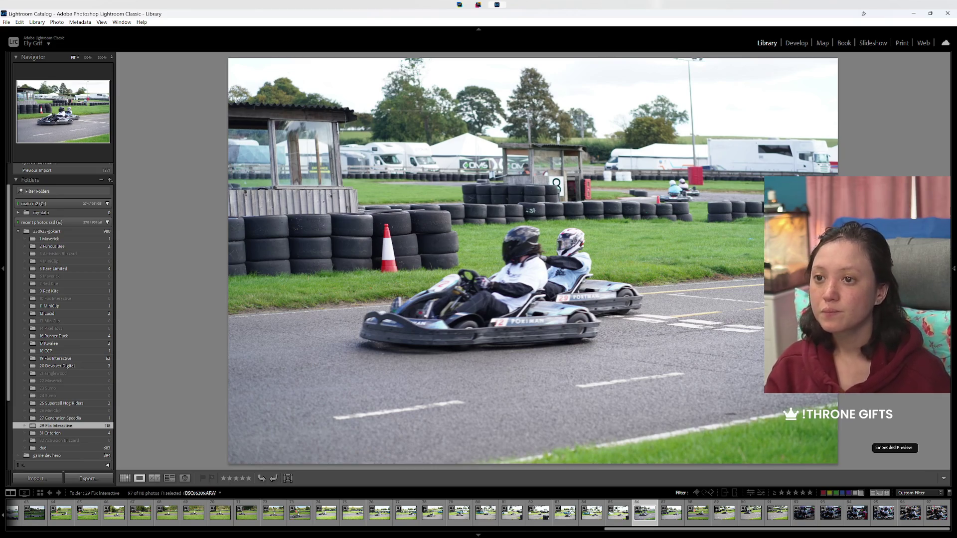
pyautogui.press('Right')
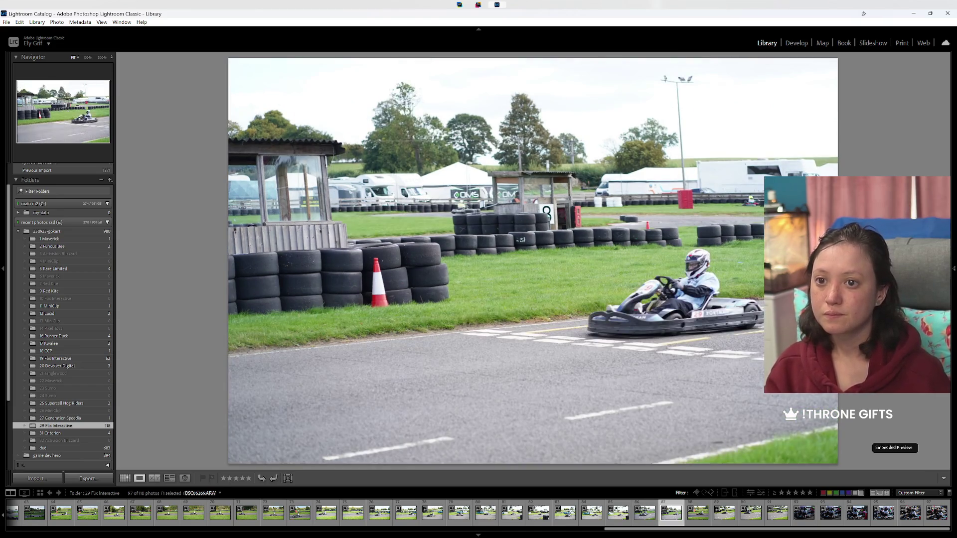
pyautogui.press('Right')
pyautogui.press('Right')
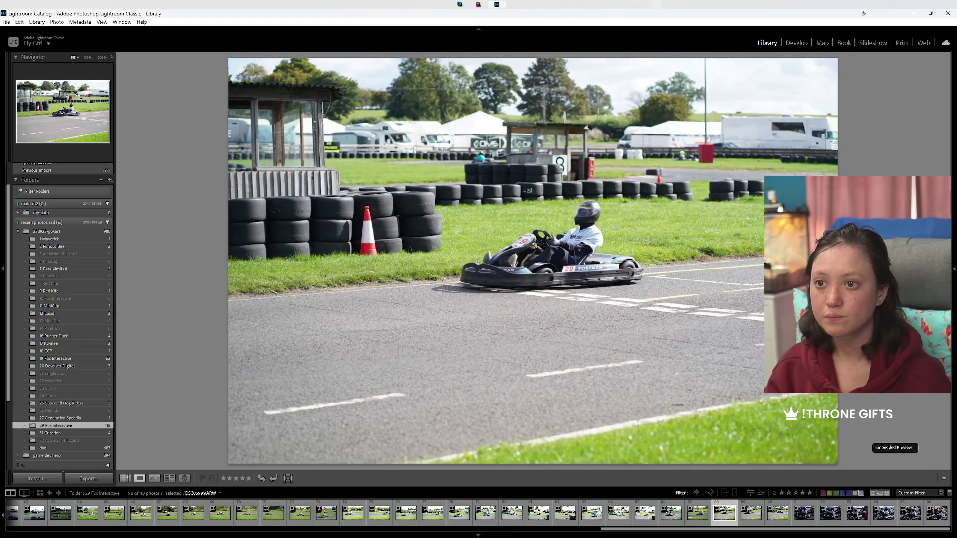
pyautogui.press('Right')
pyautogui.press('Right')
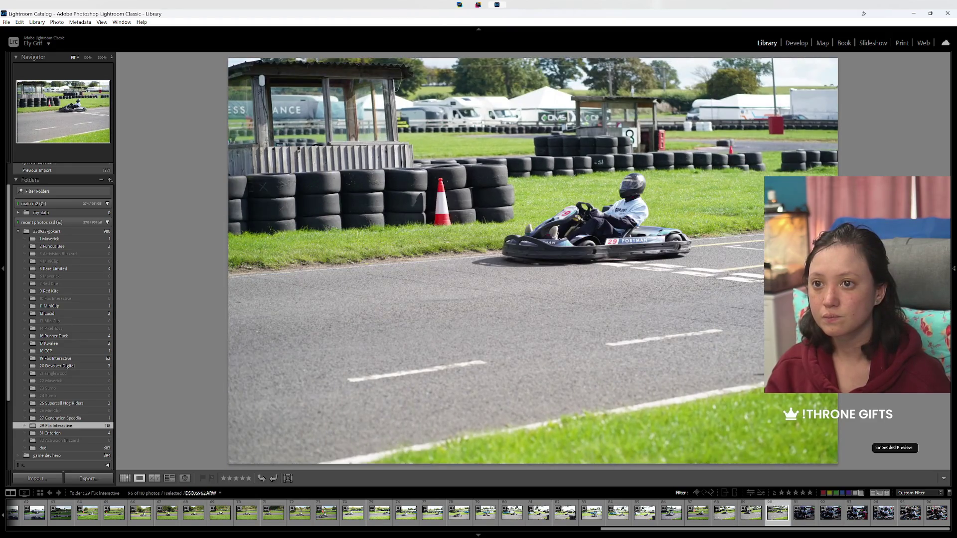
pyautogui.press('Right')
pyautogui.press('Right')
pyautogui.press('Right')
pyautogui.press('Right')
pyautogui.press('Right')
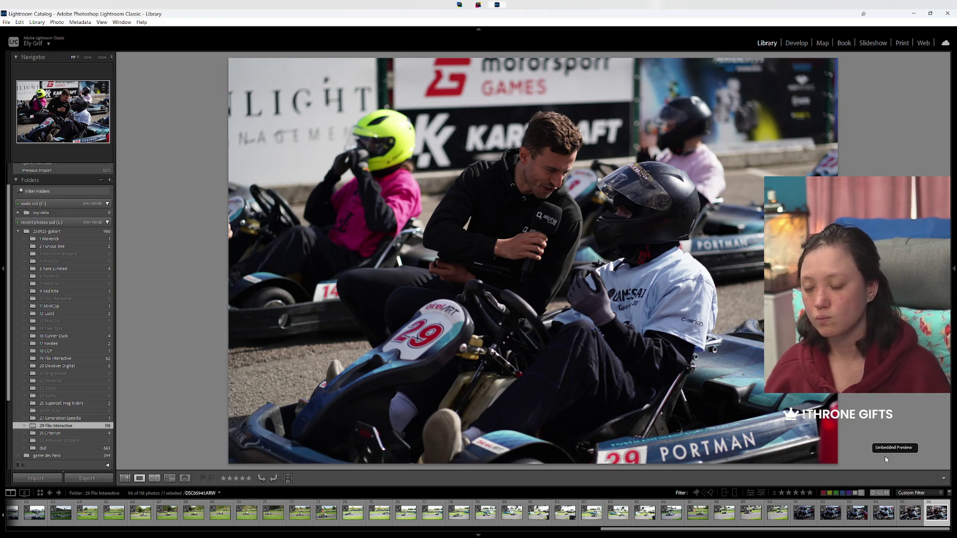
# Step: Remove the 22 red-labelled photos from the catalog and open the 19 Flix Interactive folder
pyautogui.click(862, 493)
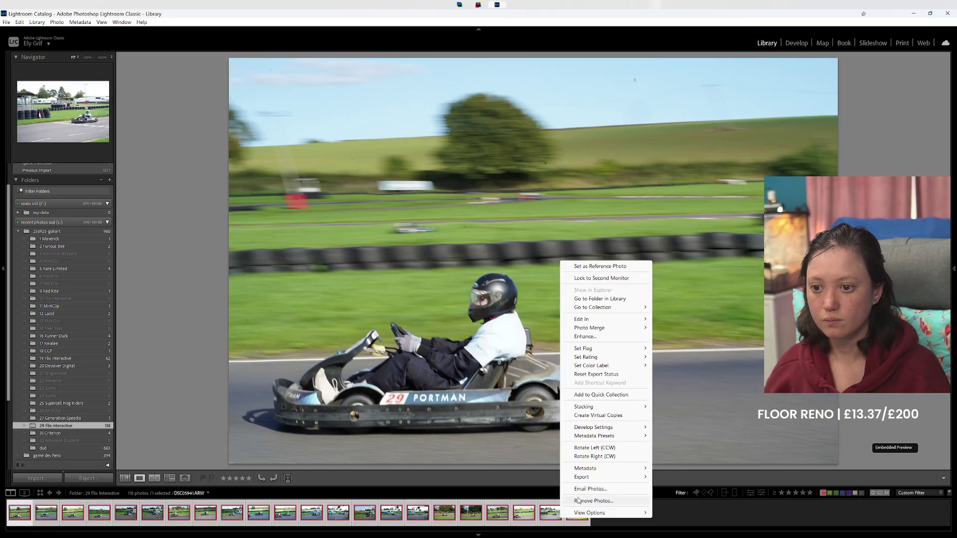
pyautogui.click(578, 504)
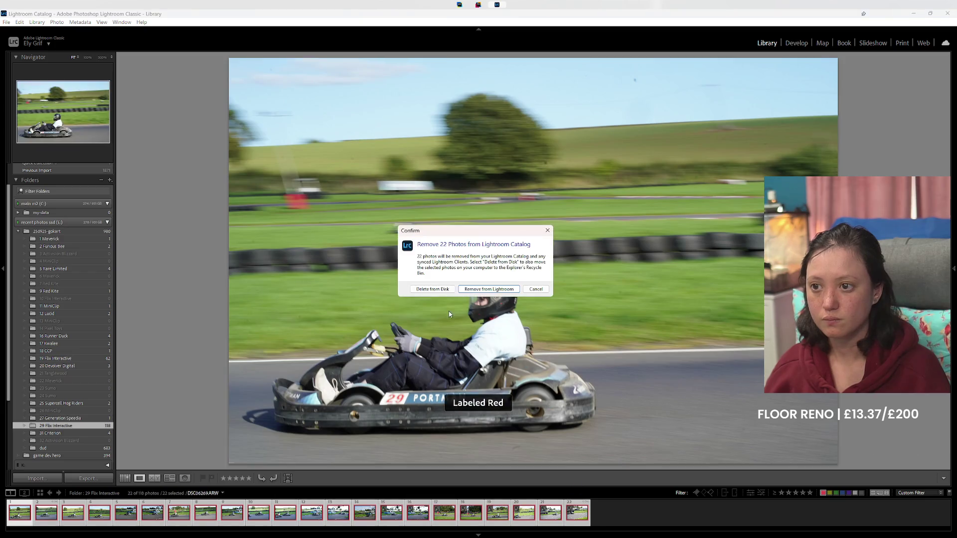
pyautogui.click(430, 290)
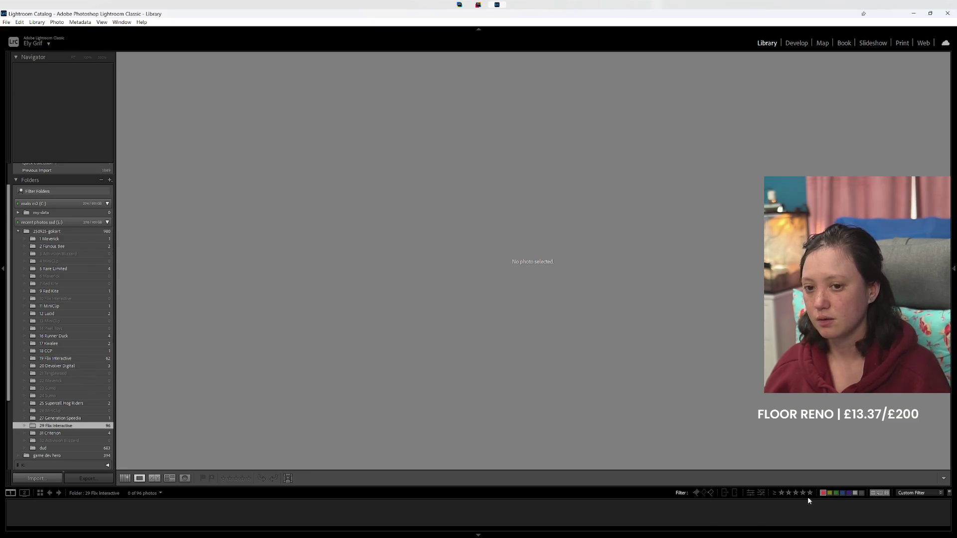
pyautogui.click(88, 359)
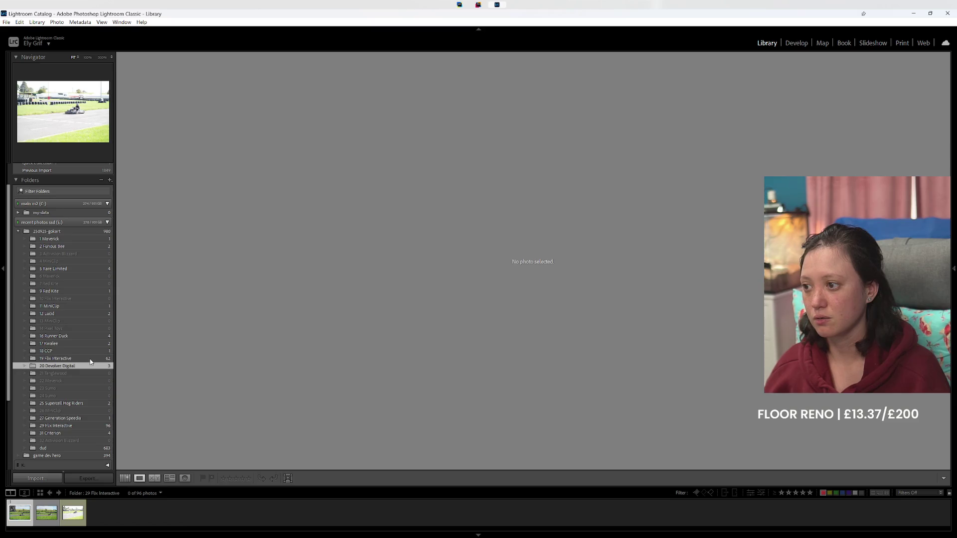